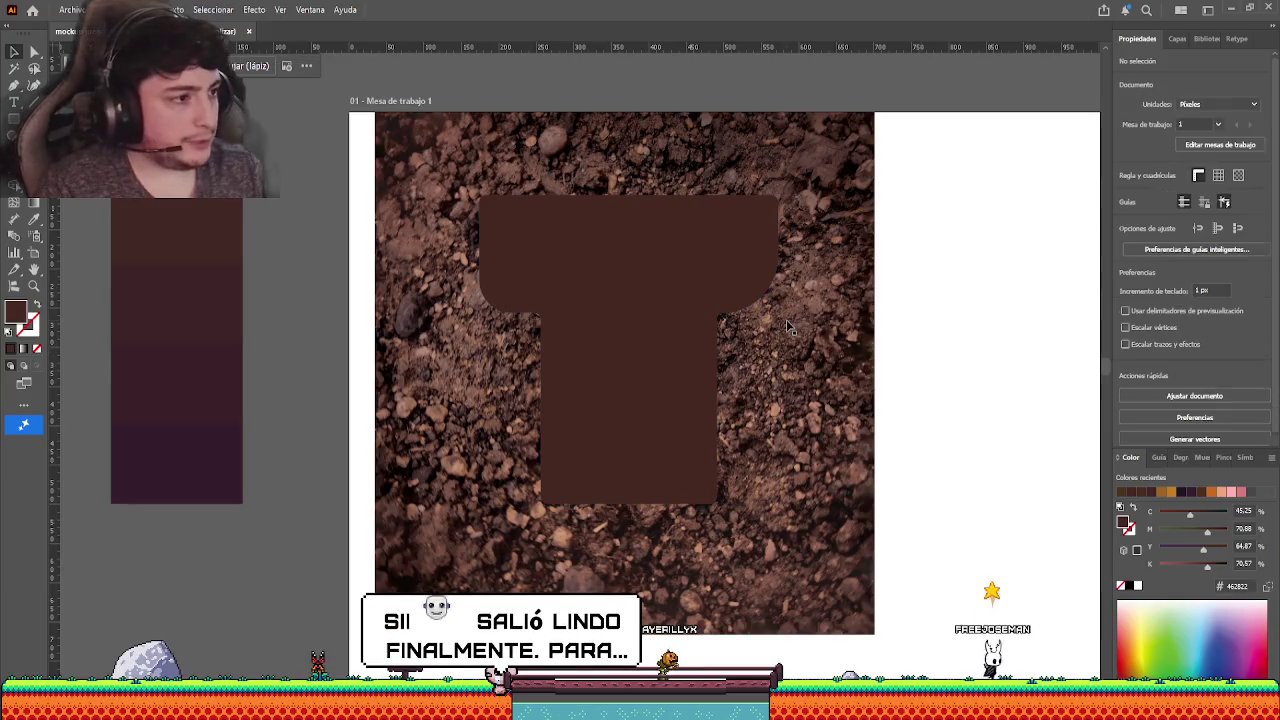
- Send the soil photo behind the T and clip it to the T shape with Ctrl+7
{"action": "left_click", "coordinate": [685, 289]}
{"action": "left_click", "coordinate": [1011, 313]}
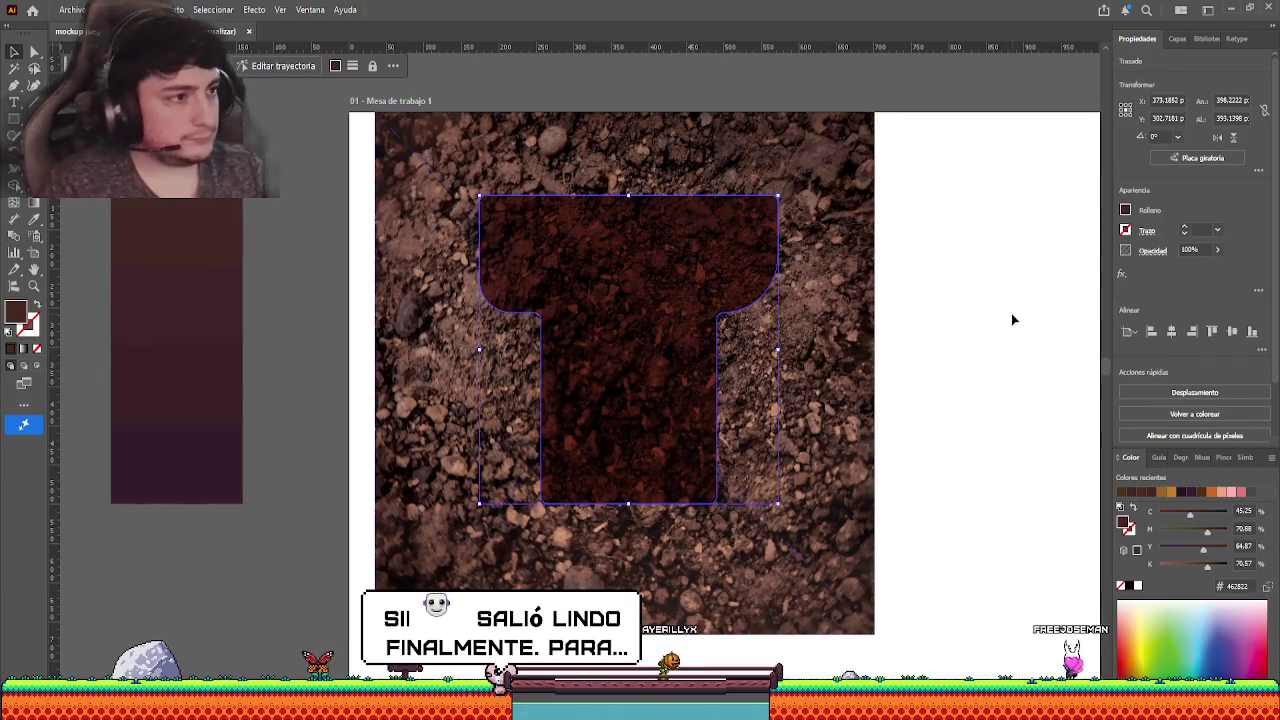
{"action": "left_click", "coordinate": [800, 160]}
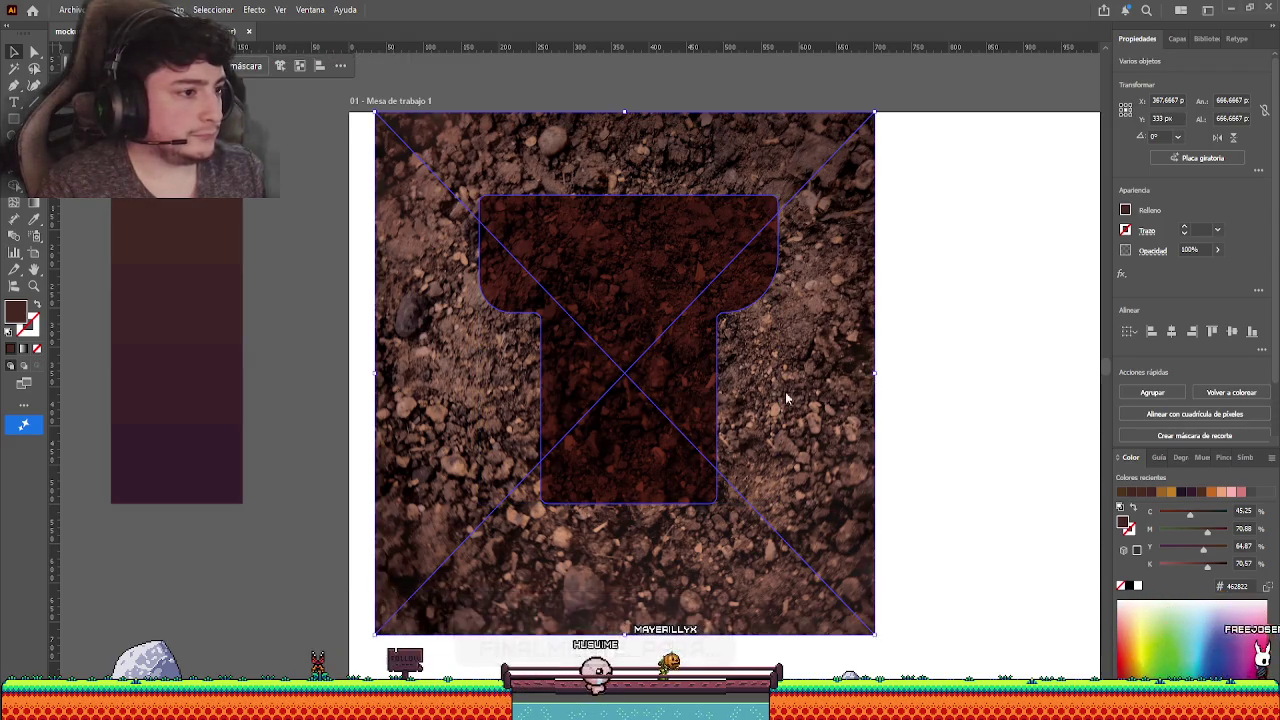
{"action": "key", "text": "ctrl+shift+a"}
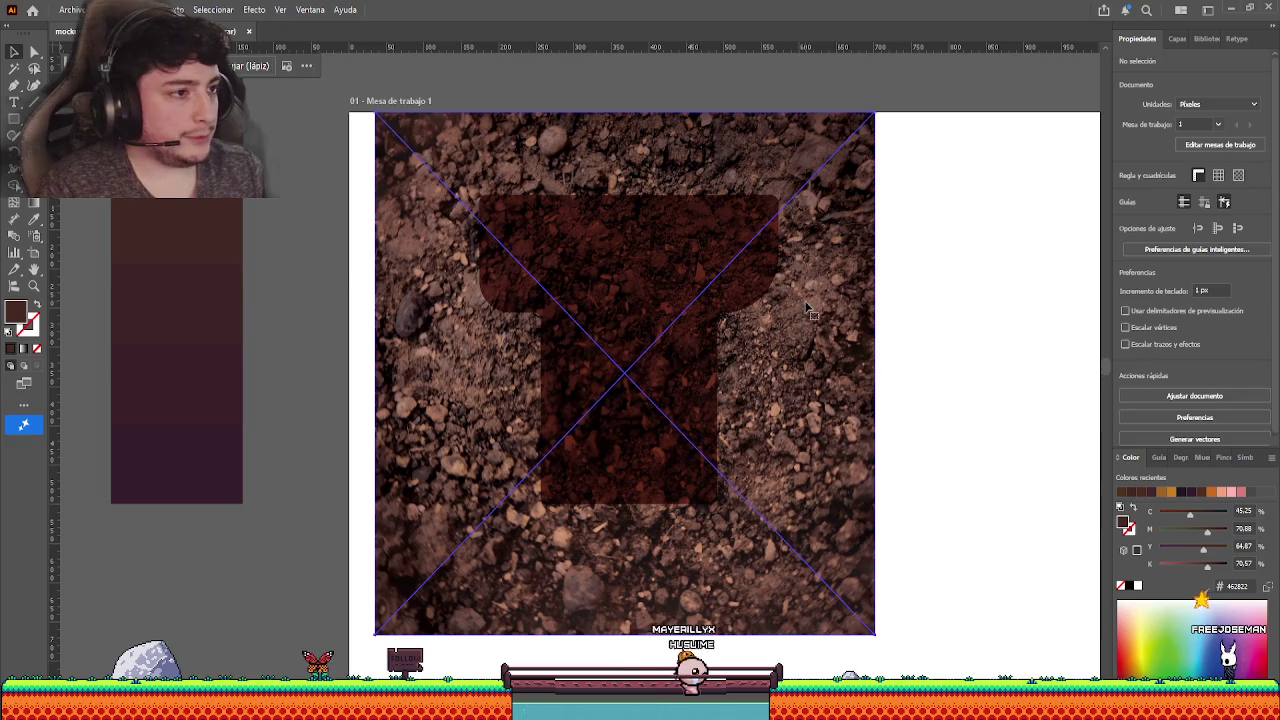
{"action": "left_click", "coordinate": [808, 308]}
{"action": "key", "text": "ctrl+shift+bracketleft"}
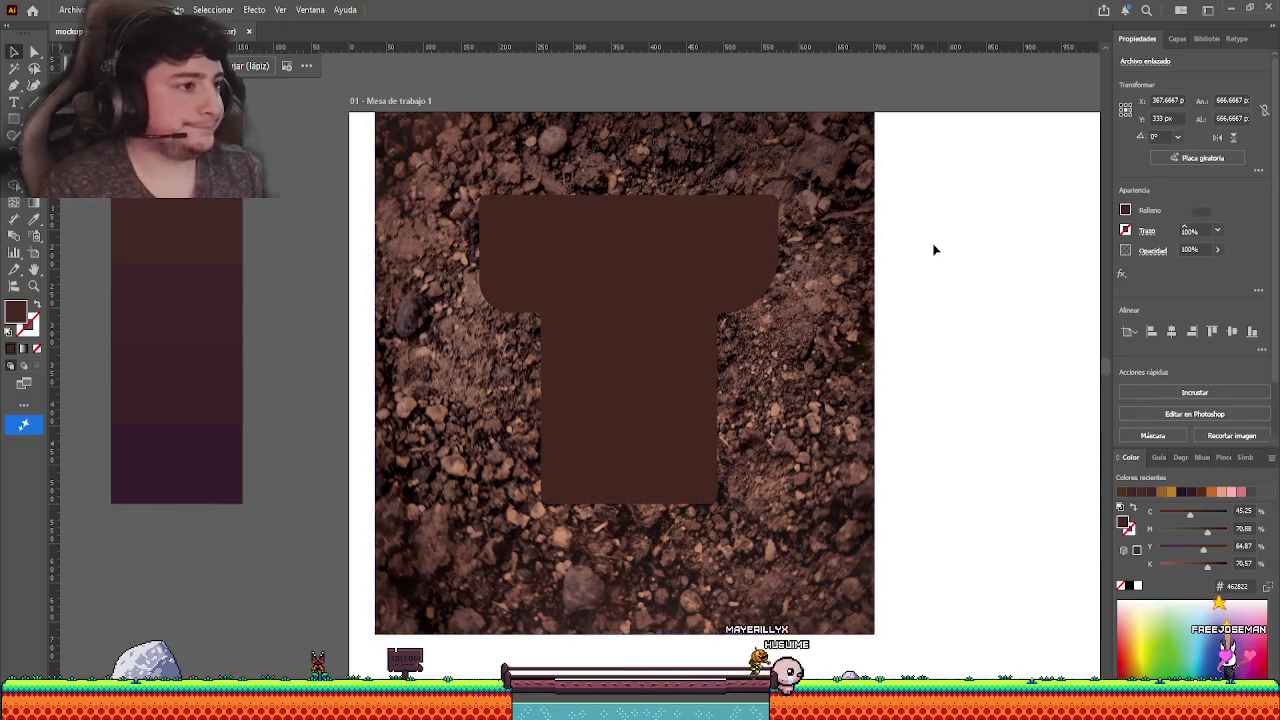
{"action": "left_click", "coordinate": [740, 280], "text": "shift"}
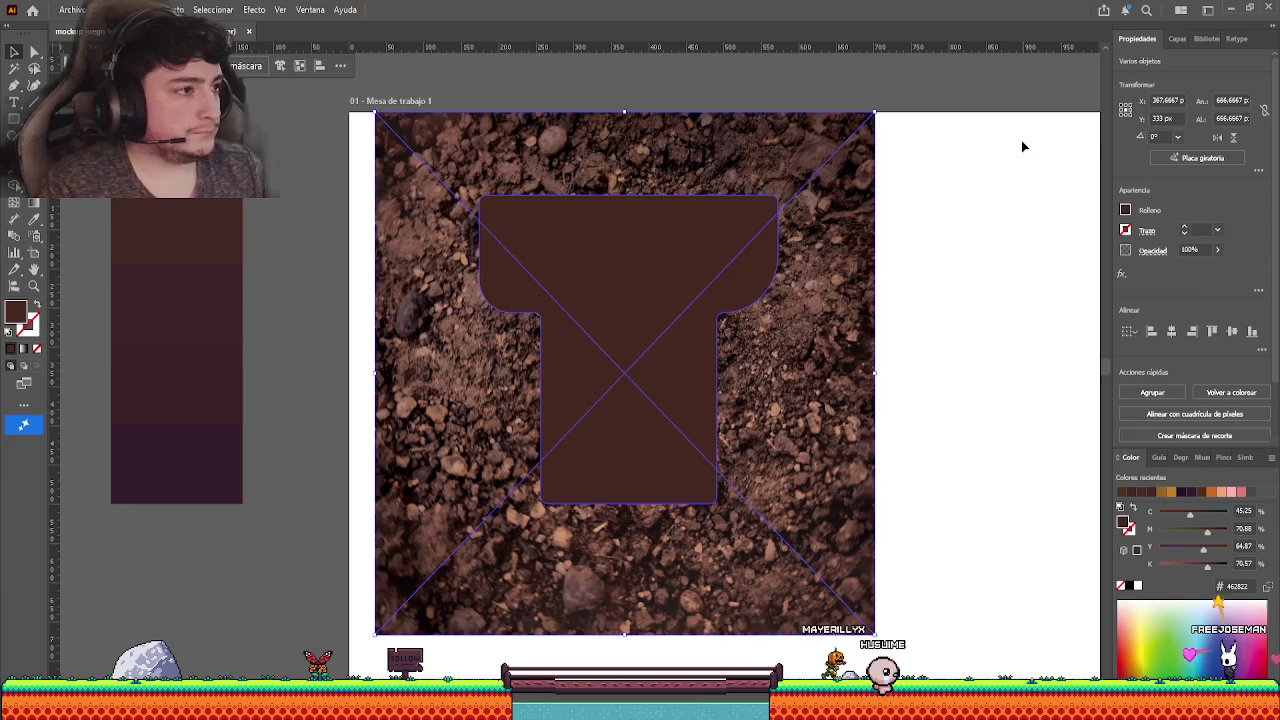
{"action": "key", "text": "ctrl+z"}
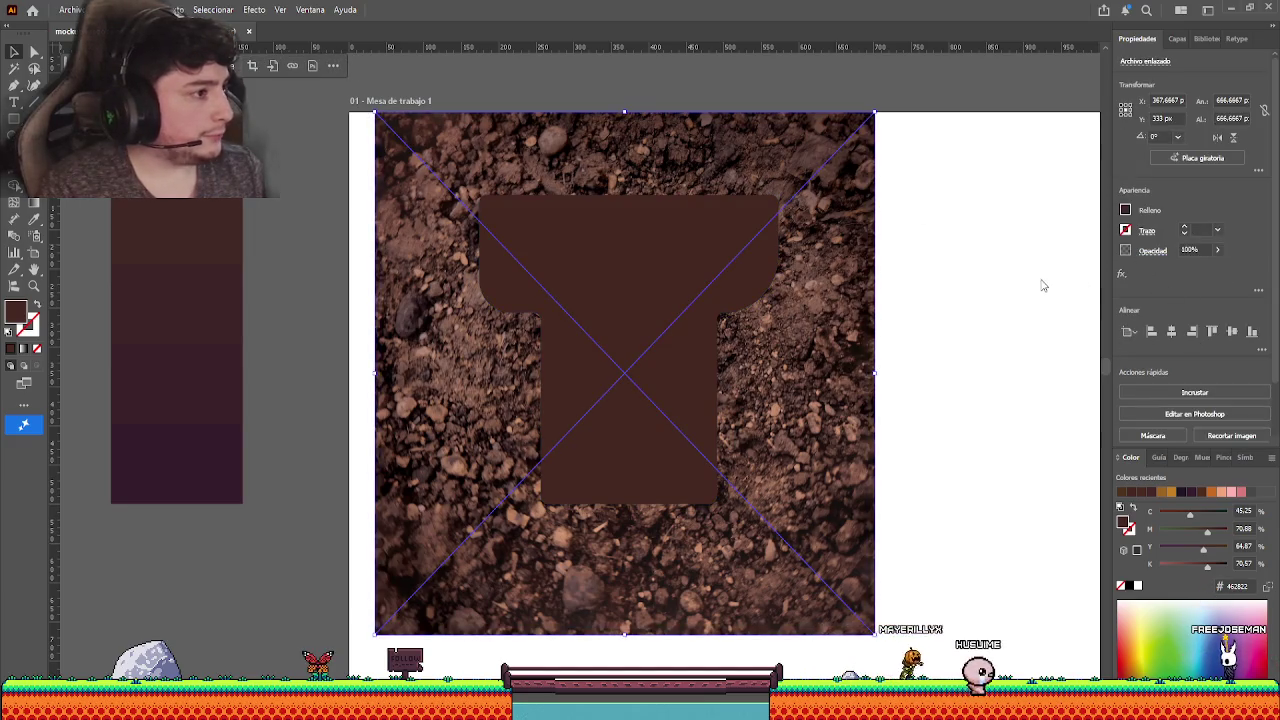
{"action": "key", "text": "ctrl+shift+z"}
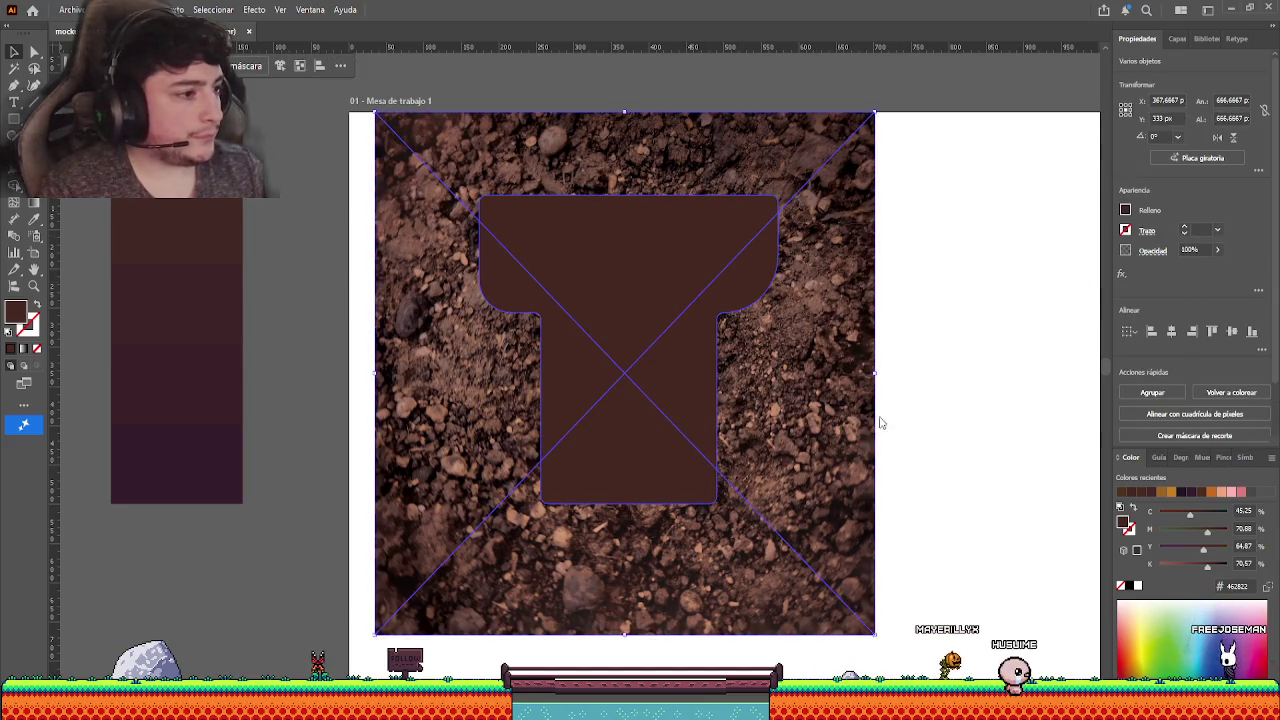
{"action": "key", "text": "ctrl+7"}
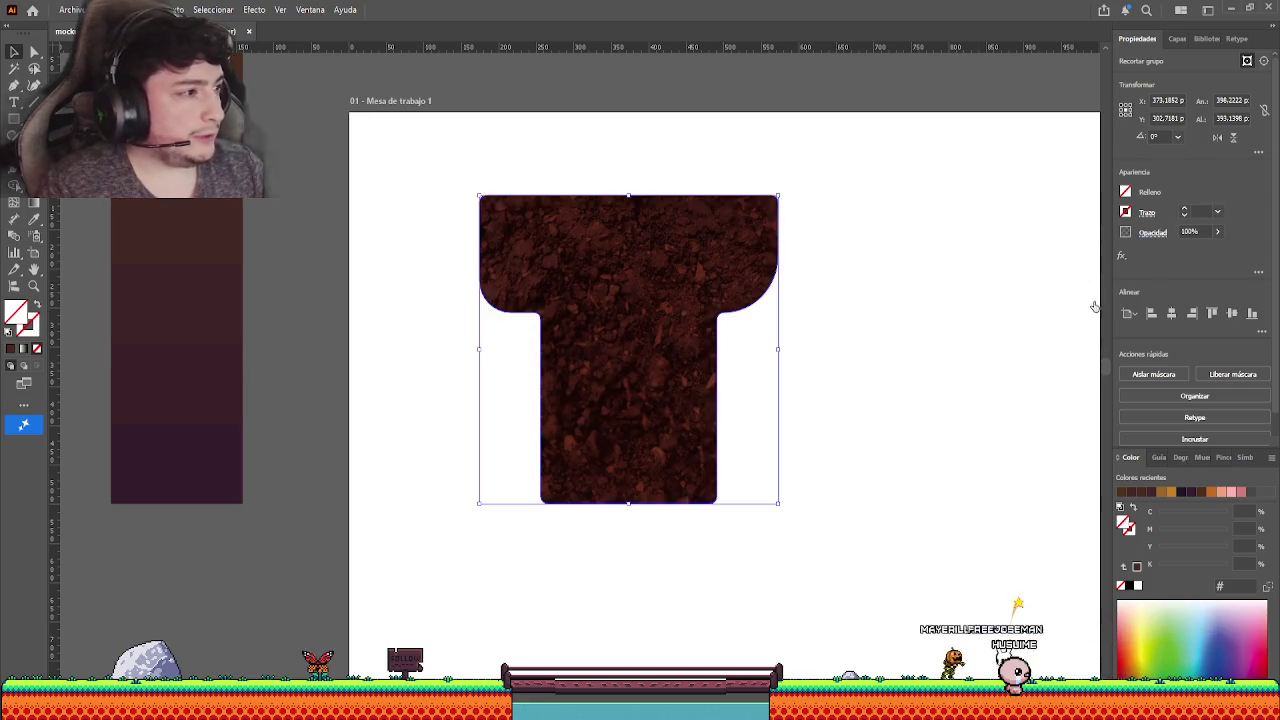
- Shrink the soil photo inside the clipped T group to about 417px square
{"action": "left_click", "coordinate": [915, 329]}
{"action": "scroll", "coordinate": [881, 333], "scroll_direction": "up", "scroll_amount": 3}
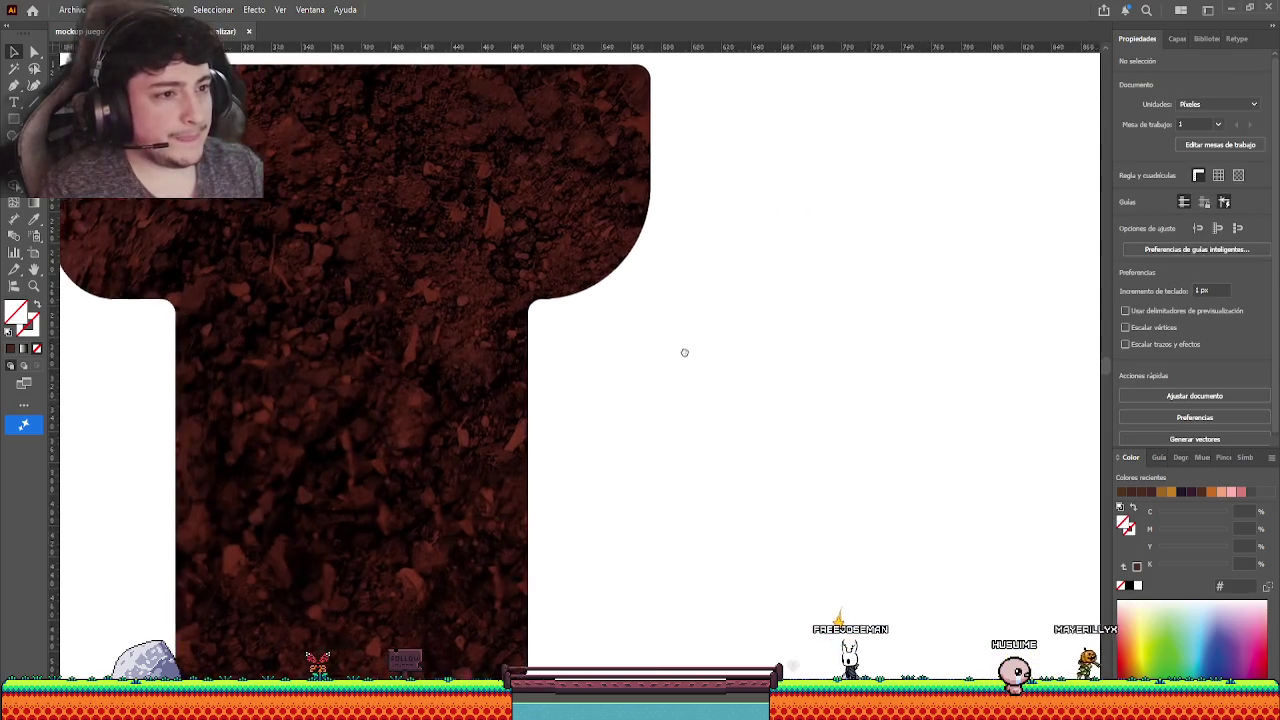
{"action": "scroll", "coordinate": [683, 349], "scroll_direction": "down", "scroll_amount": 1}
{"action": "scroll", "coordinate": [854, 375], "scroll_direction": "down", "scroll_amount": 2}
{"action": "double_click", "coordinate": [854, 375]}
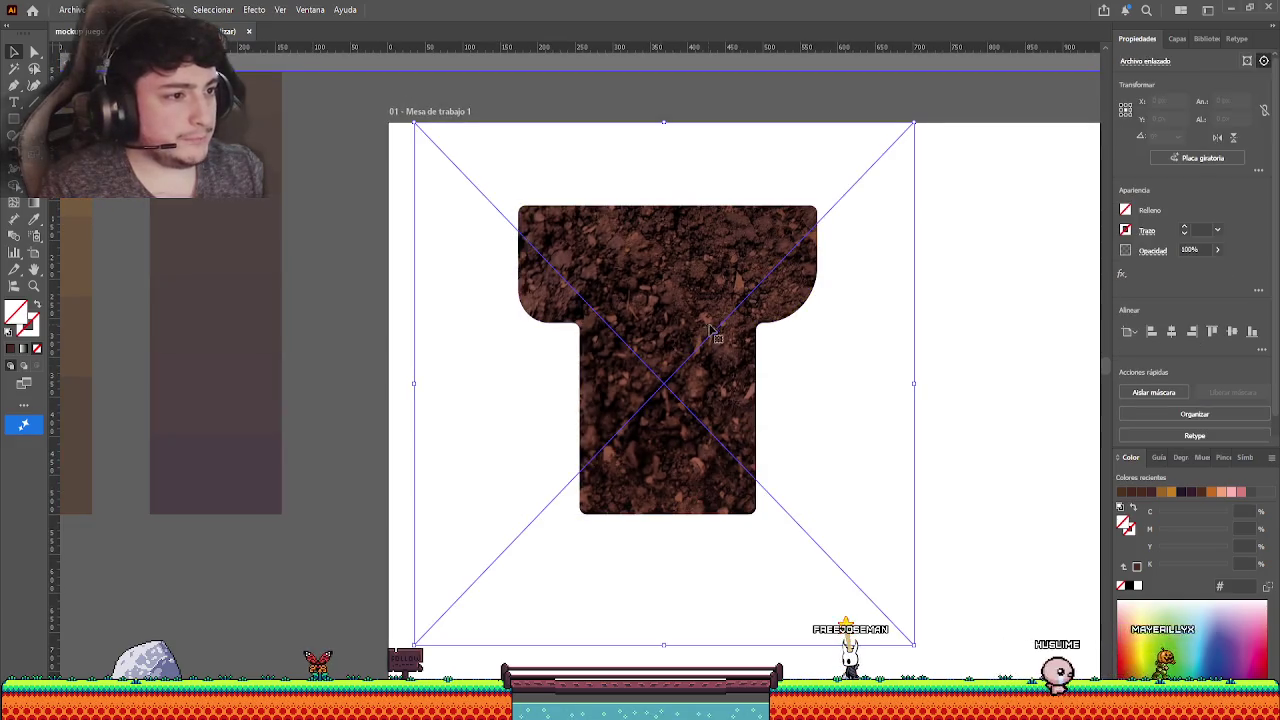
{"action": "mouse_move", "coordinate": [913, 384]}
{"action": "left_mouse_down"}
{"action": "mouse_move", "coordinate": [822, 383]}
{"action": "mouse_move", "coordinate": [844, 383]}
{"action": "left_mouse_up"}
{"action": "double_click", "coordinate": [931, 346]}
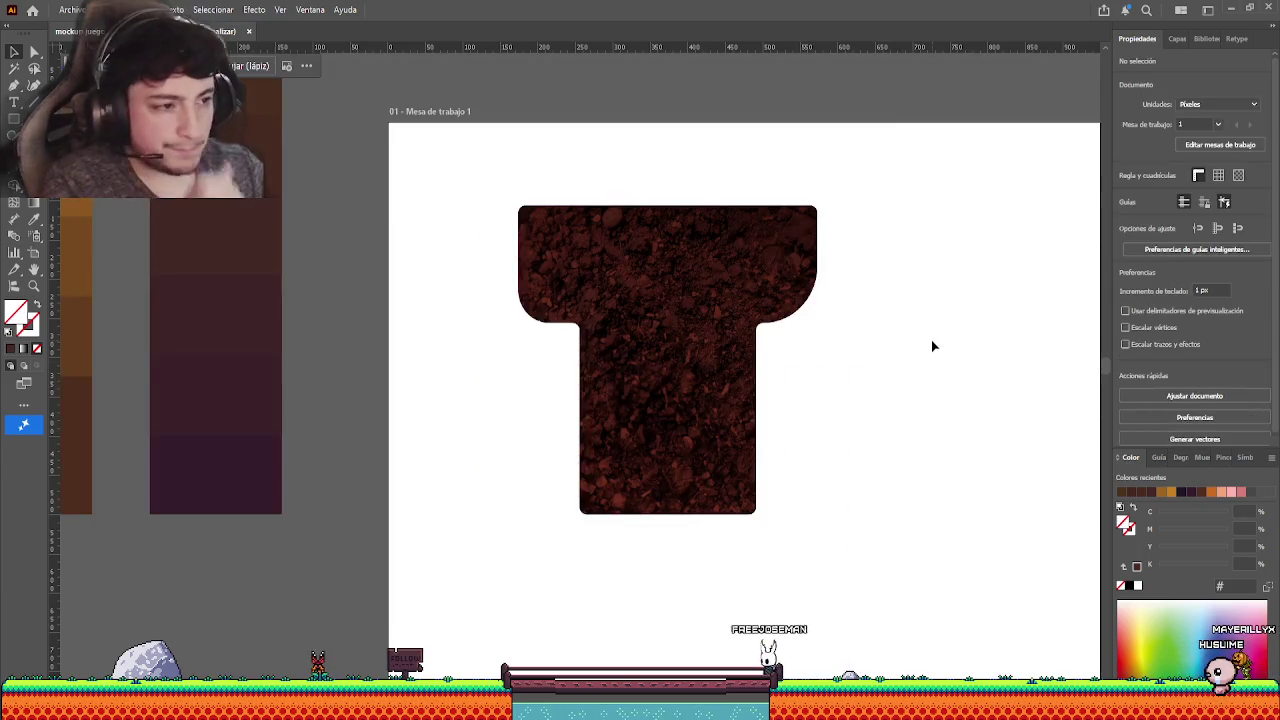
- Release the T's clipping mask with Ctrl+Alt+7 and select the soil photo alone
{"action": "scroll", "coordinate": [931, 346], "scroll_direction": "right", "scroll_amount": 2}
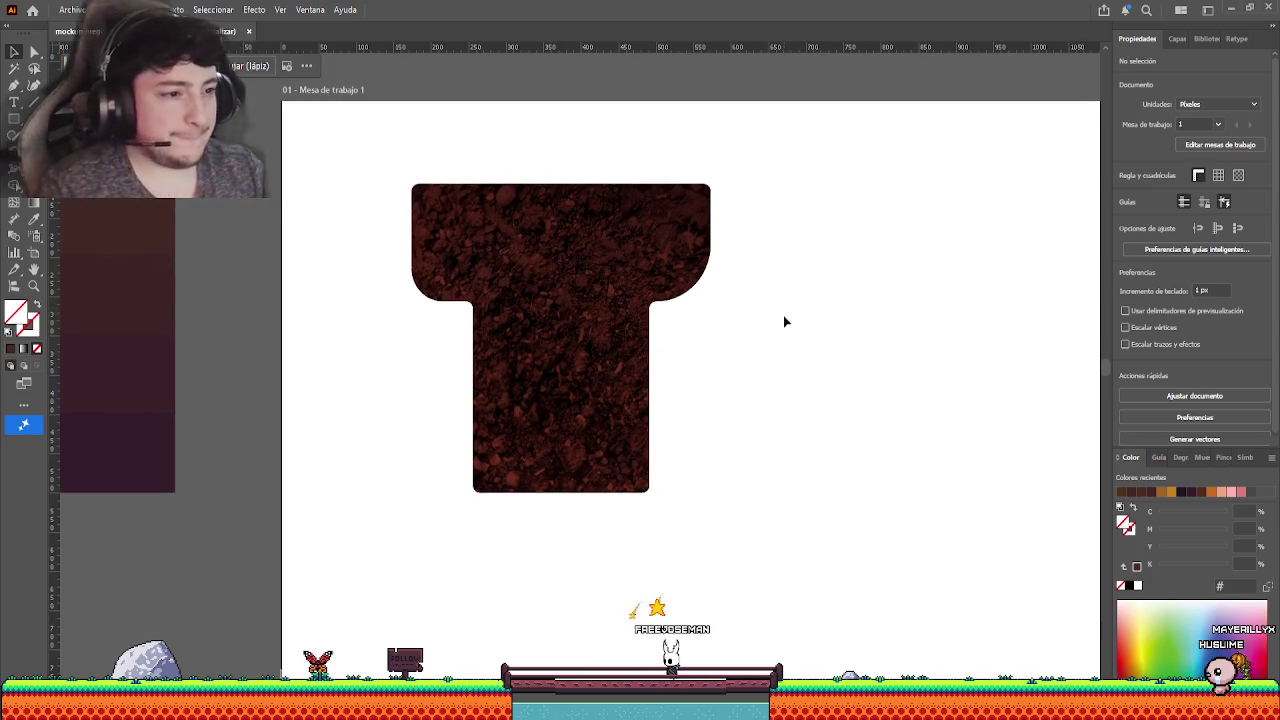
{"action": "scroll", "coordinate": [490, 320], "scroll_direction": "up", "scroll_amount": 2}
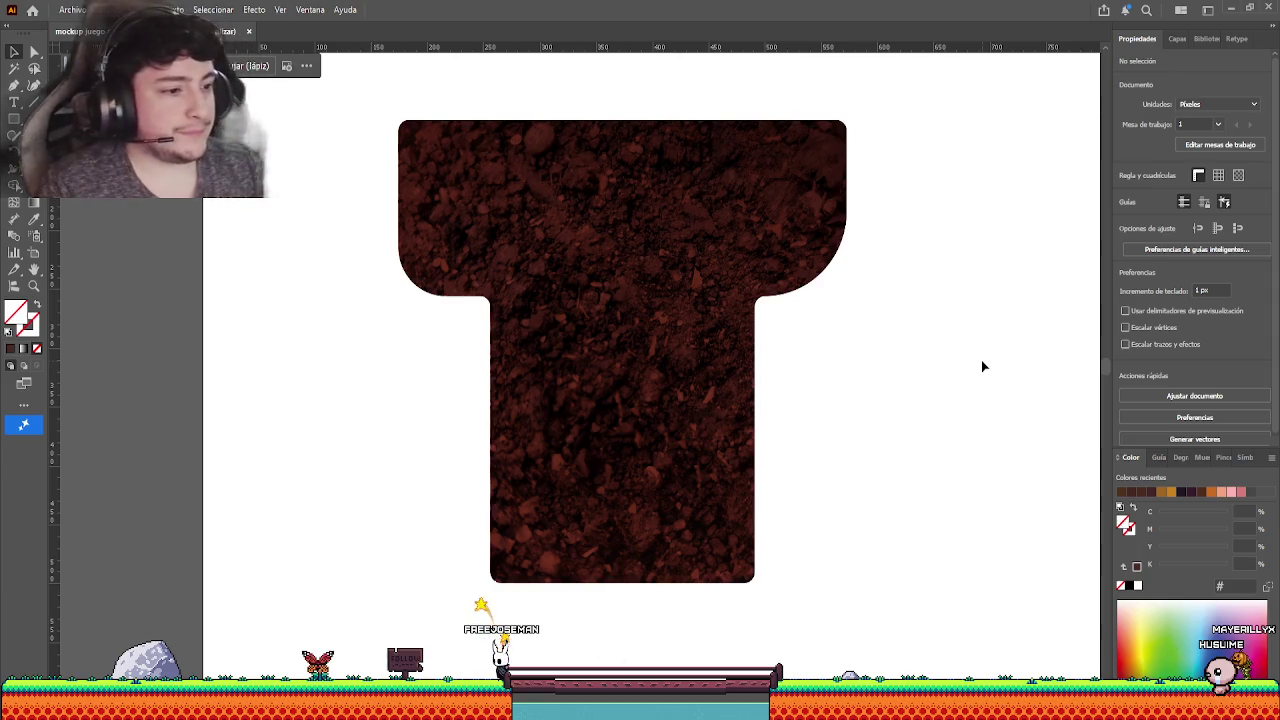
{"action": "scroll", "coordinate": [955, 367], "scroll_direction": "right", "scroll_amount": 2}
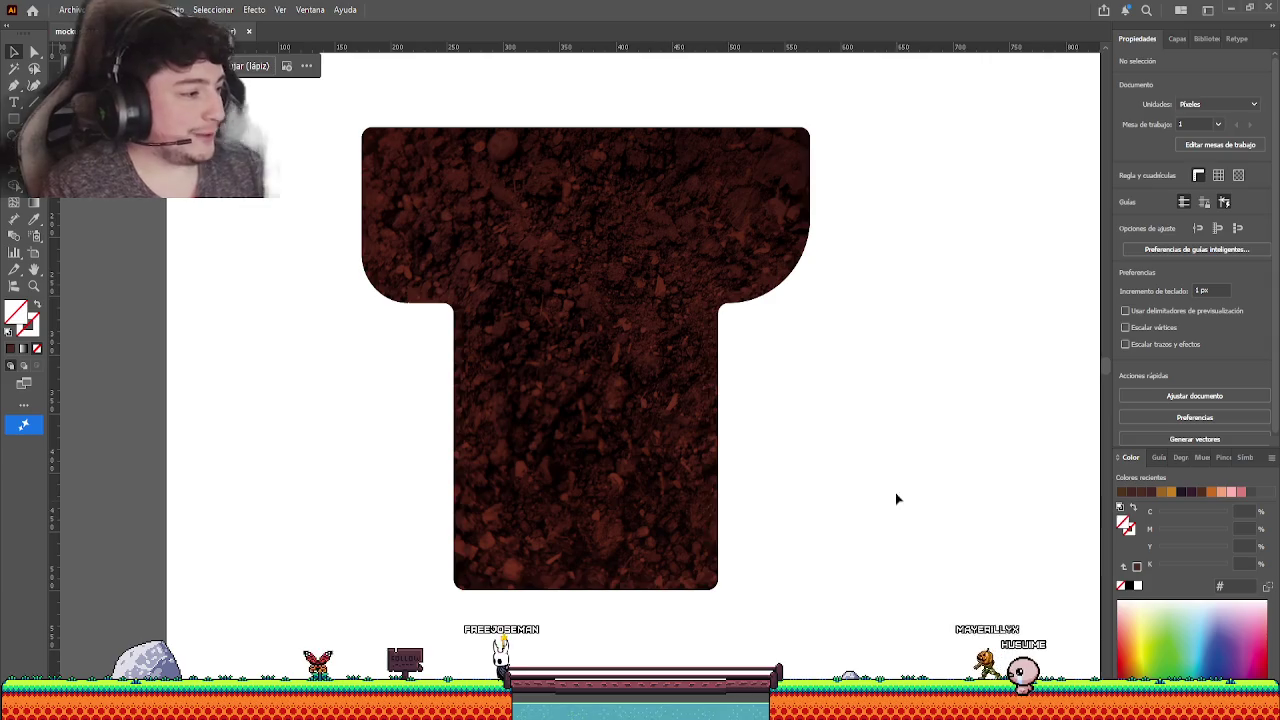
{"action": "left_click", "coordinate": [684, 295]}
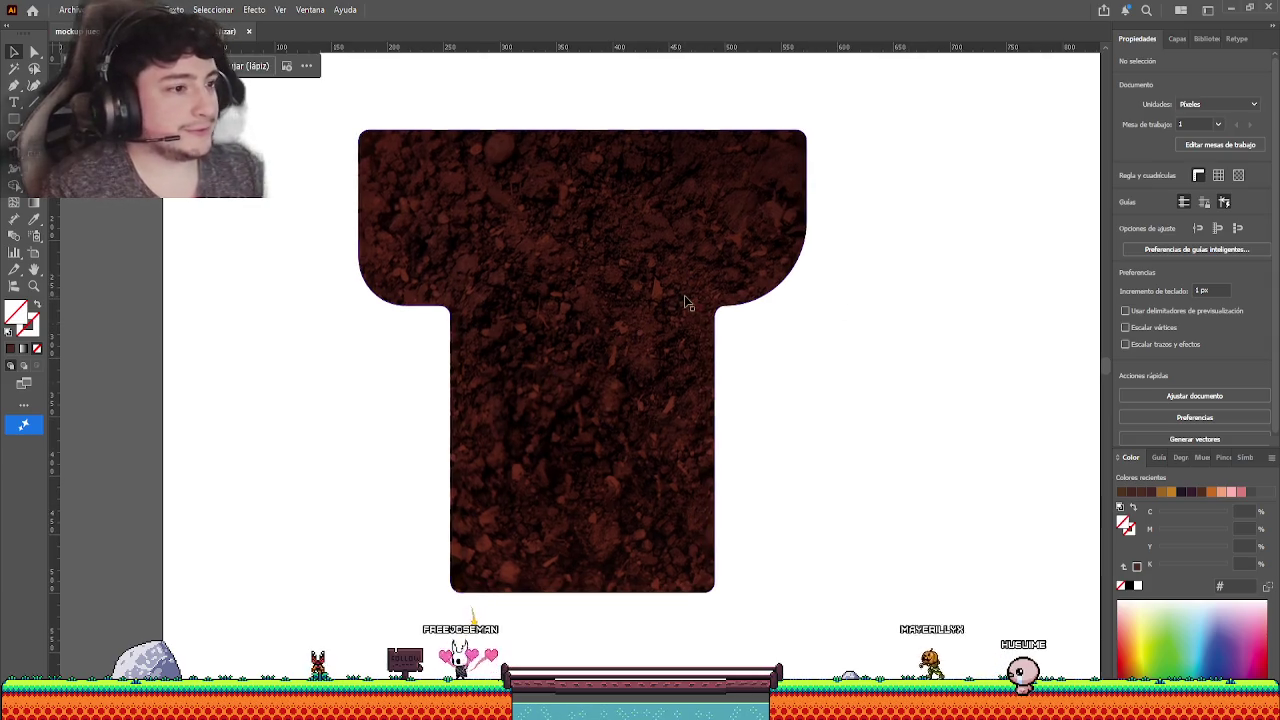
{"action": "left_click", "coordinate": [843, 291]}
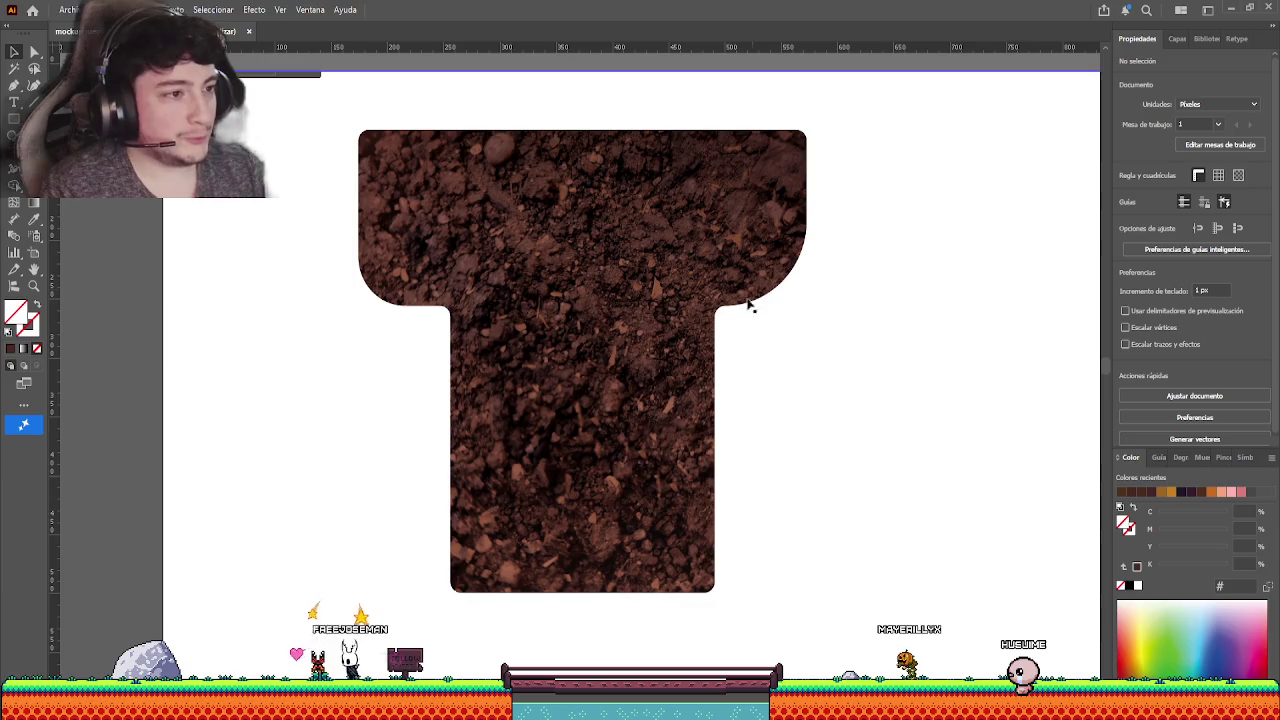
{"action": "left_click", "coordinate": [680, 234]}
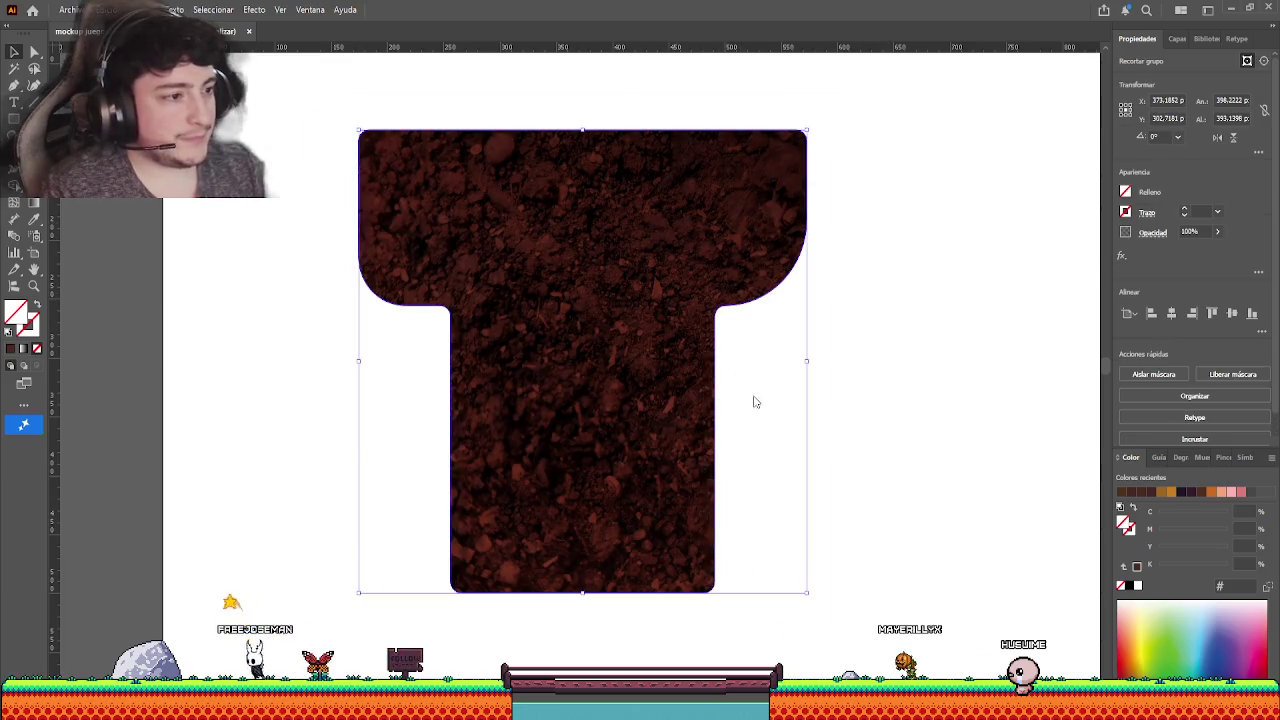
{"action": "key", "text": "ctrl+alt+7"}
{"action": "left_click", "coordinate": [858, 372]}
{"action": "left_click", "coordinate": [830, 350]}
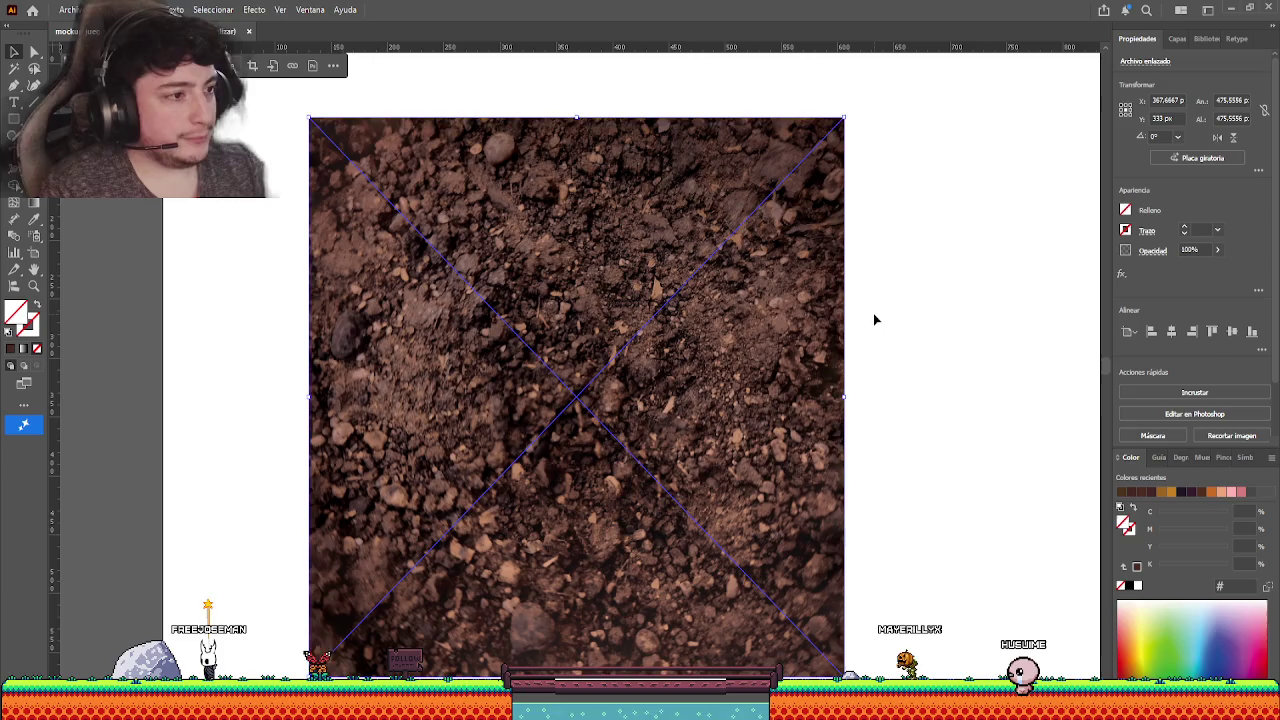
- Cut the T away, move the soil photo partly above the artboard, and paste the T back
{"action": "key", "text": "ctrl+shift+bracketleft"}
{"action": "left_click", "coordinate": [760, 230]}
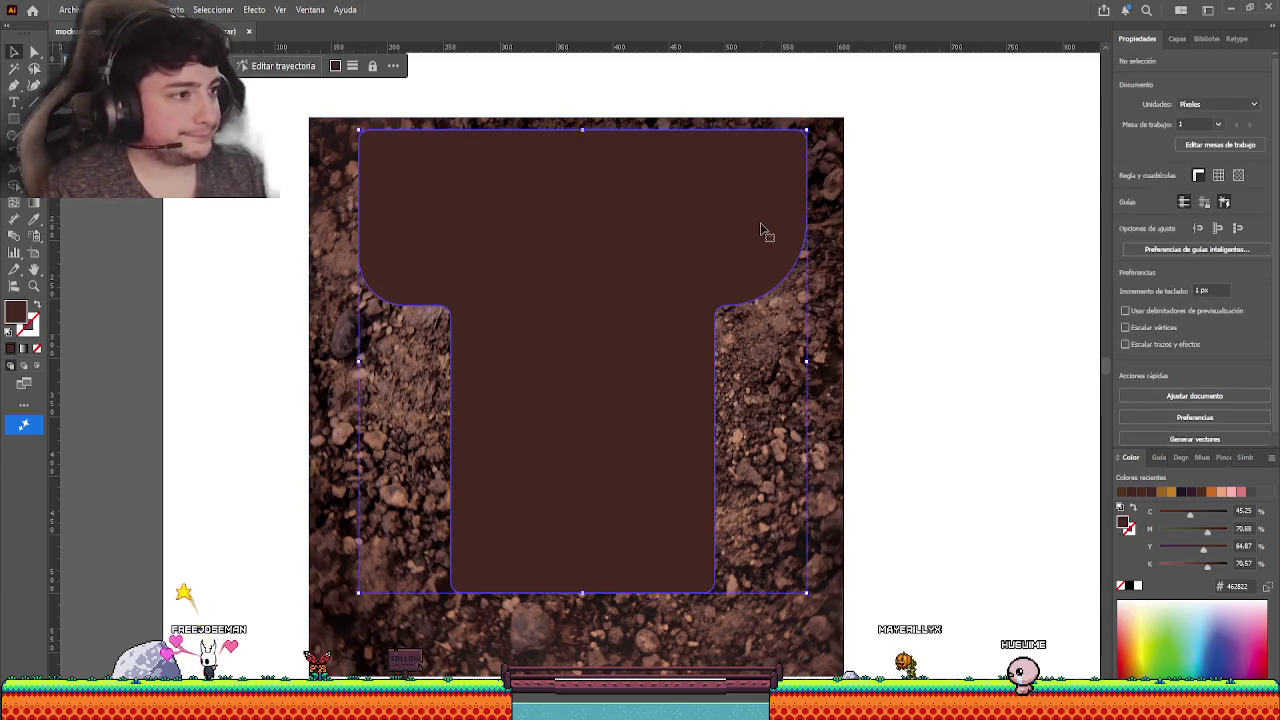
{"action": "key", "text": "Delete"}
{"action": "scroll", "coordinate": [697, 375], "scroll_direction": "down", "scroll_amount": 1}
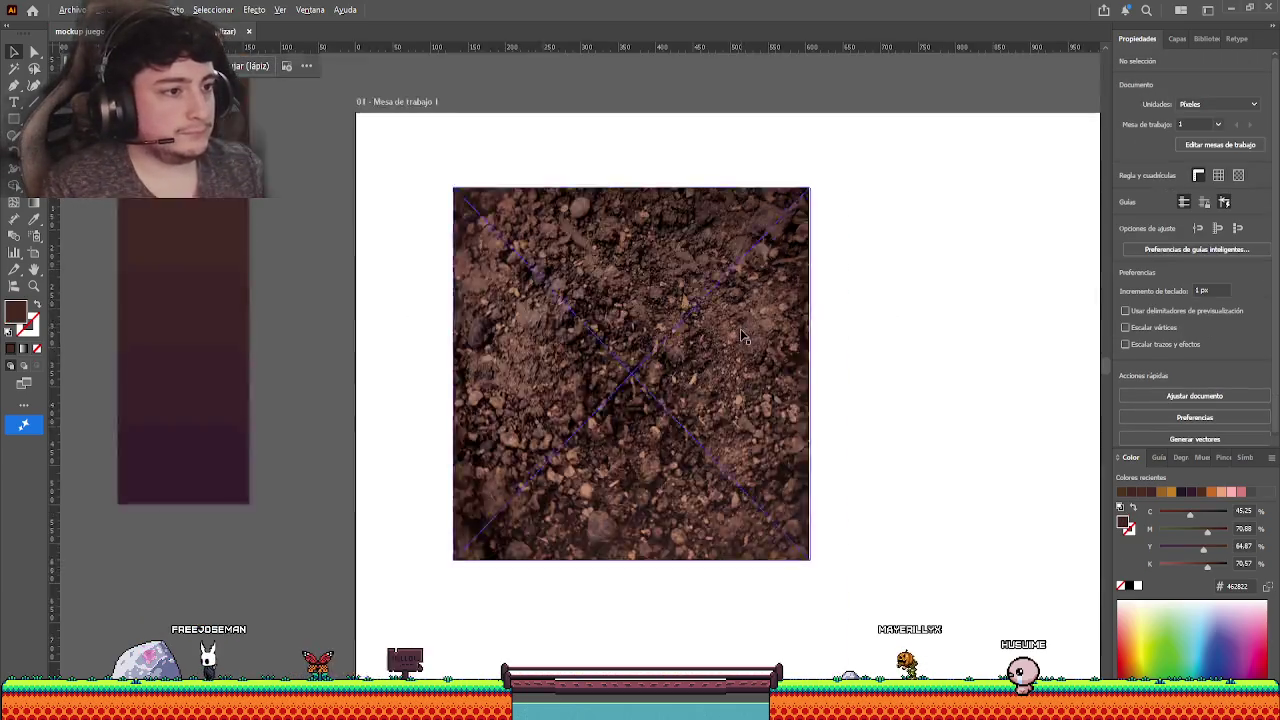
{"action": "scroll", "coordinate": [697, 375], "scroll_direction": "down", "scroll_amount": 1}
{"action": "scroll", "coordinate": [697, 375], "scroll_direction": "up", "scroll_amount": 2}
{"action": "left_click_drag", "start_coordinate": [667, 438], "coordinate": [877, 217]}
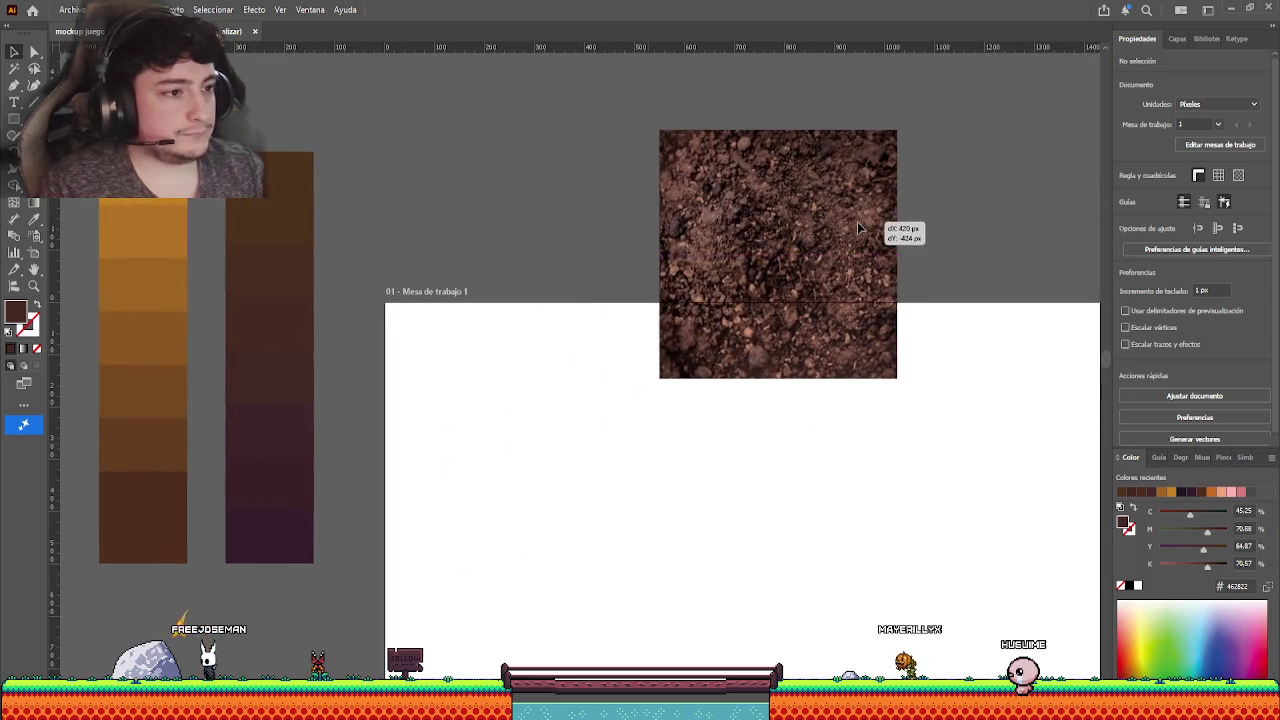
{"action": "key", "text": "ctrl+v"}
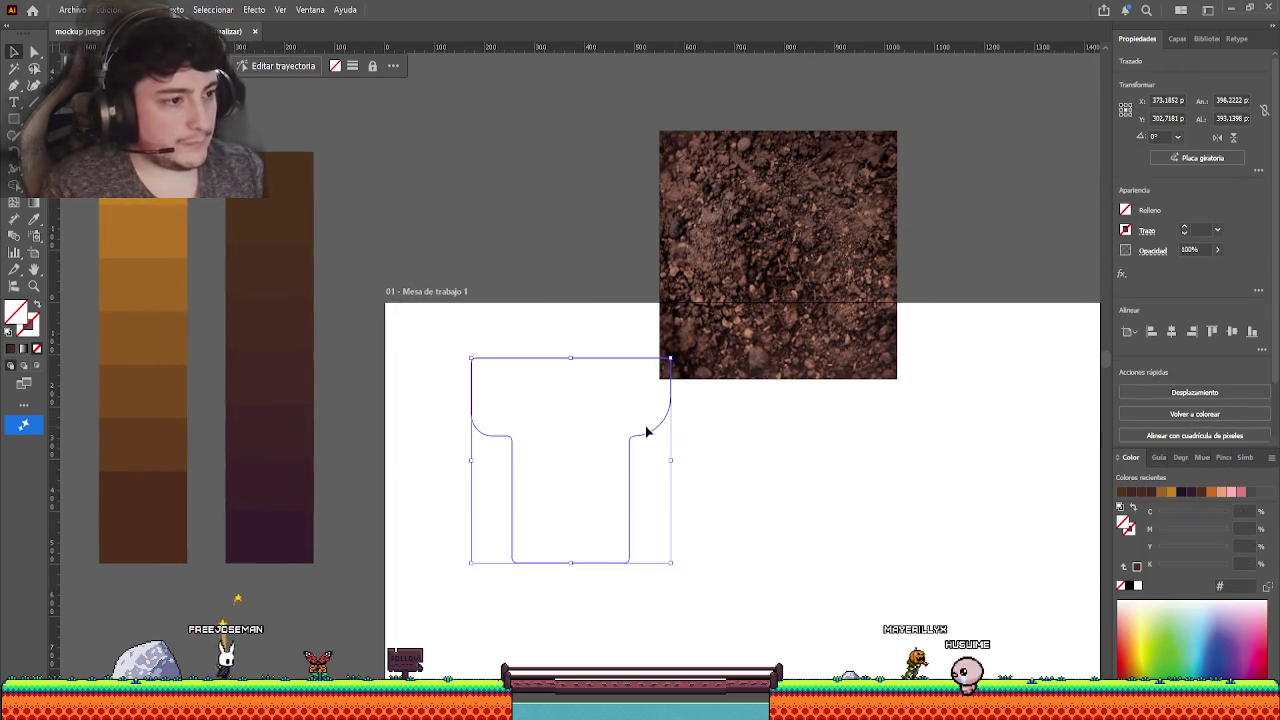
- Fill the T with dark brown #462822 and shift the soil photo further up and left
{"action": "left_click", "coordinate": [10, 348]}
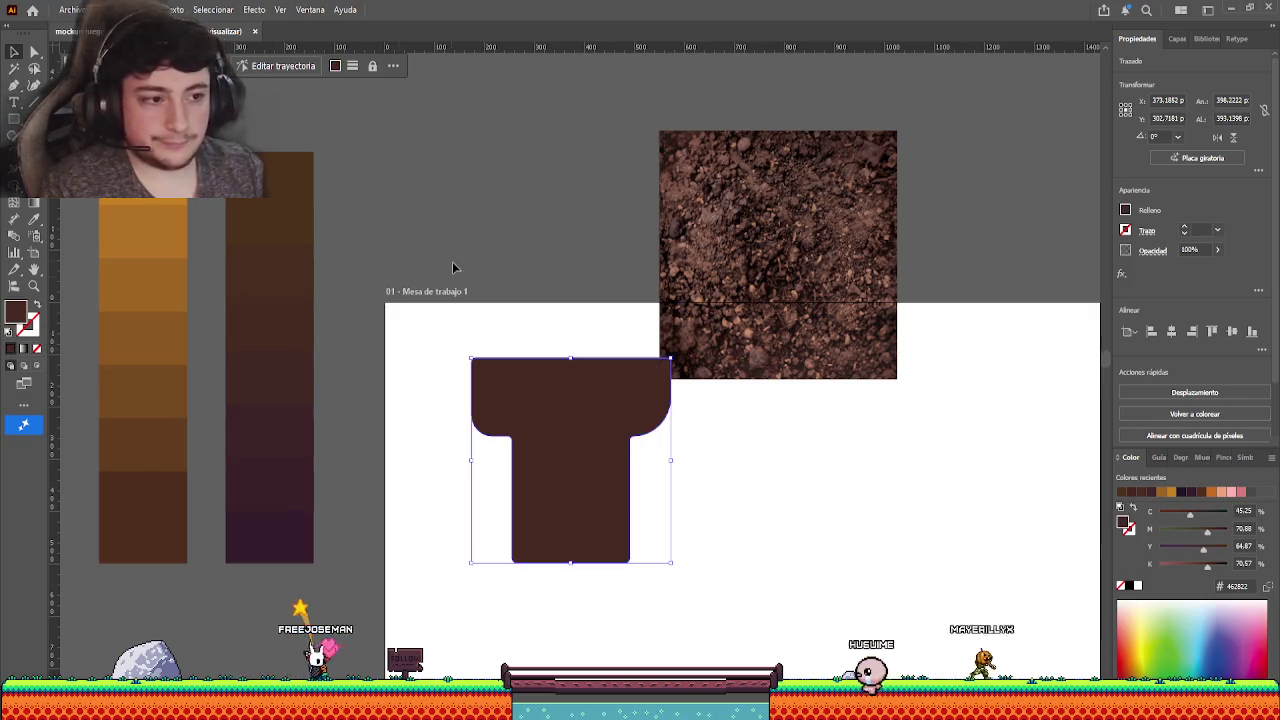
{"action": "left_click", "coordinate": [452, 261]}
{"action": "left_click_drag", "start_coordinate": [716, 263], "coordinate": [603, 189]}
{"action": "left_click", "coordinate": [843, 451]}
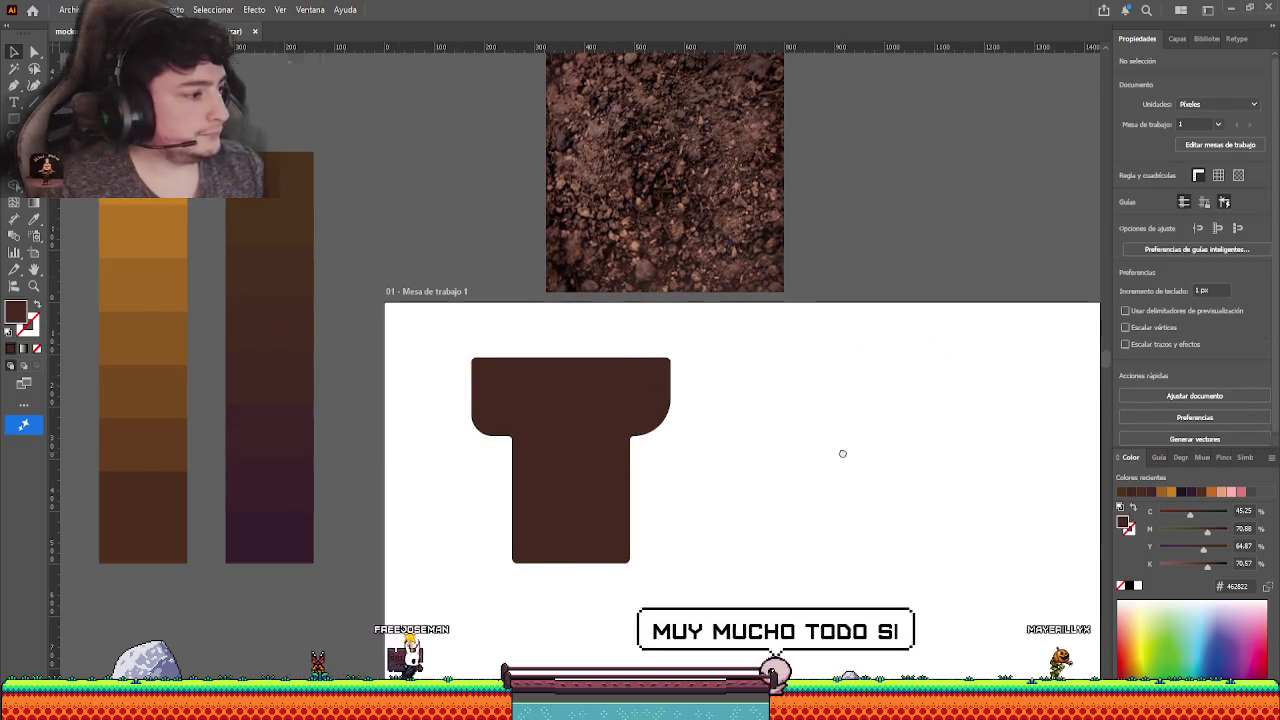
{"action": "scroll", "coordinate": [876, 452], "scroll_direction": "left", "scroll_amount": 1}
{"action": "left_click_drag", "start_coordinate": [782, 257], "coordinate": [699, 262]}
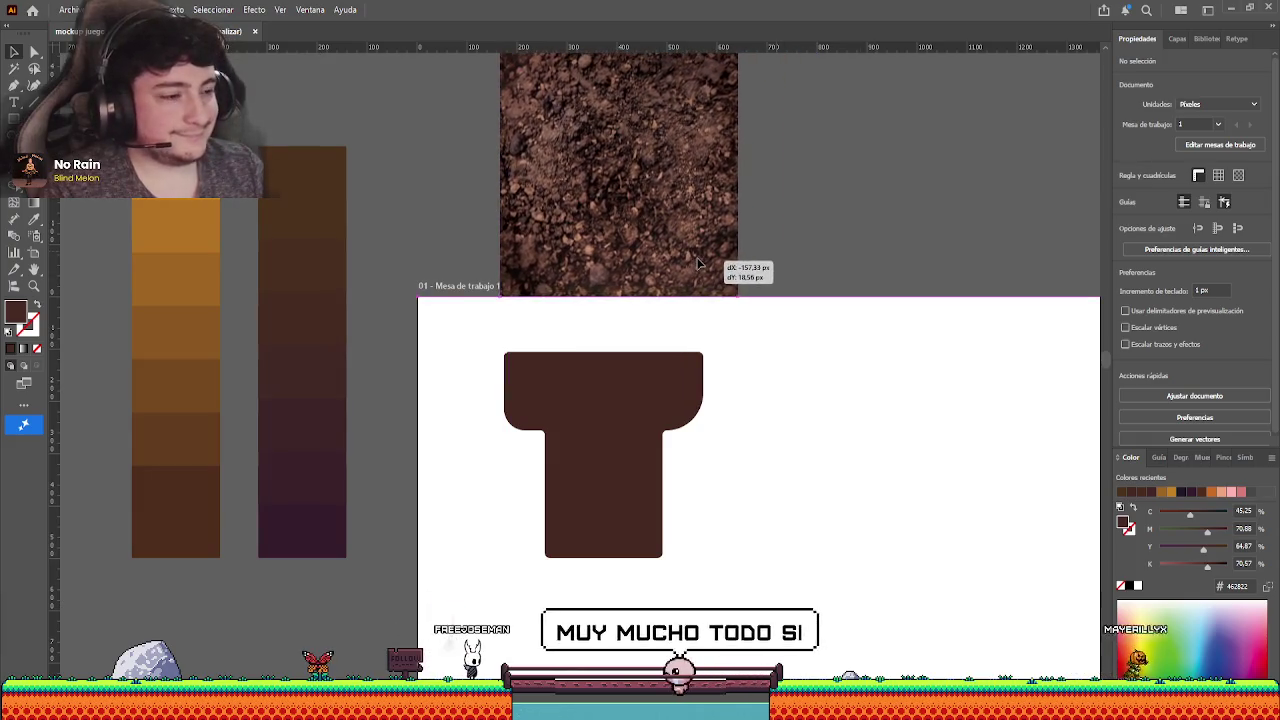
{"action": "left_click", "coordinate": [809, 341]}
- Pan around the canvas to review the solid dark-brown T and the set-aside photo
{"action": "scroll", "coordinate": [800, 341], "scroll_direction": "up", "scroll_amount": 1}
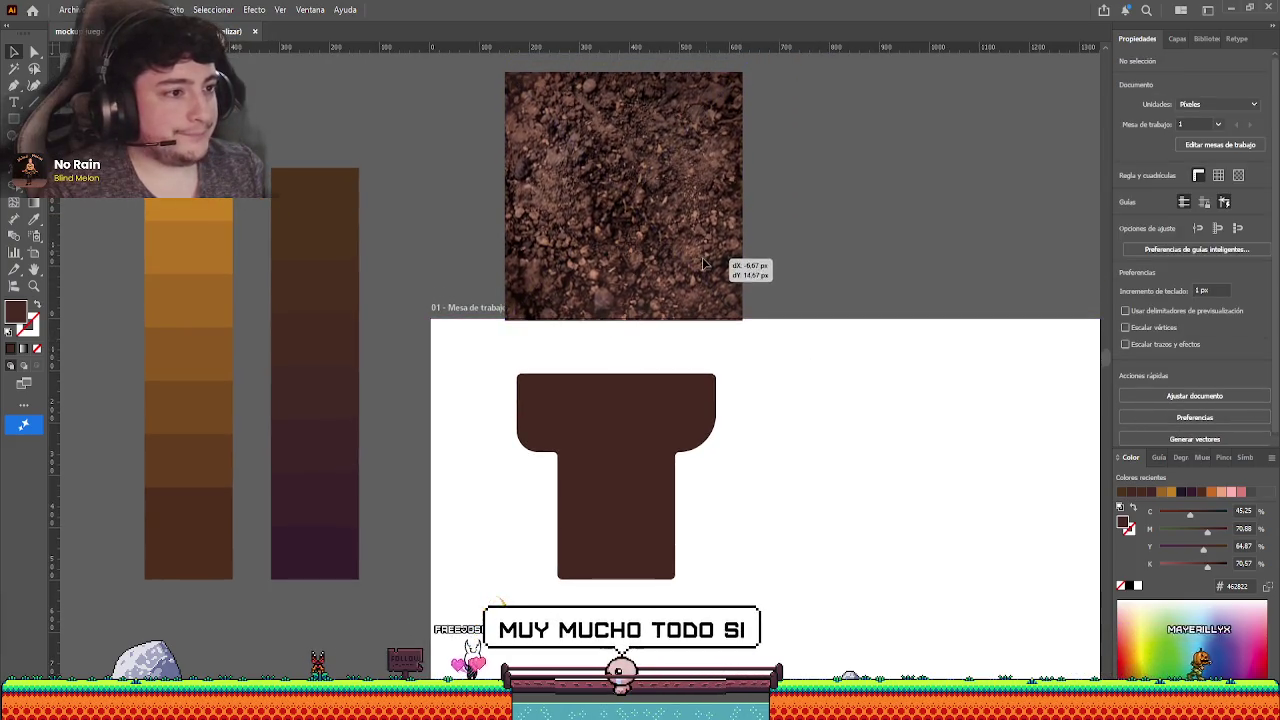
{"action": "scroll", "coordinate": [812, 350], "scroll_direction": "right", "scroll_amount": 1}
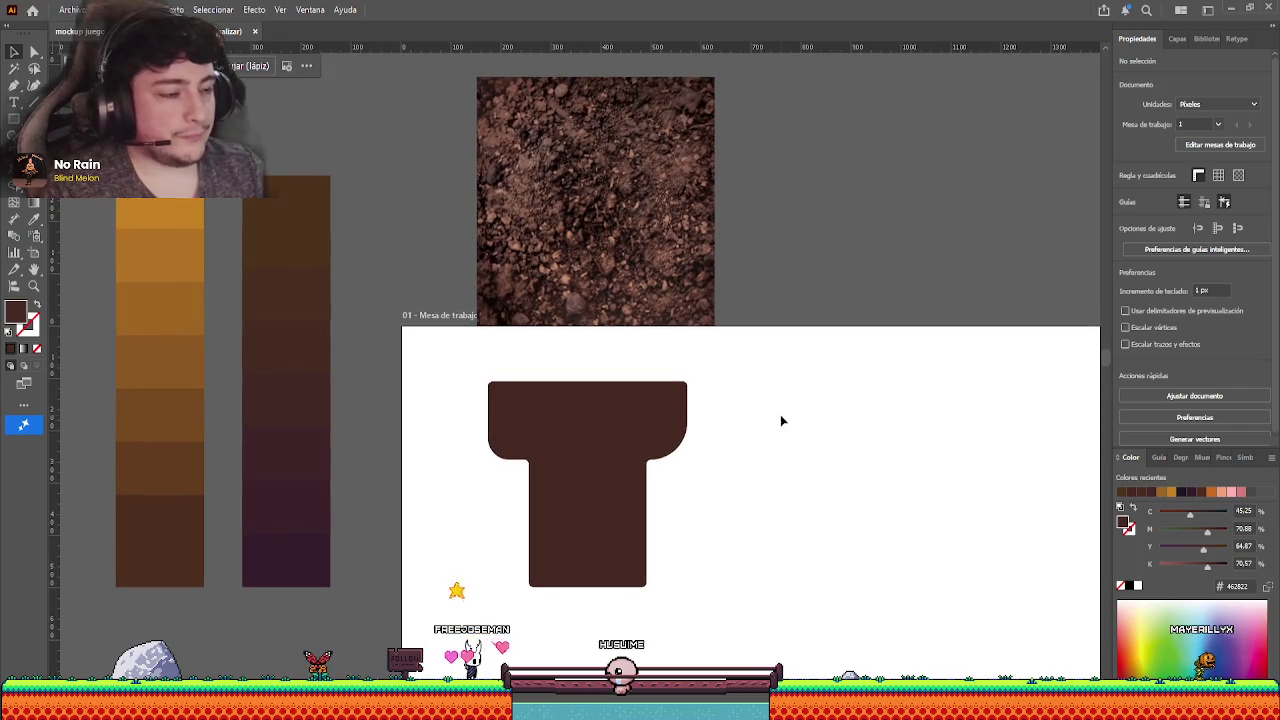
{"action": "scroll", "coordinate": [795, 360], "scroll_direction": "down", "scroll_amount": 4}
{"action": "scroll", "coordinate": [677, 345], "scroll_direction": "up", "scroll_amount": 1}
{"action": "scroll", "coordinate": [790, 385], "scroll_direction": "left", "scroll_amount": 1}
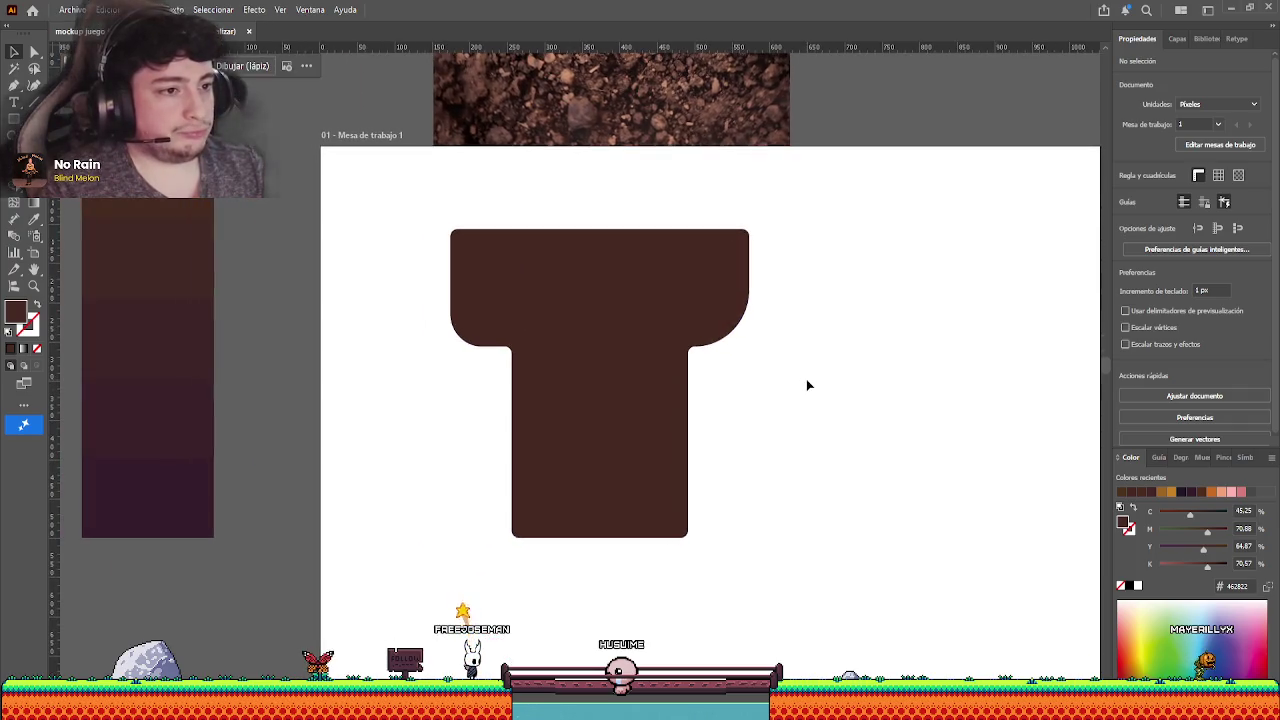
{"action": "scroll", "coordinate": [806, 383], "scroll_direction": "right", "scroll_amount": 1}
{"action": "left_click", "coordinate": [577, 391]}
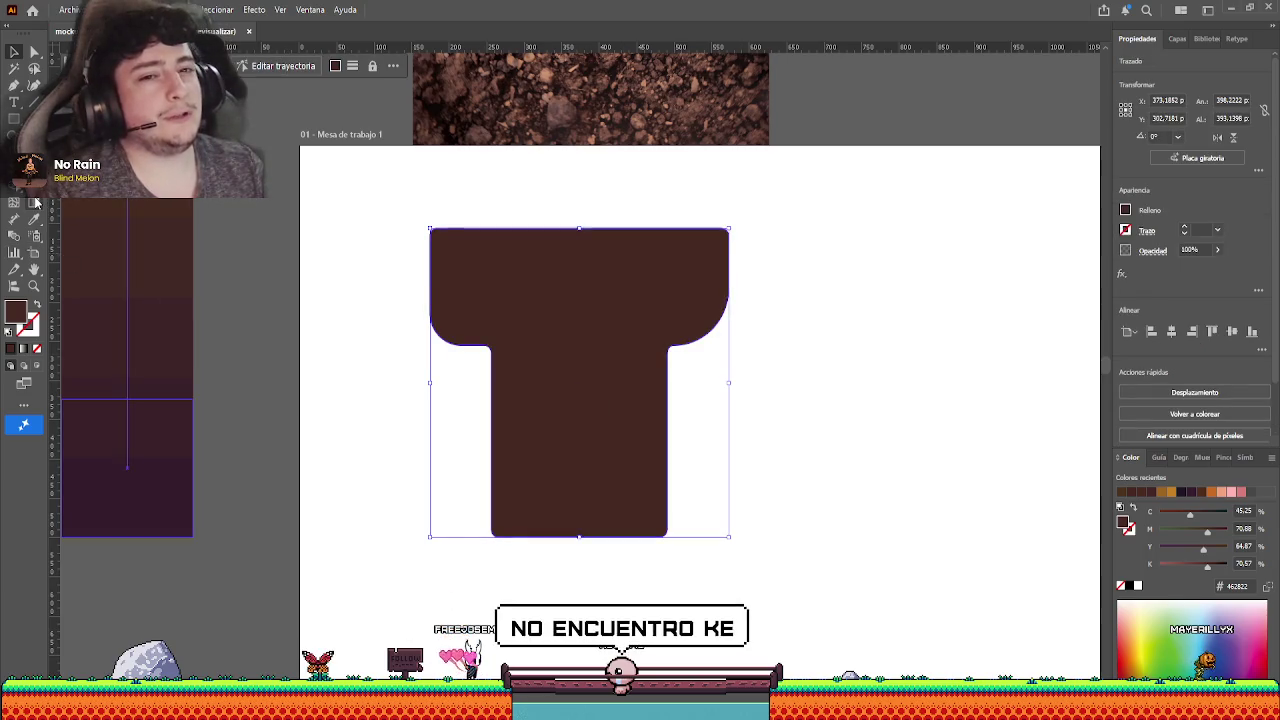
{"action": "left_click", "coordinate": [311, 211]}
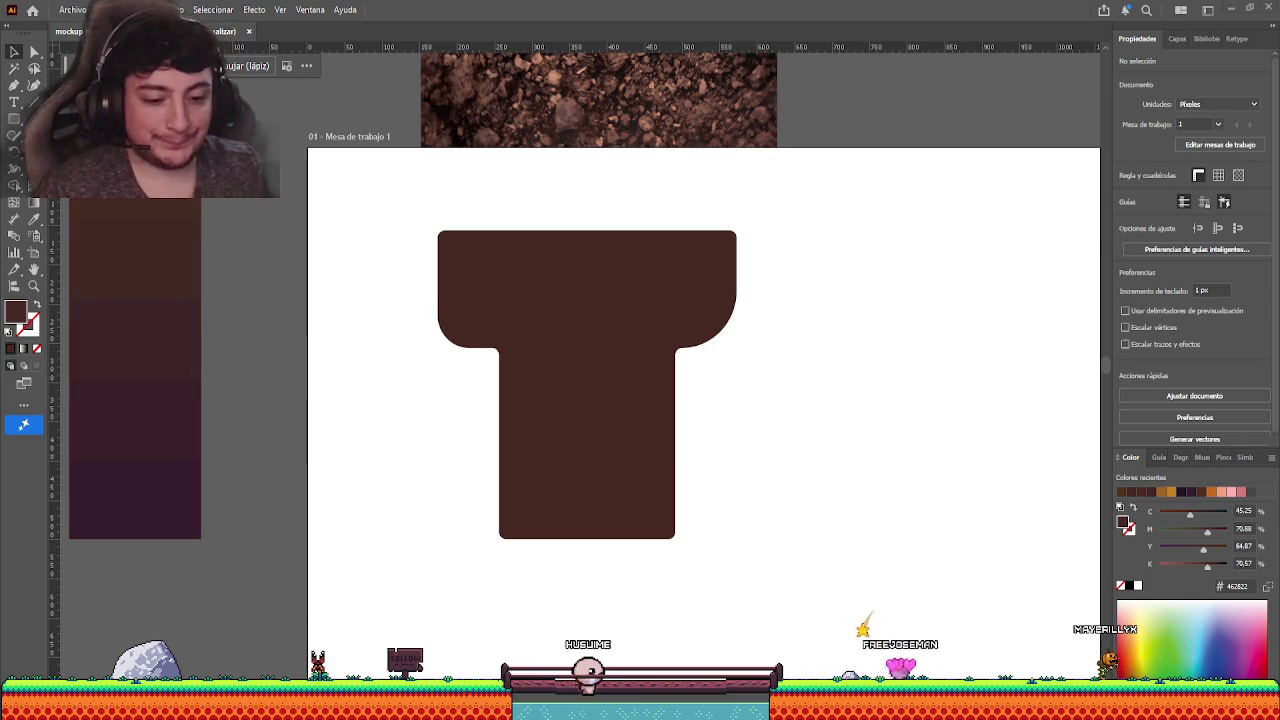
- Pan the view slightly up and left over the dark-brown T platform
{"action": "left_click_drag", "start_coordinate": [384, 449], "coordinate": [346, 431]}
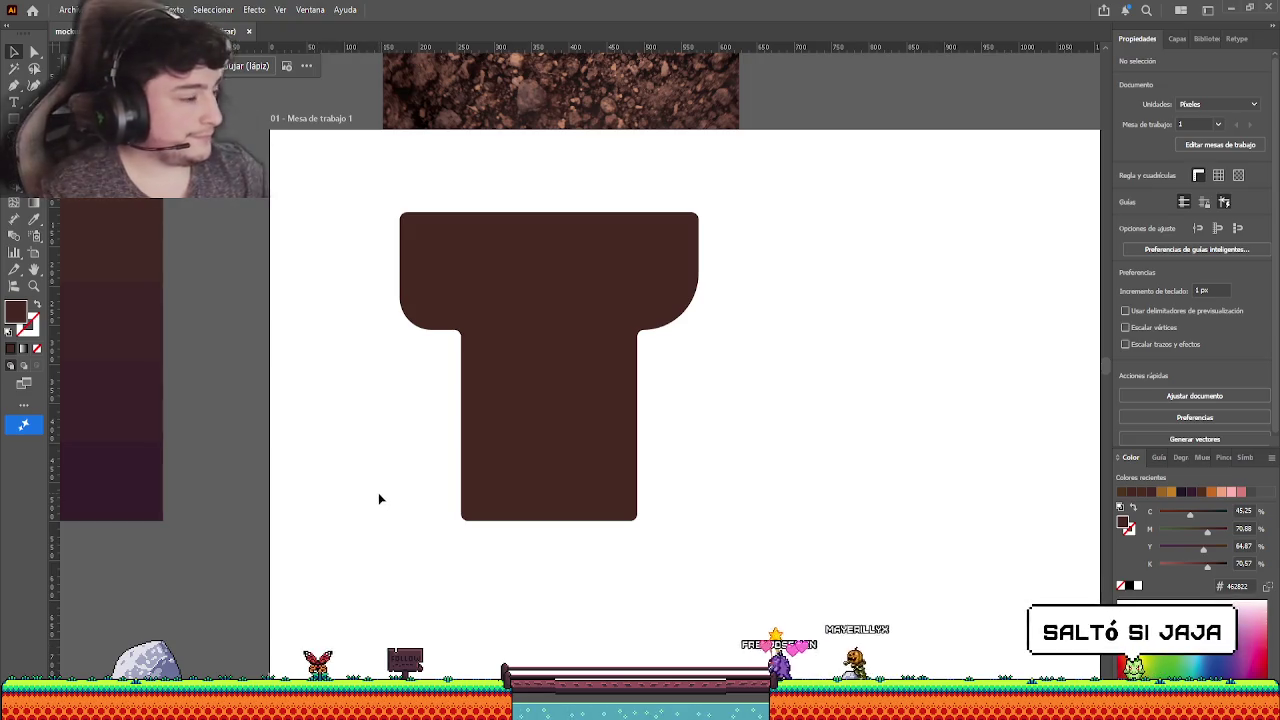
{"action": "mouse_move", "coordinate": [432, 413]}
{"action": "left_mouse_down"}
{"action": "mouse_move", "coordinate": [451, 401]}
{"action": "mouse_move", "coordinate": [351, 456]}
{"action": "left_mouse_up"}
{"action": "scroll", "coordinate": [451, 400], "scroll_direction": "down", "scroll_amount": 1}
{"action": "scroll", "coordinate": [451, 400], "scroll_direction": "up", "scroll_amount": 2}
{"action": "left_click", "coordinate": [506, 386]}
{"action": "left_click", "coordinate": [224, 371]}
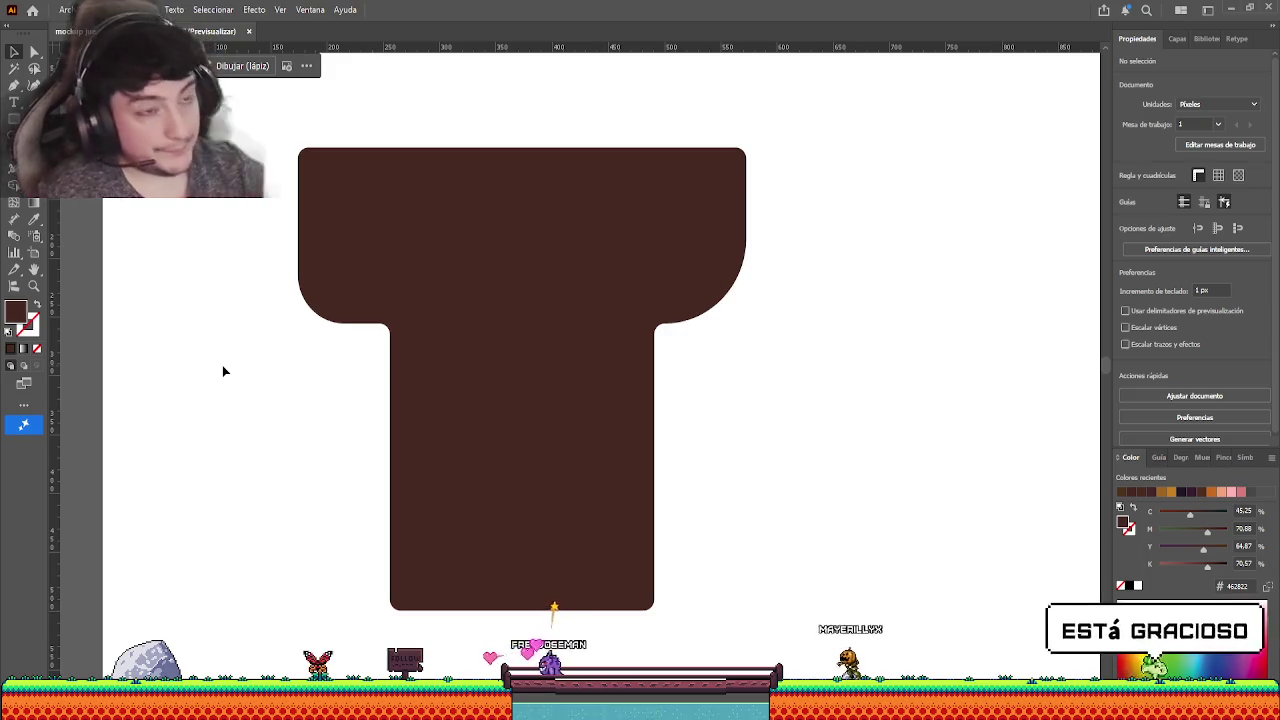
{"action": "key", "text": "m"}
{"action": "left_click_drag", "start_coordinate": [408, 198], "coordinate": [435, 226]}
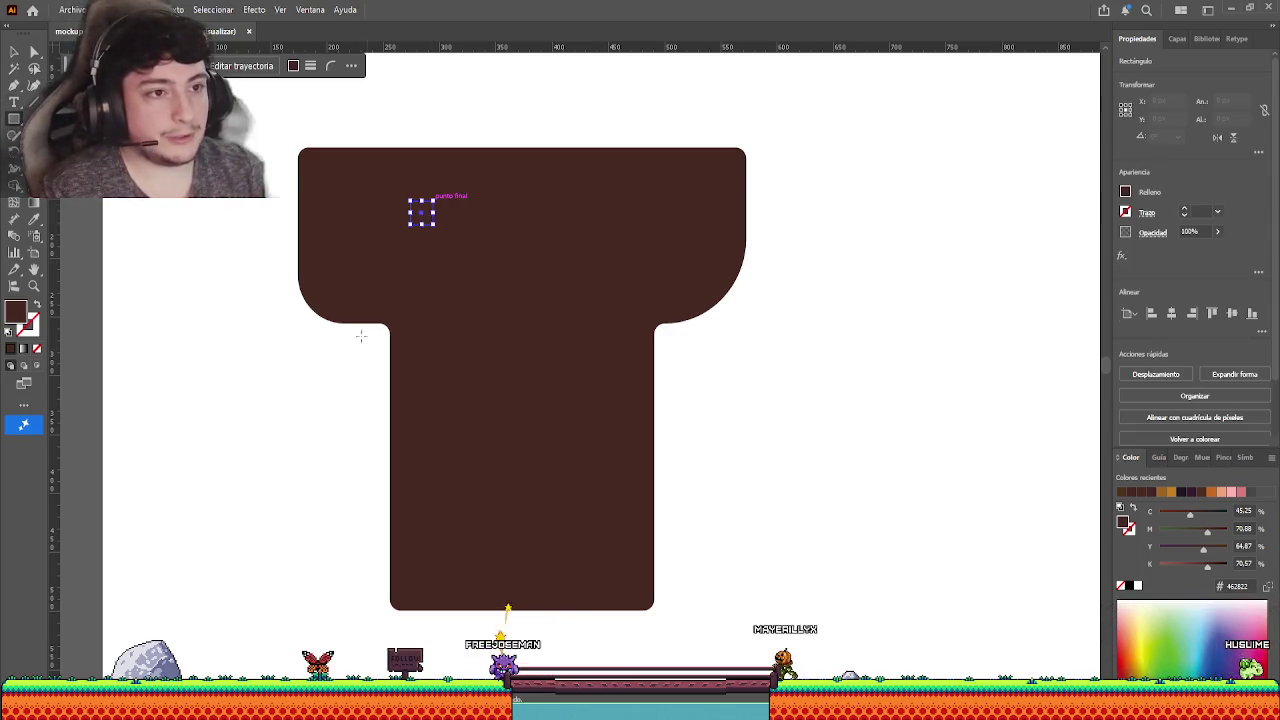
{"action": "left_click", "coordinate": [14, 51]}
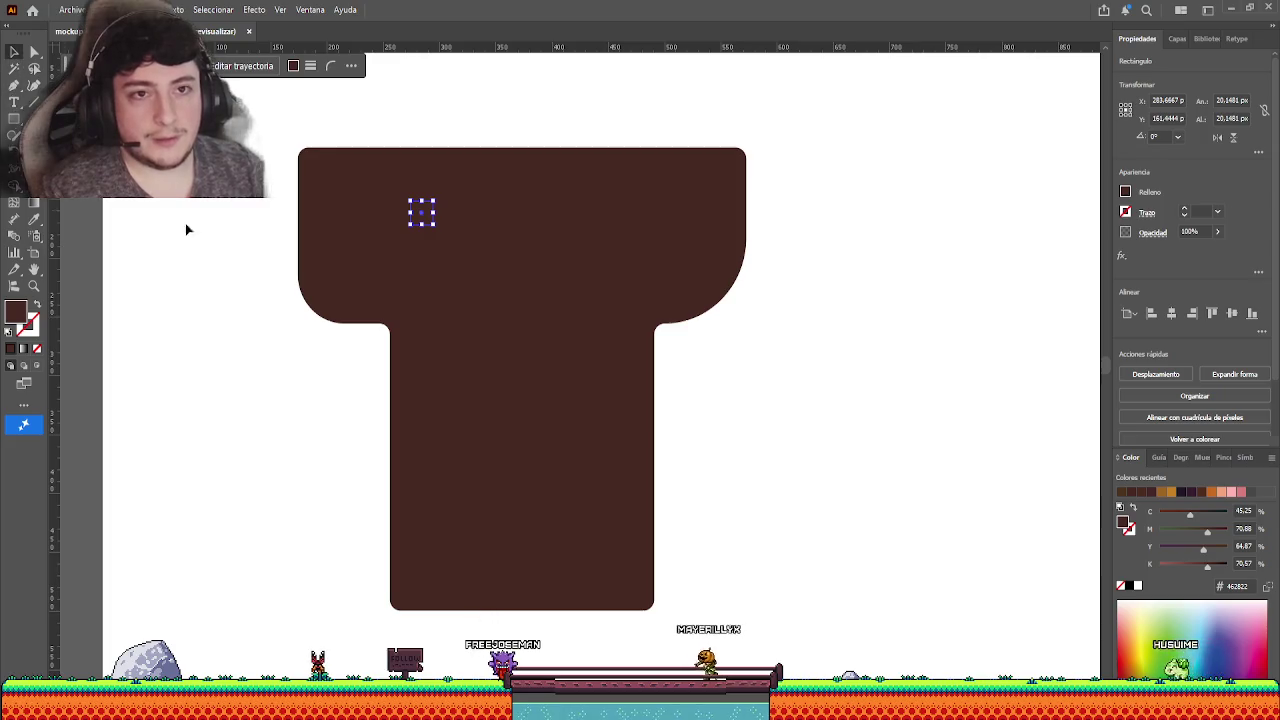
{"action": "left_click_drag", "start_coordinate": [421, 212], "coordinate": [160, 237]}
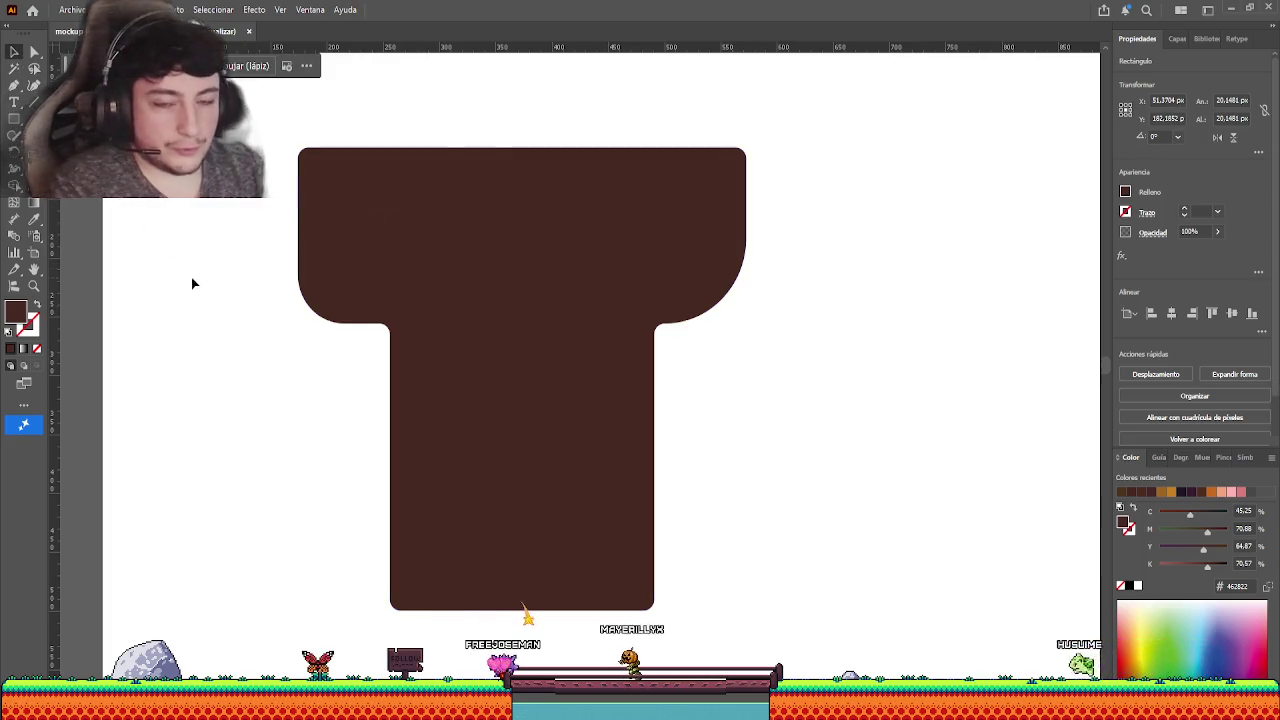
{"action": "key", "text": "Delete"}
{"action": "key", "text": "p"}
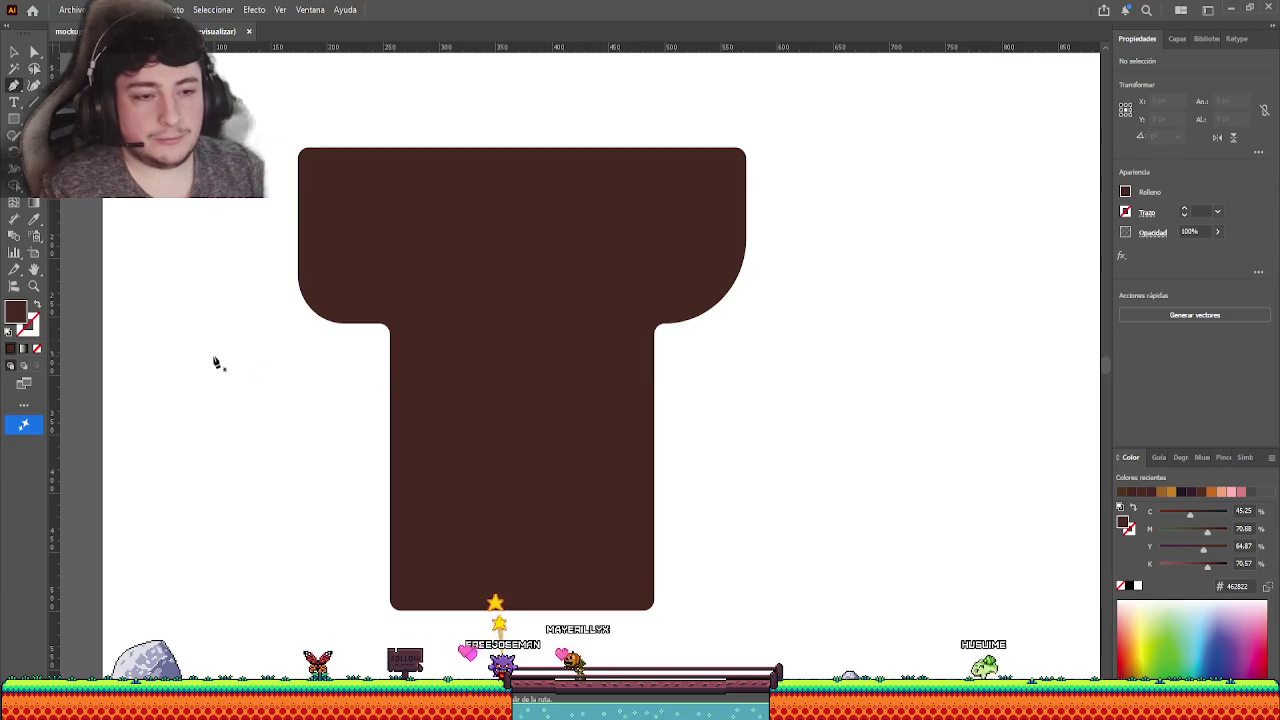
- Draw a small three-corner rock blob with the Pen and move it lower right
{"action": "left_click", "coordinate": [206, 320]}
{"action": "left_click", "coordinate": [232, 338]}
{"action": "left_click", "coordinate": [188, 333]}
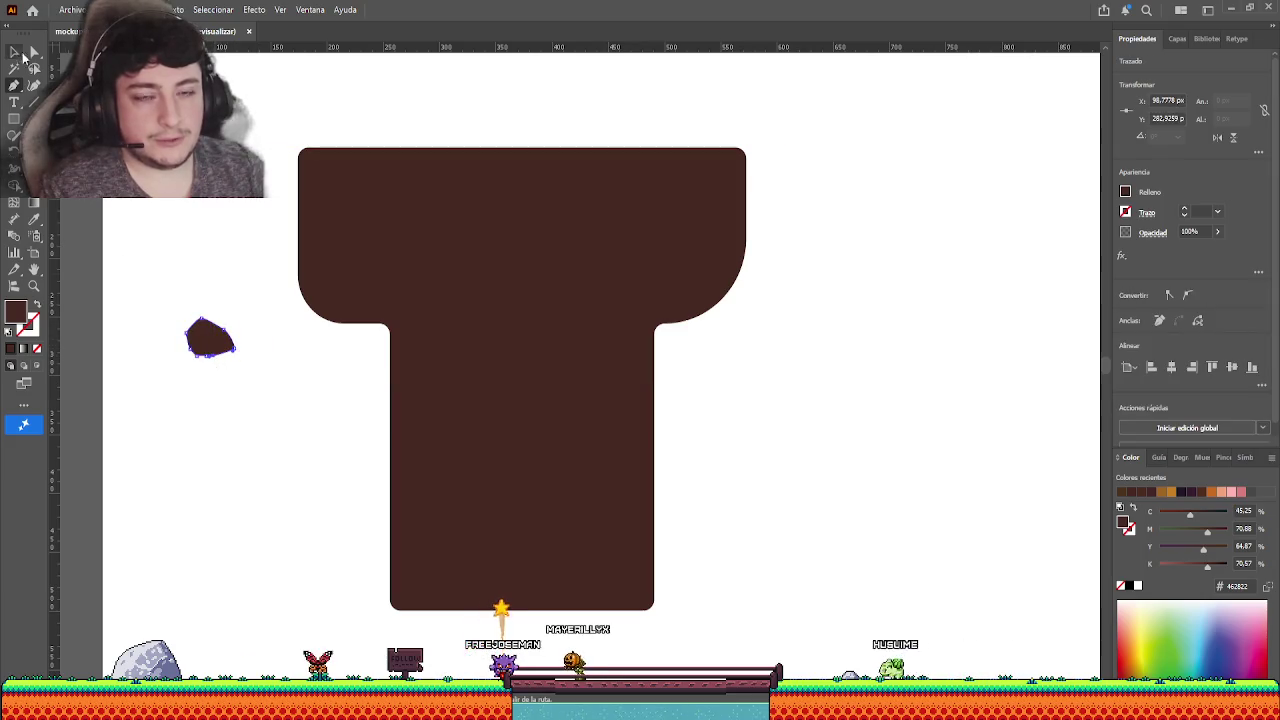
{"action": "key", "text": "v"}
{"action": "left_click_drag", "start_coordinate": [219, 349], "coordinate": [257, 414]}
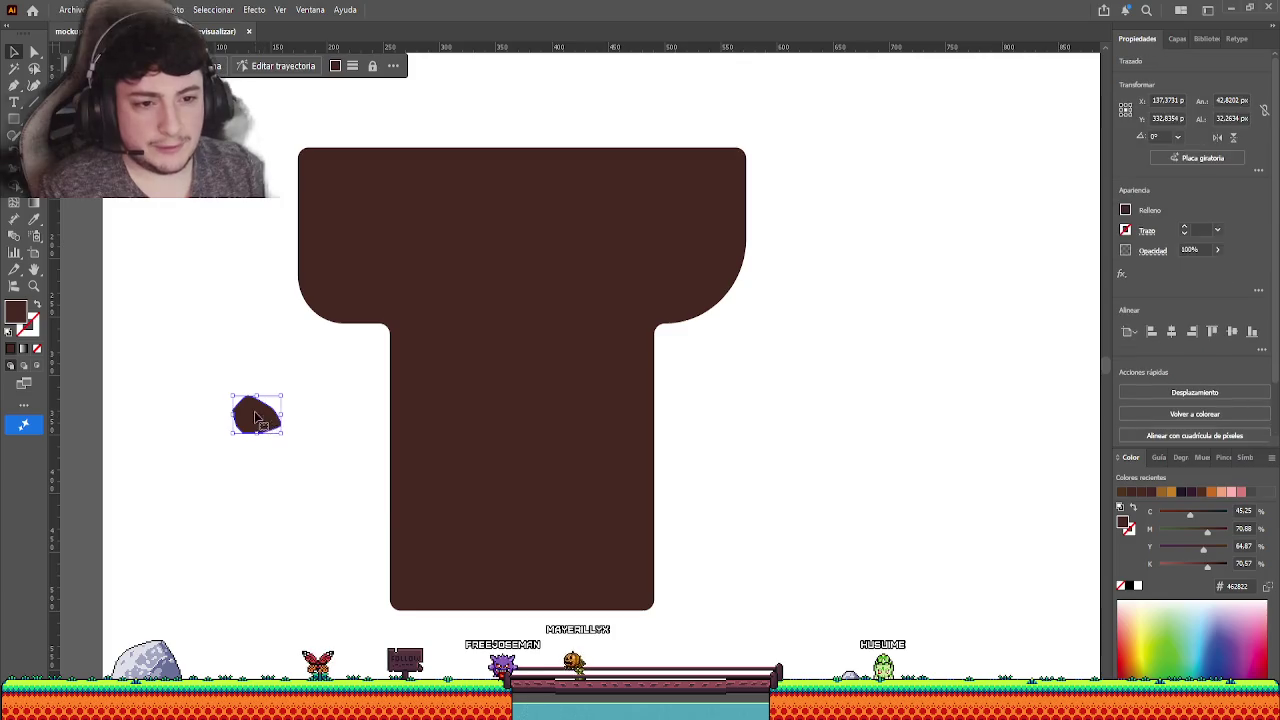
{"action": "scroll", "coordinate": [255, 430], "scroll_direction": "up", "scroll_amount": 5}
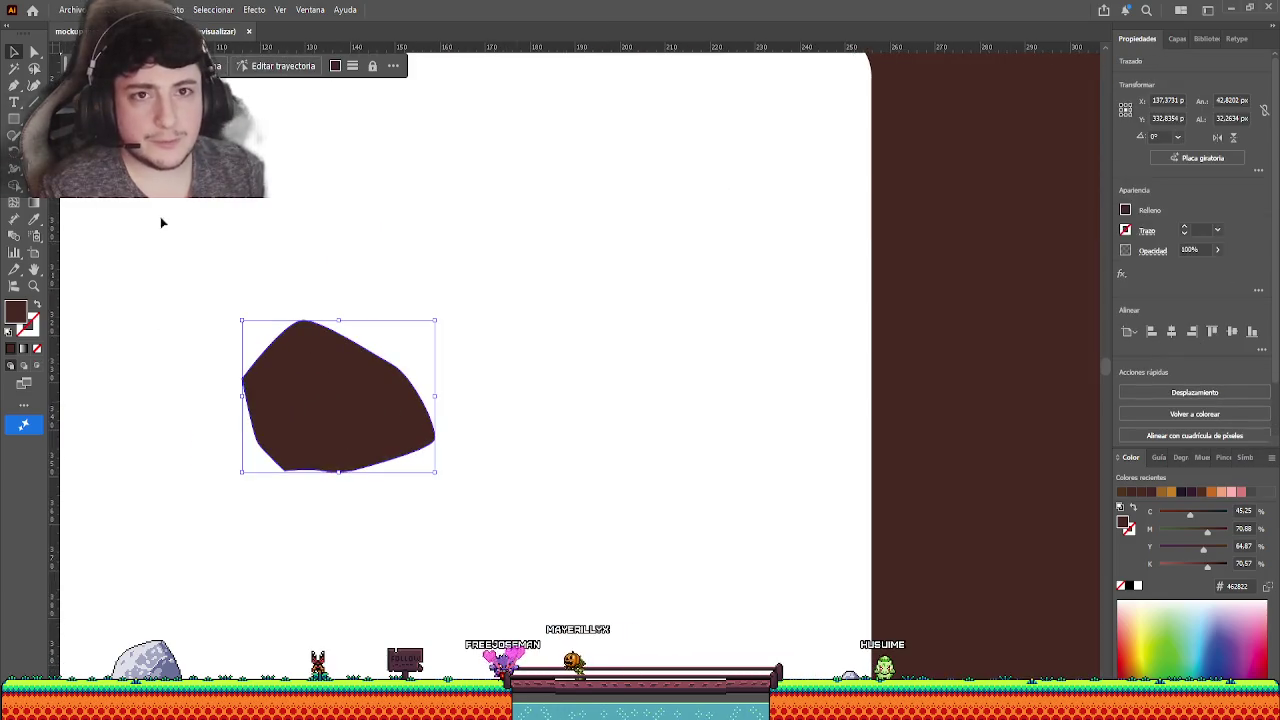
- Round the blob's sharp left corner with Direct Selection into a pebble outline
{"action": "left_click", "coordinate": [34, 52]}
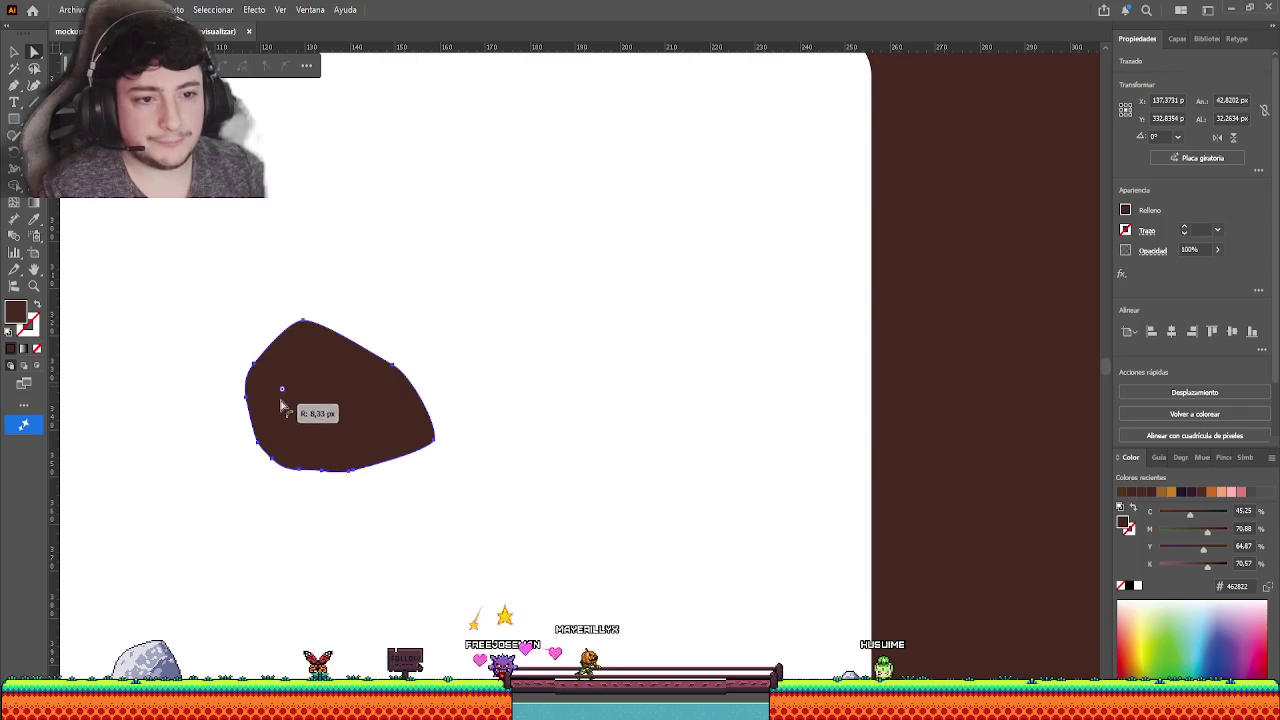
{"action": "left_click_drag", "start_coordinate": [257, 391], "coordinate": [289, 411]}
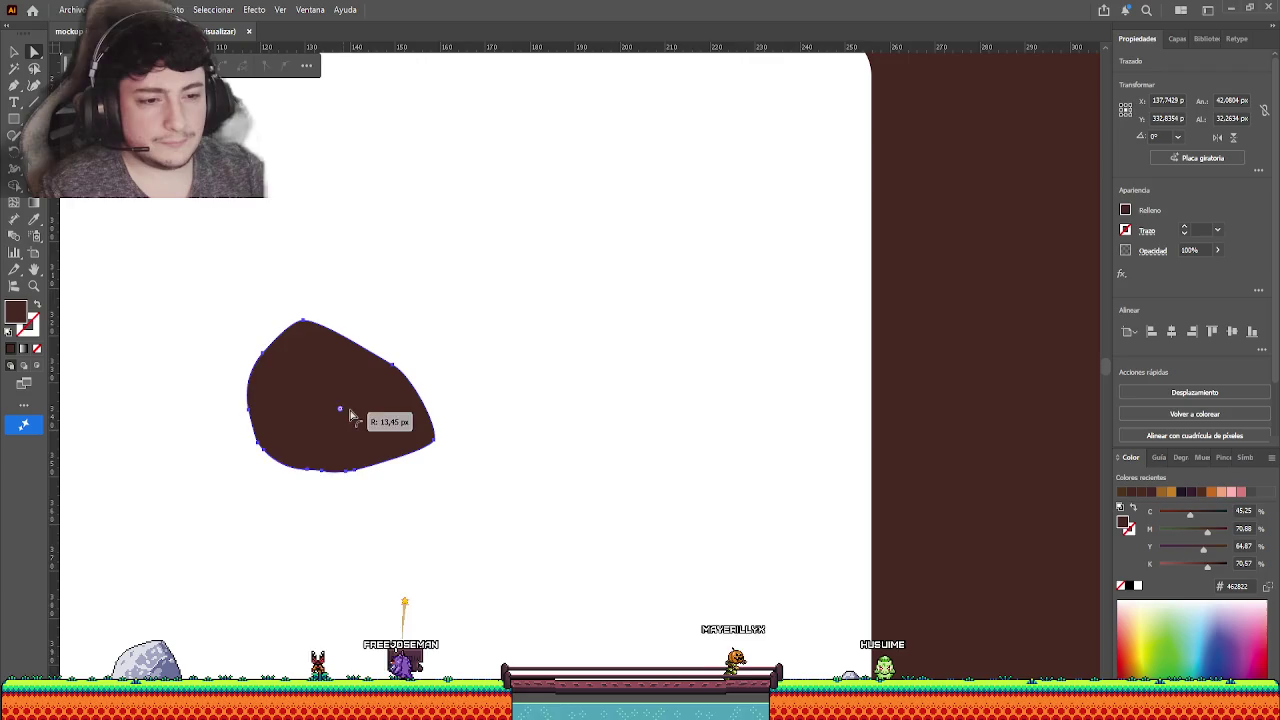
{"action": "left_click", "coordinate": [214, 331]}
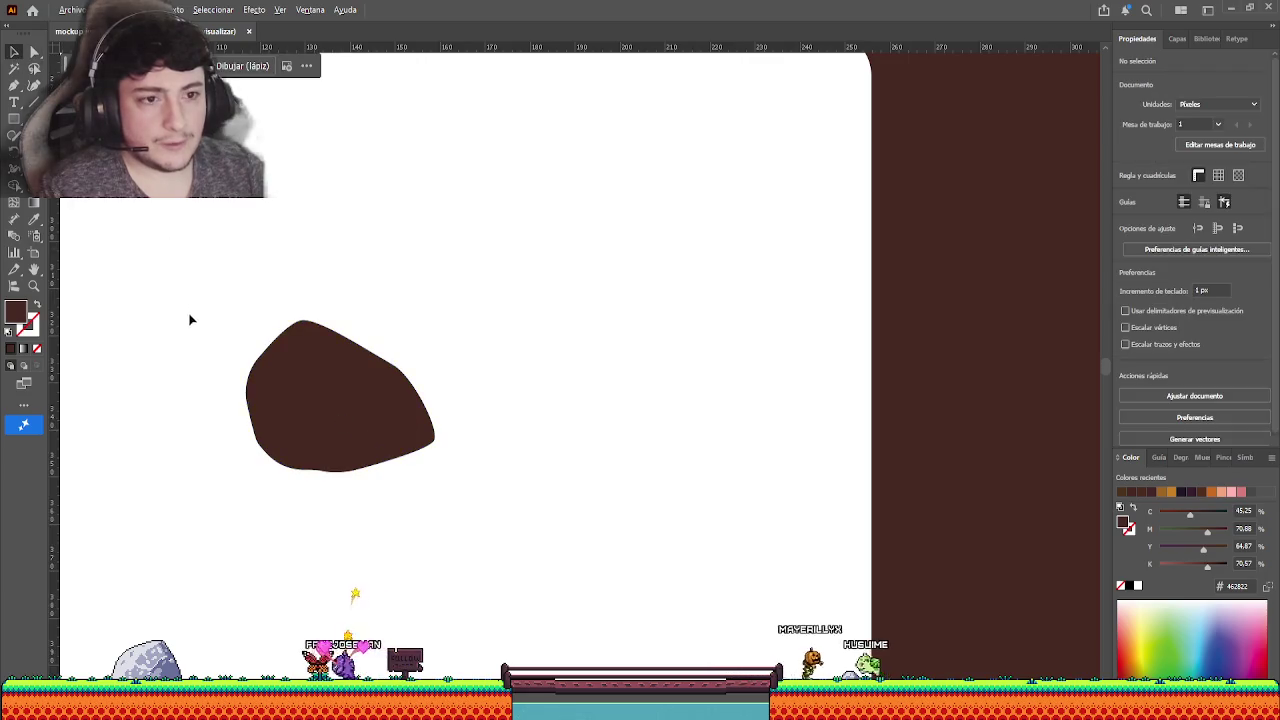
- Move the rock blob up beside the soil texture image
{"action": "scroll", "coordinate": [211, 363], "scroll_direction": "down", "scroll_amount": 2}
{"action": "scroll", "coordinate": [213, 365], "scroll_direction": "down", "scroll_amount": 2}
{"action": "scroll", "coordinate": [213, 365], "scroll_direction": "down", "scroll_amount": 1}
{"action": "scroll", "coordinate": [600, 468], "scroll_direction": "down", "scroll_amount": 1}
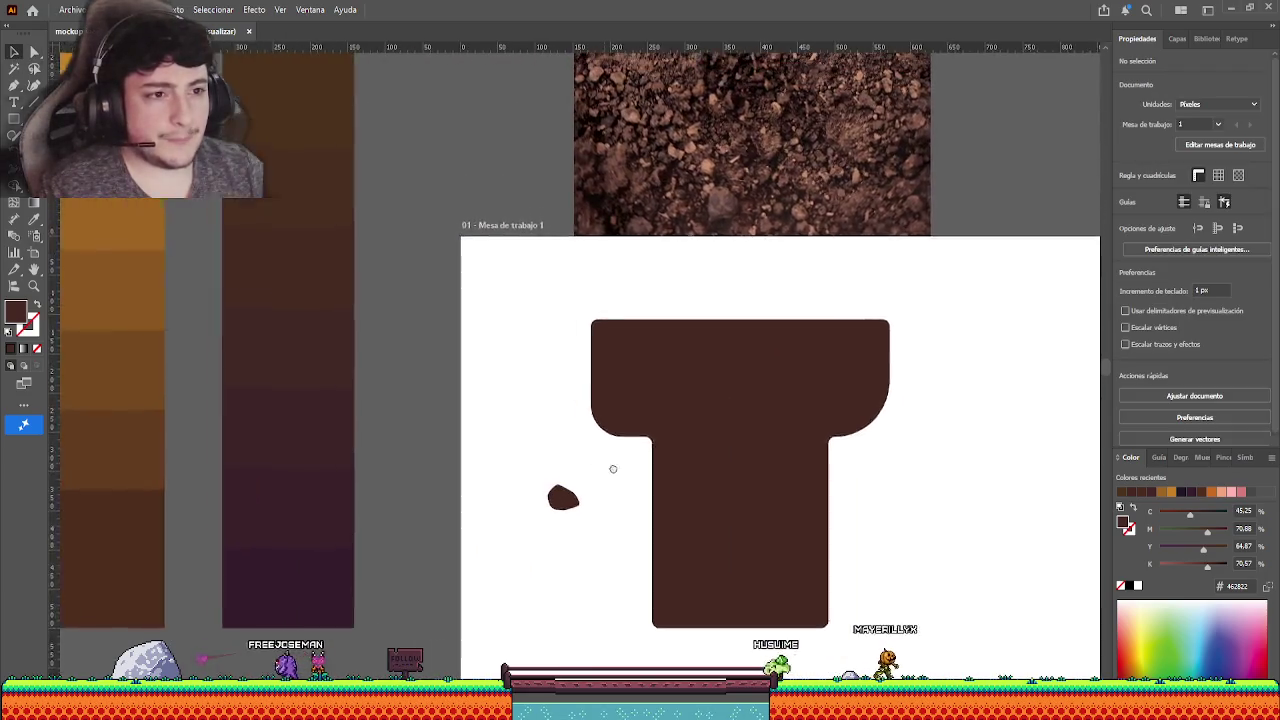
{"action": "scroll", "coordinate": [640, 492], "scroll_direction": "down", "scroll_amount": 1}
{"action": "left_click_drag", "start_coordinate": [627, 507], "coordinate": [568, 272]}
{"action": "key", "text": "i"}
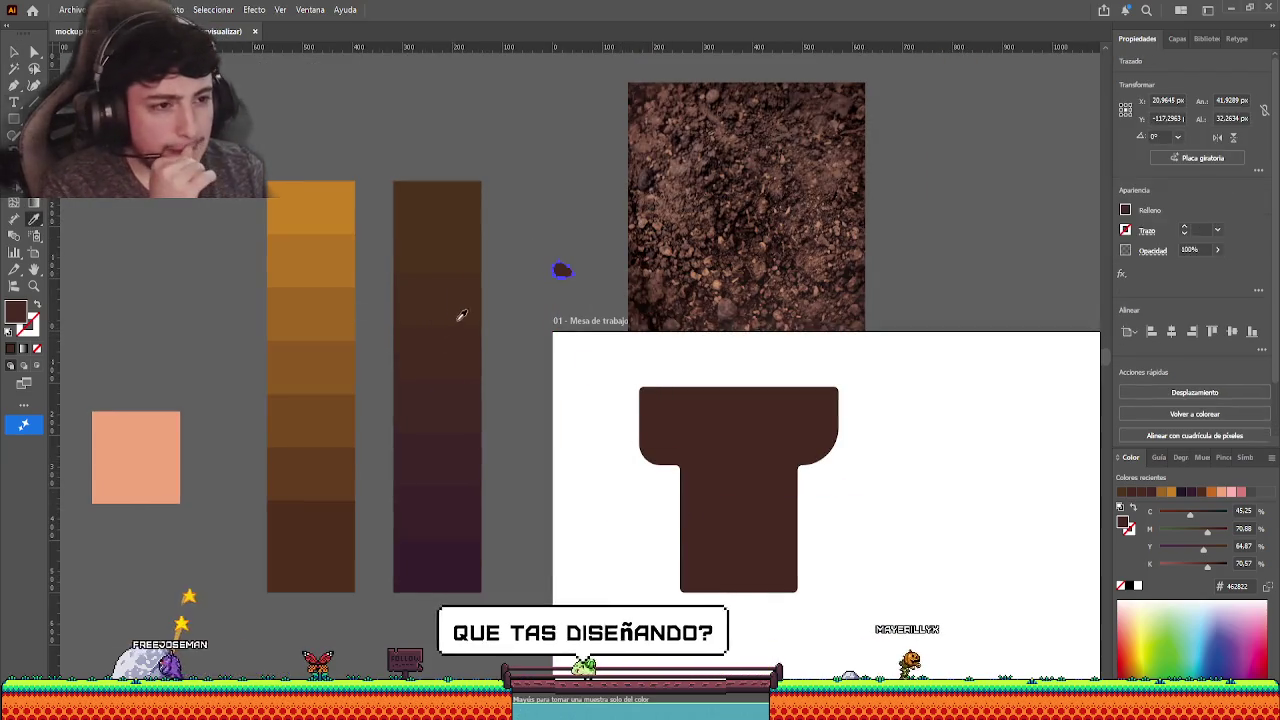
{"action": "key", "text": "v"}
- Recolour the T a darker purple-brown sampled from the purple column
{"action": "left_click", "coordinate": [748, 451]}
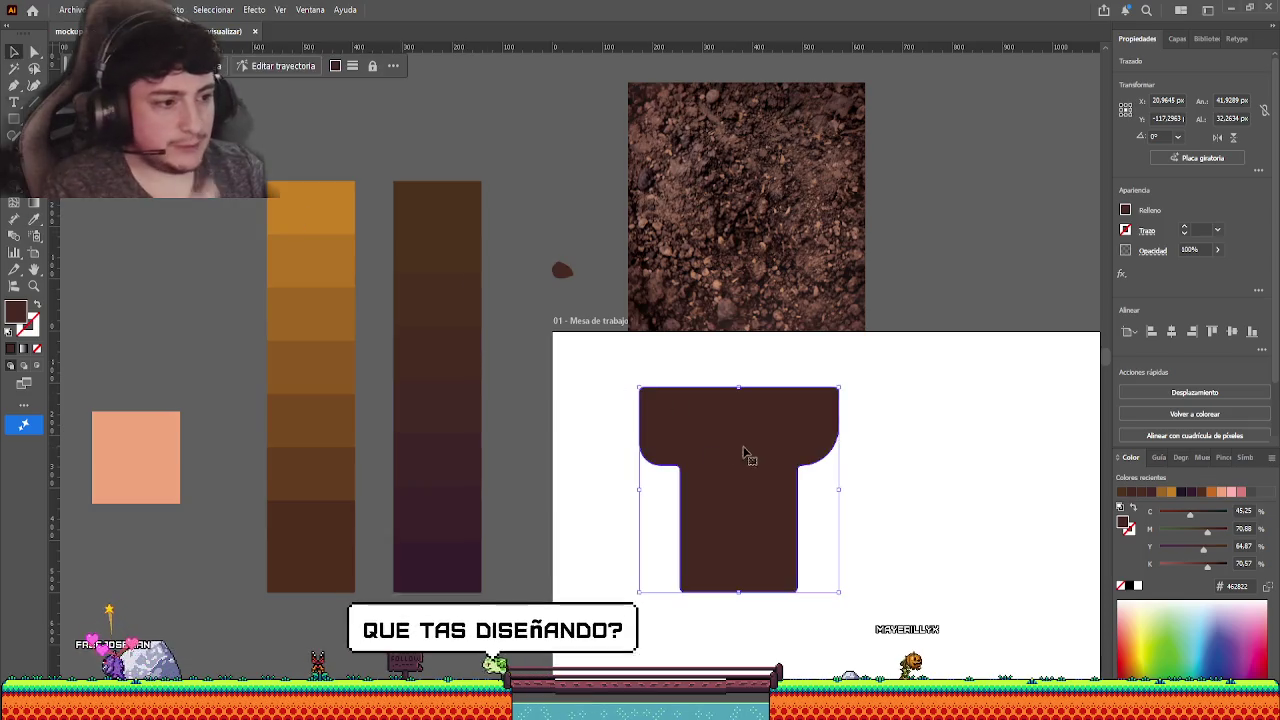
{"action": "left_click", "coordinate": [33, 218]}
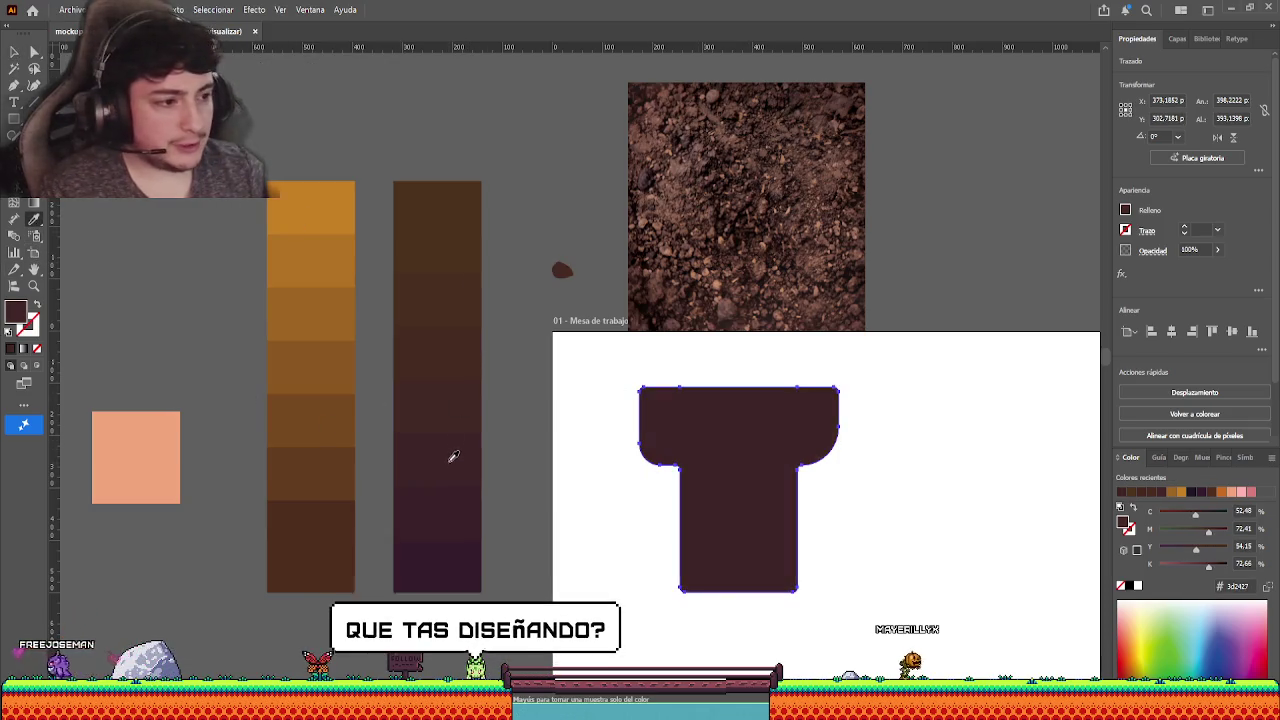
{"action": "left_click", "coordinate": [450, 440]}
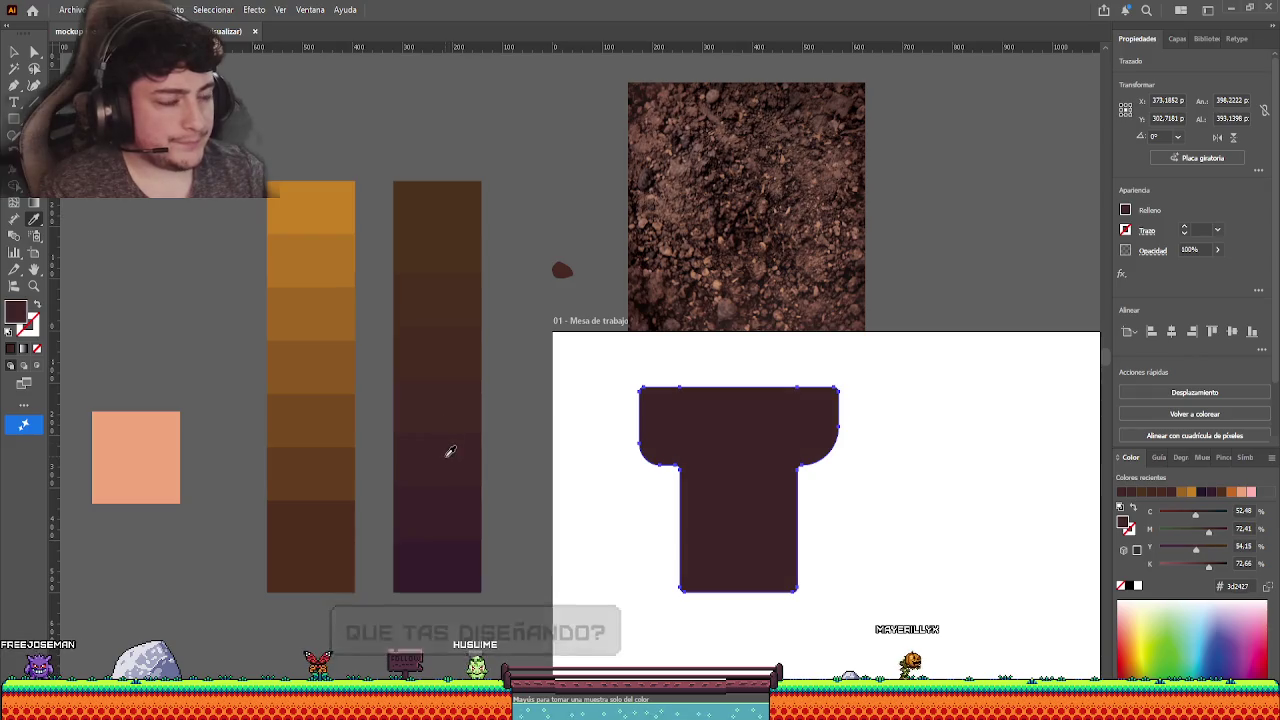
{"action": "left_click", "coordinate": [443, 429]}
{"action": "key", "text": "v"}
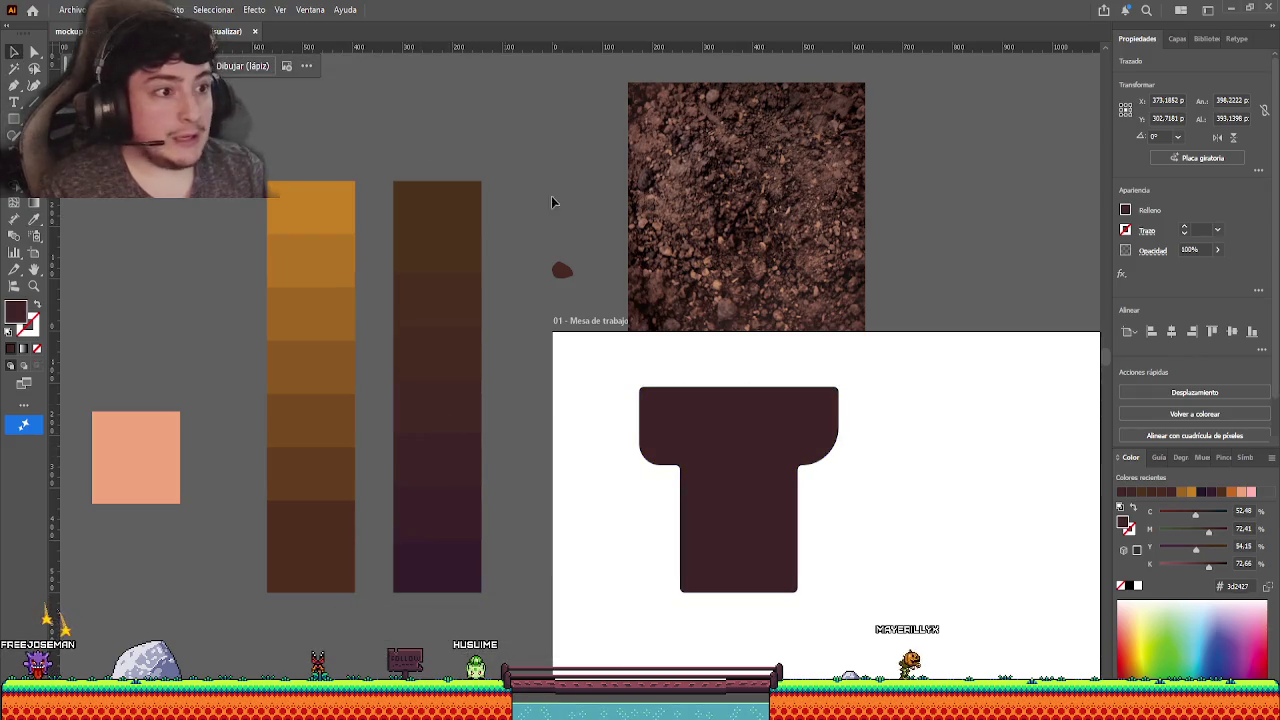
- Give the rock blob a brown from the dark stripe and move it onto the artboard
{"action": "left_click", "coordinate": [562, 270]}
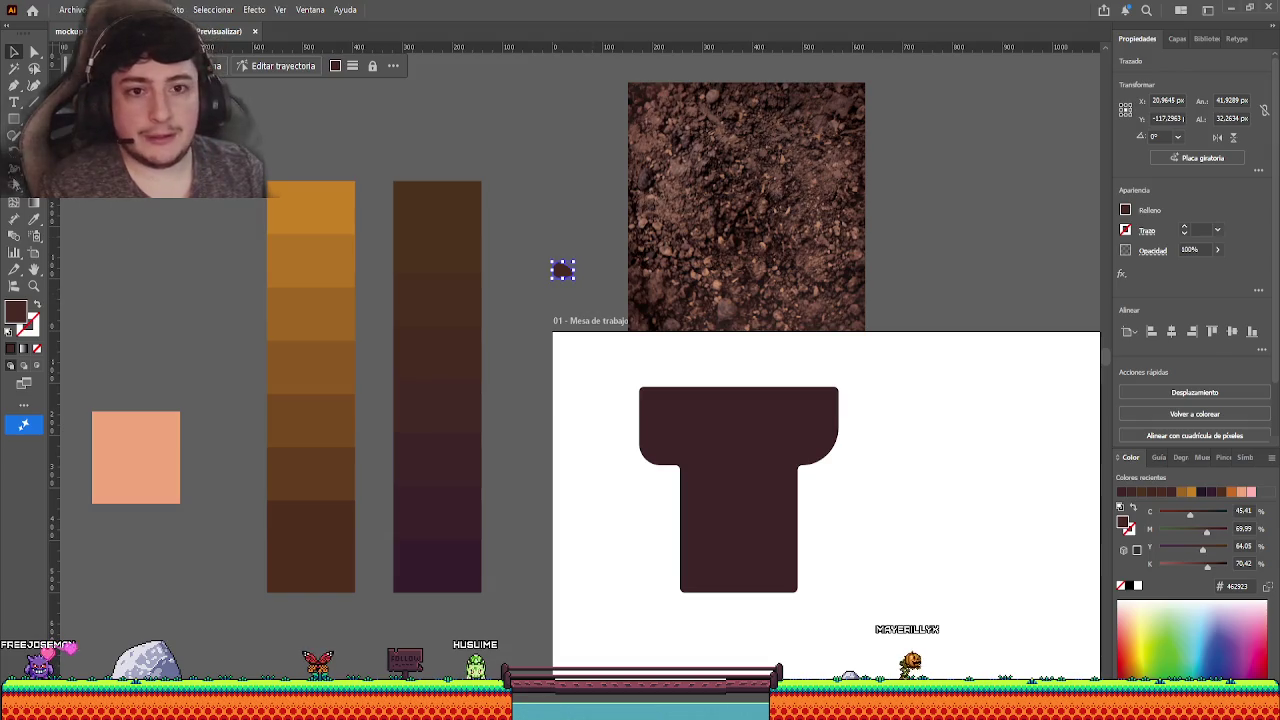
{"action": "left_click", "coordinate": [32, 224]}
{"action": "left_click", "coordinate": [449, 289]}
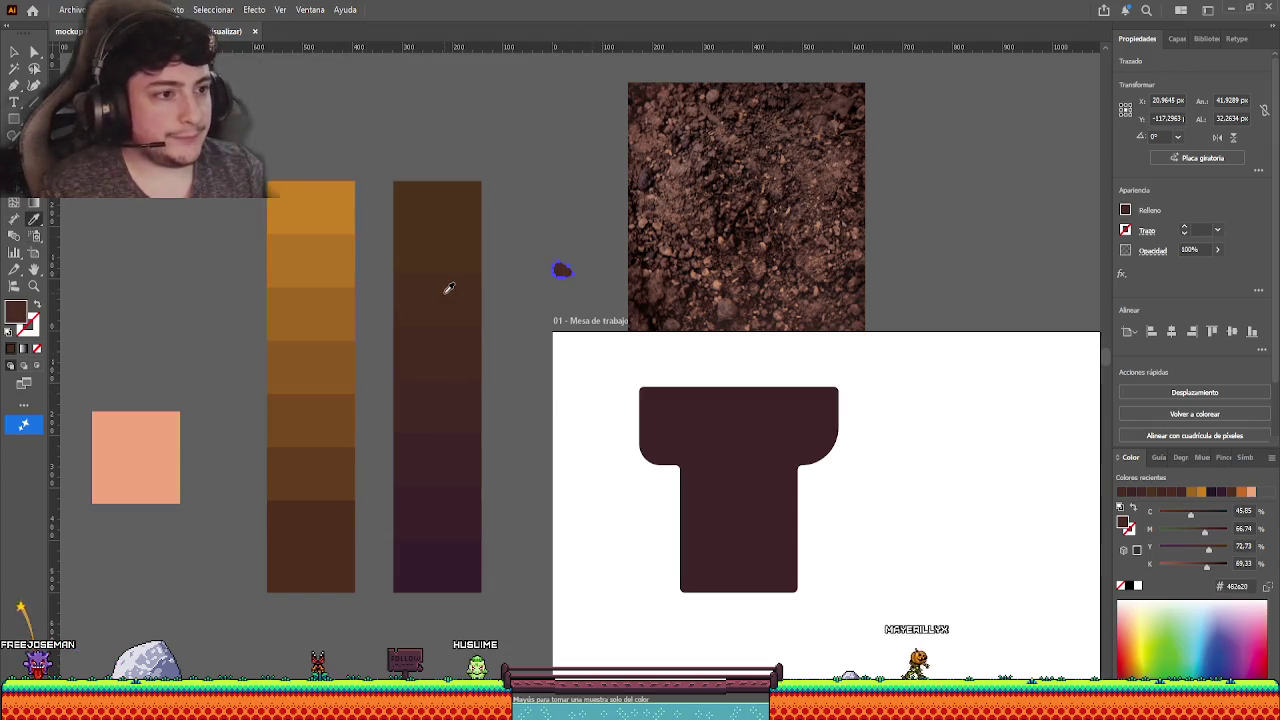
{"action": "key", "text": "v"}
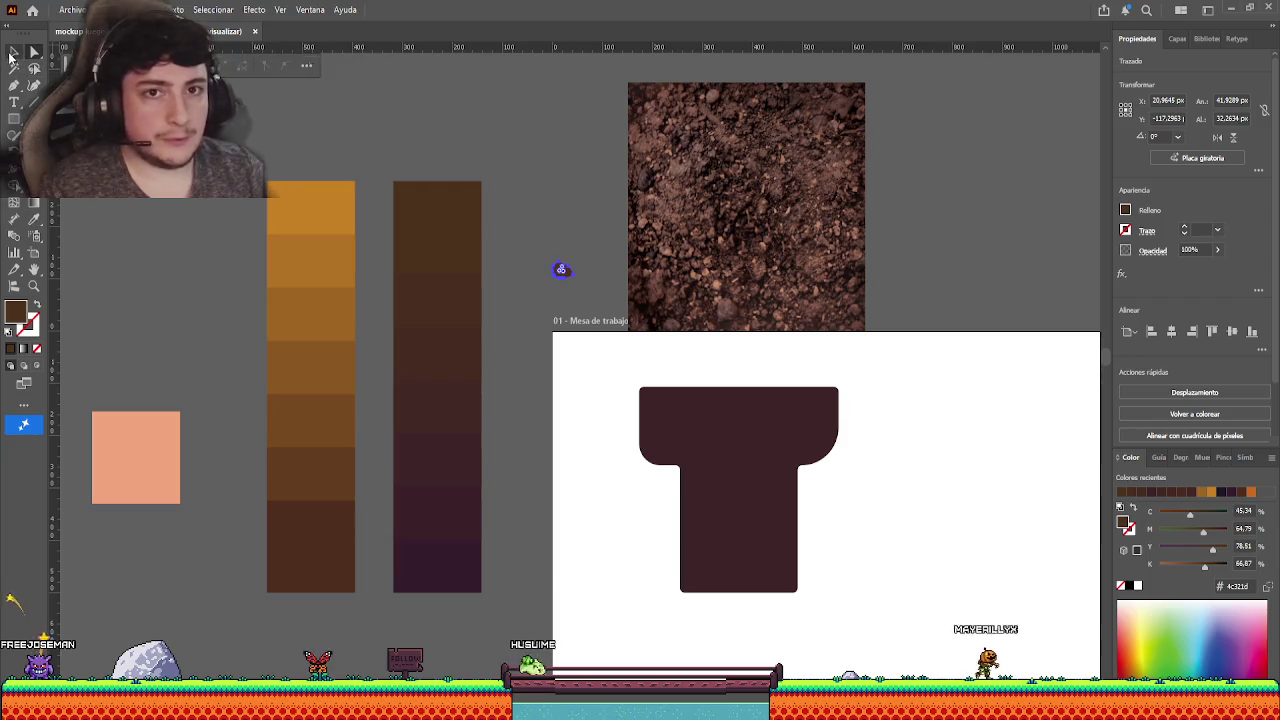
{"action": "left_click", "coordinate": [577, 231]}
{"action": "left_click_drag", "start_coordinate": [562, 270], "coordinate": [591, 379]}
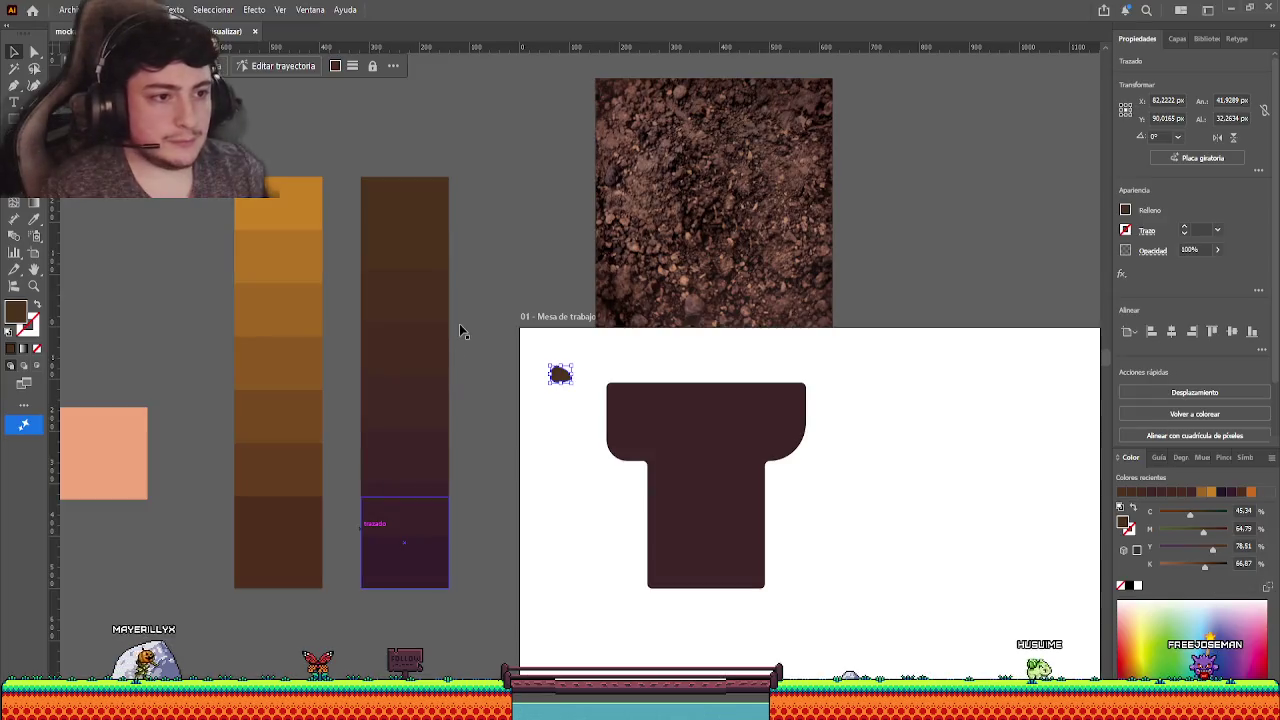
- Enlarge the cave screenshot about 2.5 times and move it over the platform
{"action": "left_click", "coordinate": [459, 323]}
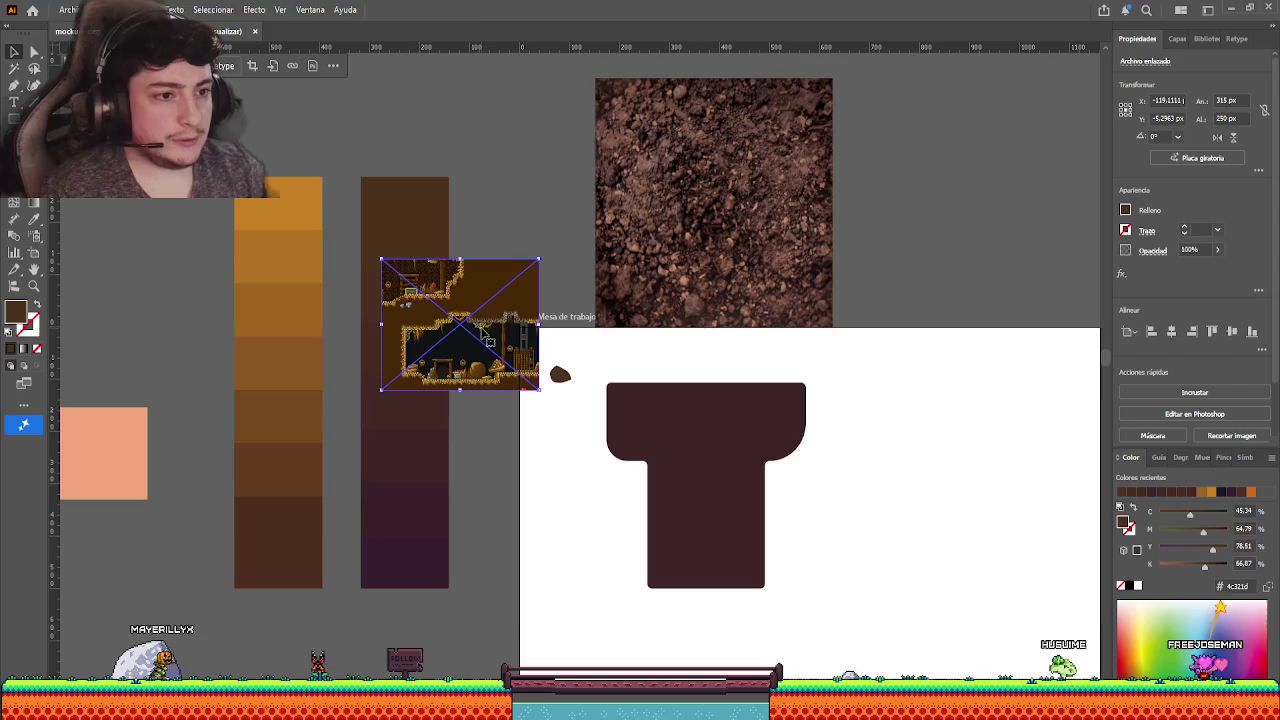
{"action": "left_click_drag", "start_coordinate": [540, 338], "coordinate": [657, 362]}
{"action": "mouse_move", "coordinate": [515, 318]}
{"action": "left_mouse_down"}
{"action": "mouse_move", "coordinate": [515, 408]}
{"action": "mouse_move", "coordinate": [575, 455]}
{"action": "left_mouse_up"}
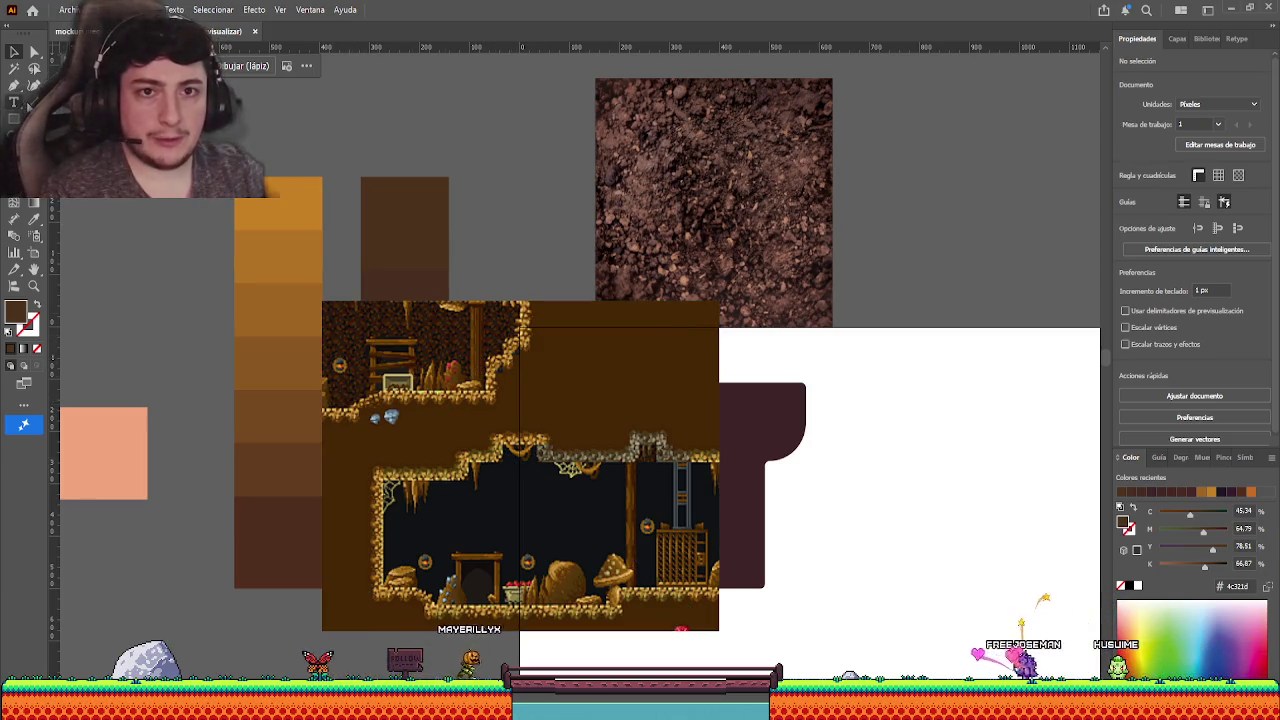
- Measure a short cave-ledge span with a line, then move the screenshot away from the platform
{"action": "left_click", "coordinate": [34, 85]}
{"action": "left_click_drag", "start_coordinate": [362, 408], "coordinate": [323, 408]}
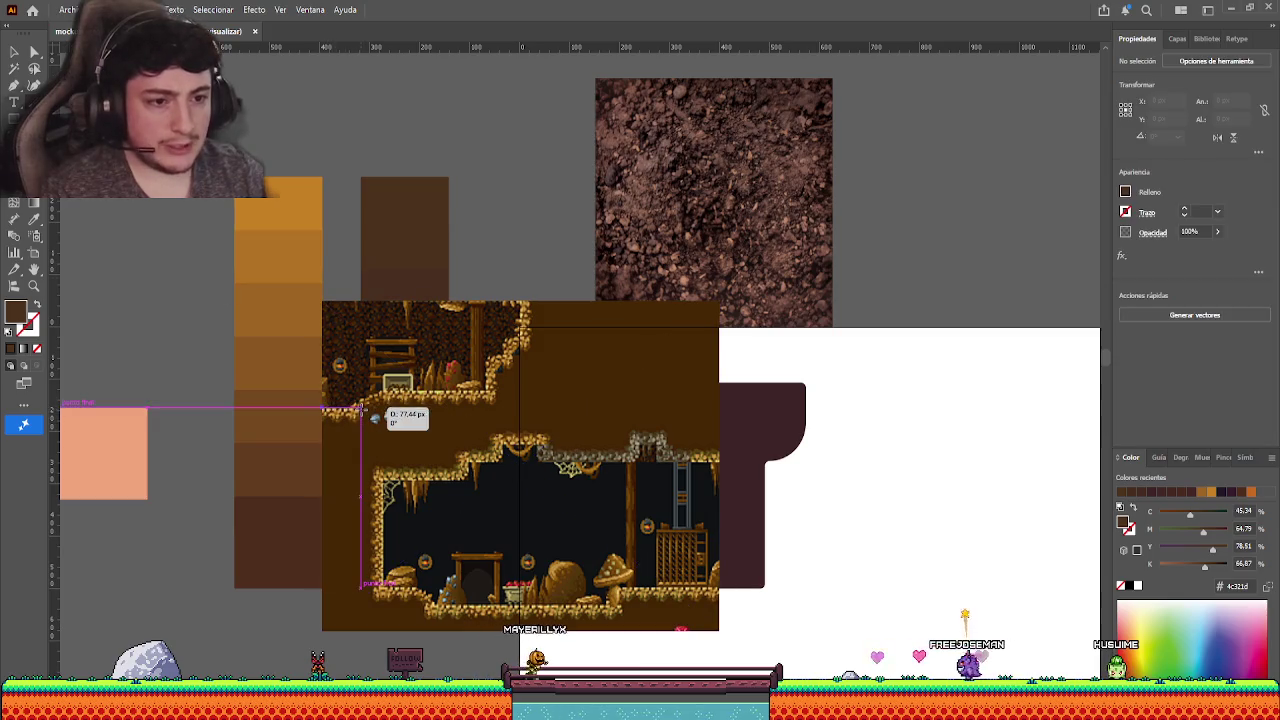
{"action": "key", "text": "ctrl+shift+a"}
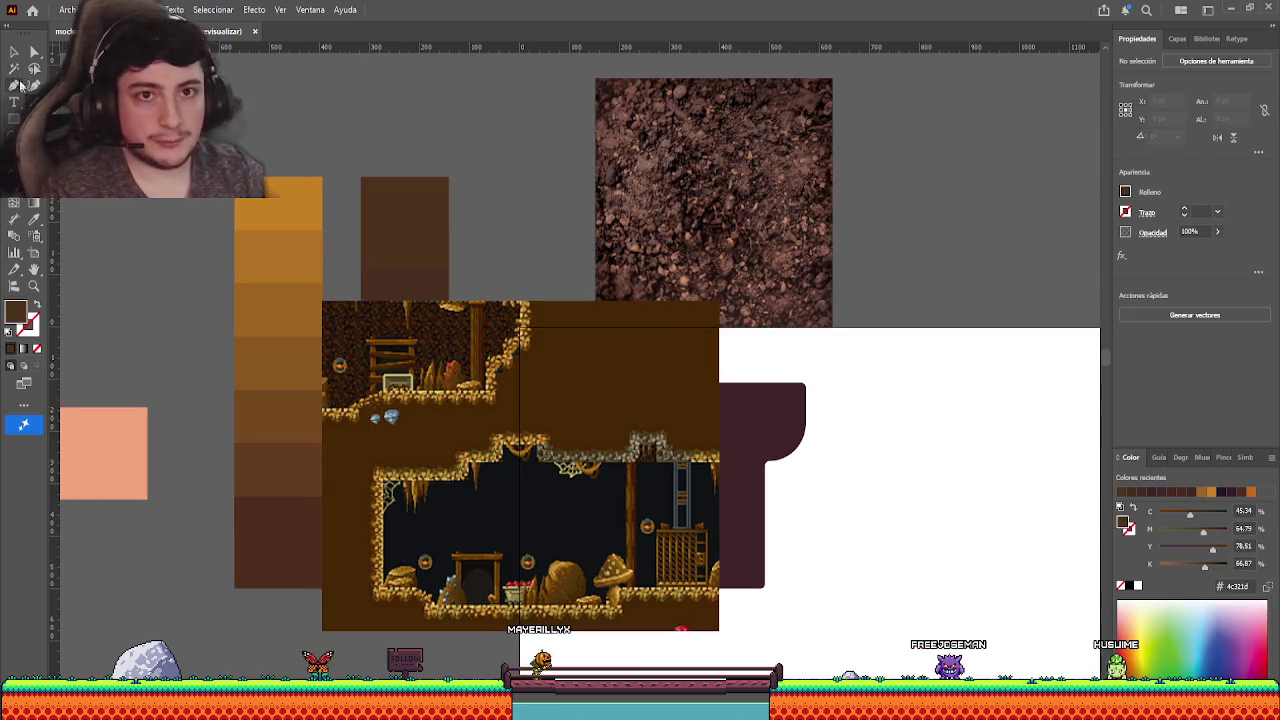
{"action": "left_click", "coordinate": [14, 51]}
{"action": "left_click_drag", "start_coordinate": [346, 403], "coordinate": [352, 397]}
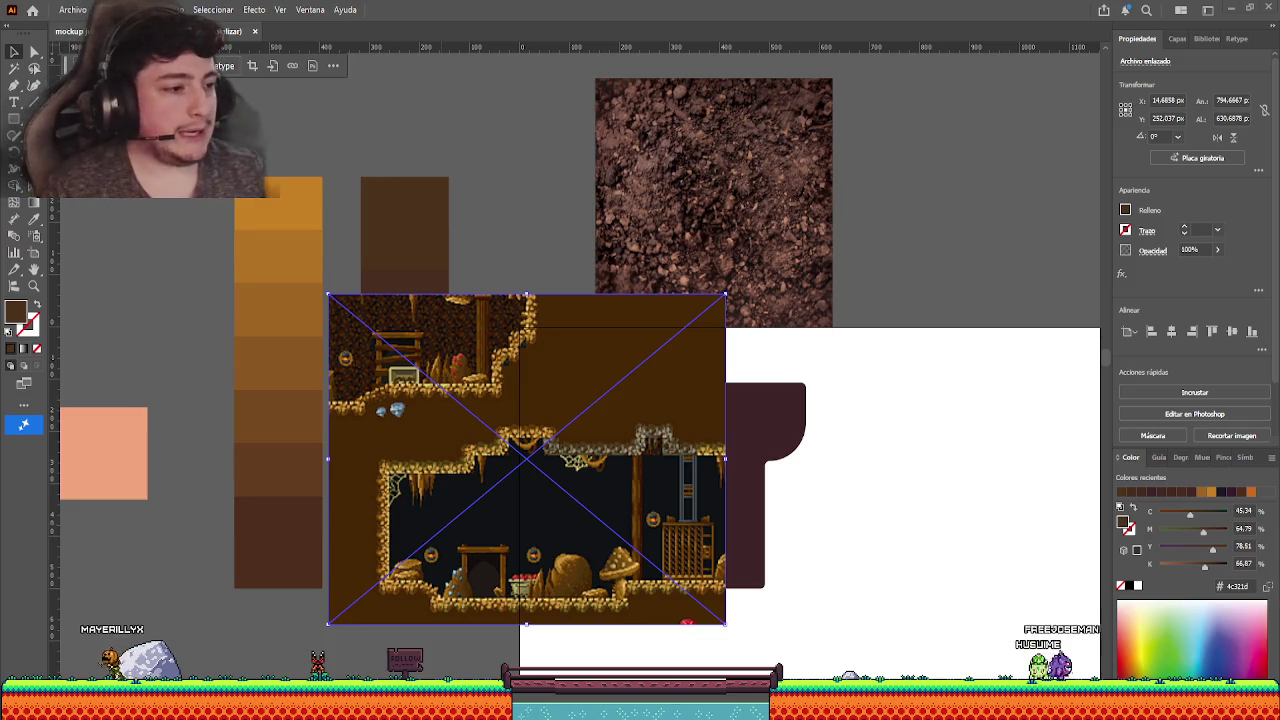
{"action": "mouse_move", "coordinate": [675, 449]}
{"action": "left_mouse_down"}
{"action": "mouse_move", "coordinate": [607, 388]}
{"action": "mouse_move", "coordinate": [489, 318]}
{"action": "left_mouse_up"}
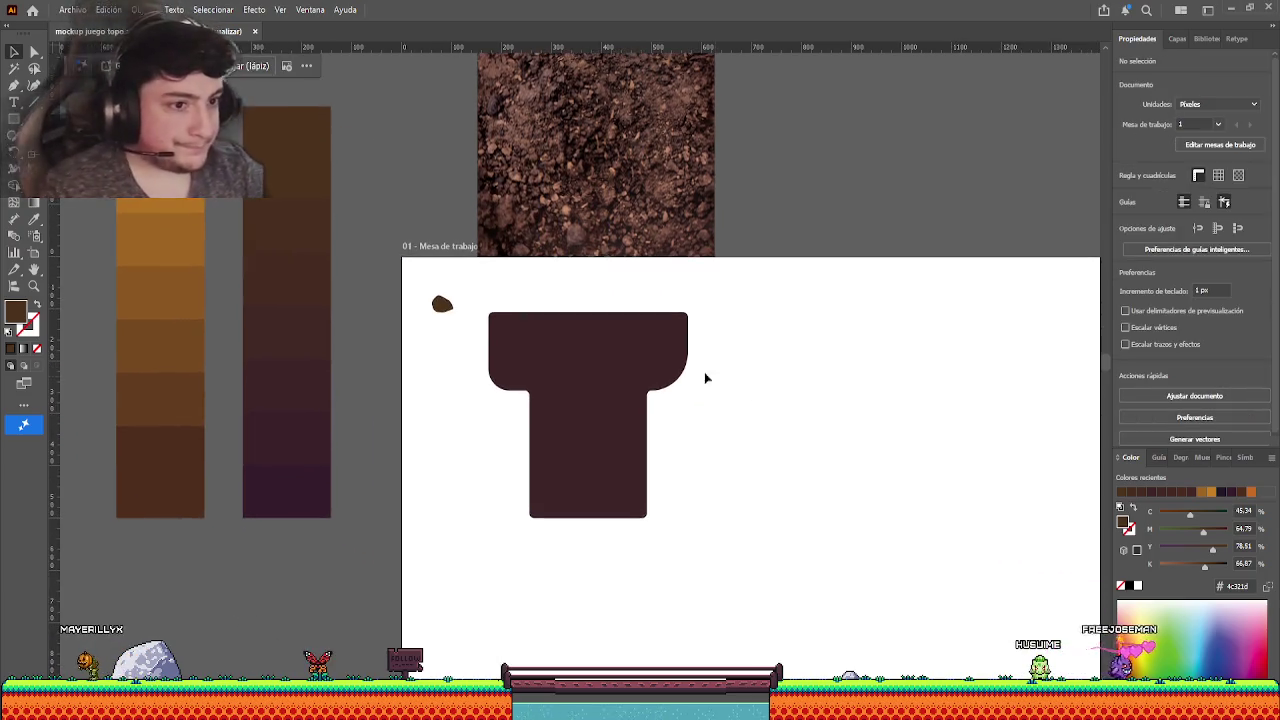
- Discard a duplicated T, then sketch a large freehand rock shape overlapping the T
{"action": "left_click", "coordinate": [643, 363]}
{"action": "left_click_drag", "start_coordinate": [643, 363], "coordinate": [863, 363]}
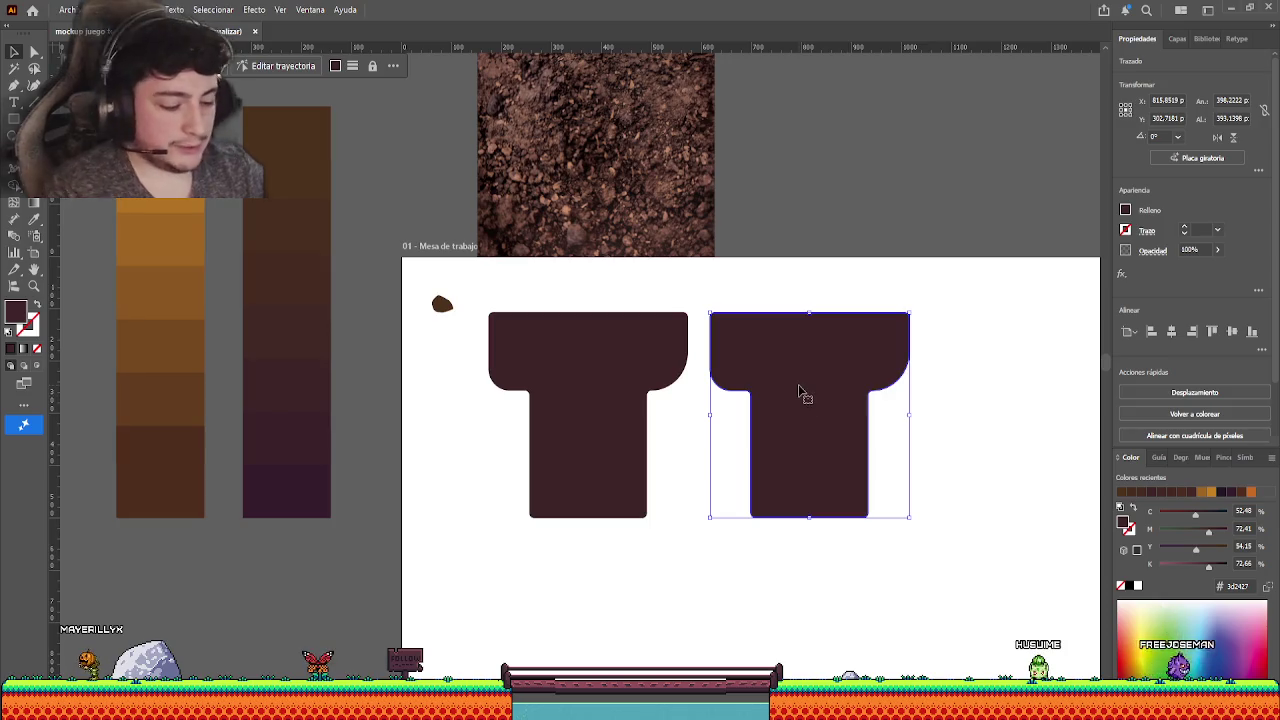
{"action": "key", "text": "Delete"}
{"action": "key", "text": "n"}
{"action": "mouse_move", "coordinate": [829, 486]}
{"action": "left_mouse_down"}
{"action": "mouse_move", "coordinate": [789, 349]}
{"action": "mouse_move", "coordinate": [838, 495]}
{"action": "left_mouse_up"}
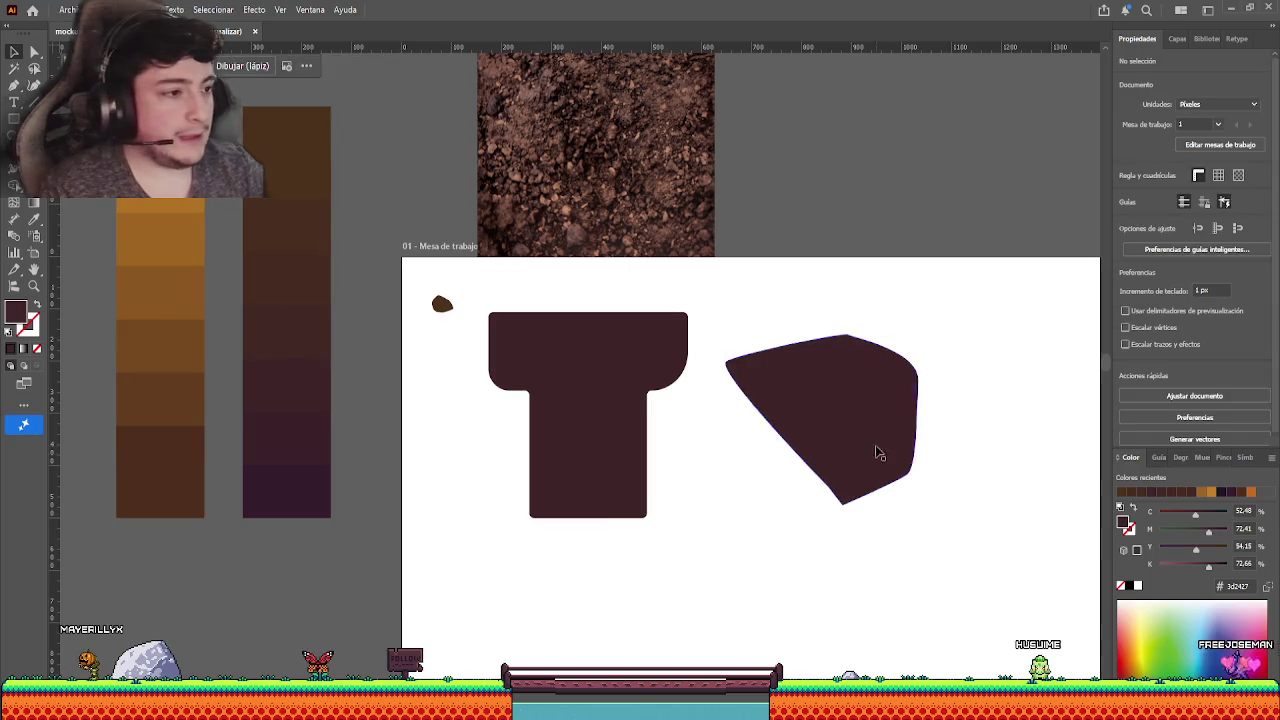
{"action": "left_click_drag", "start_coordinate": [875, 450], "coordinate": [793, 475]}
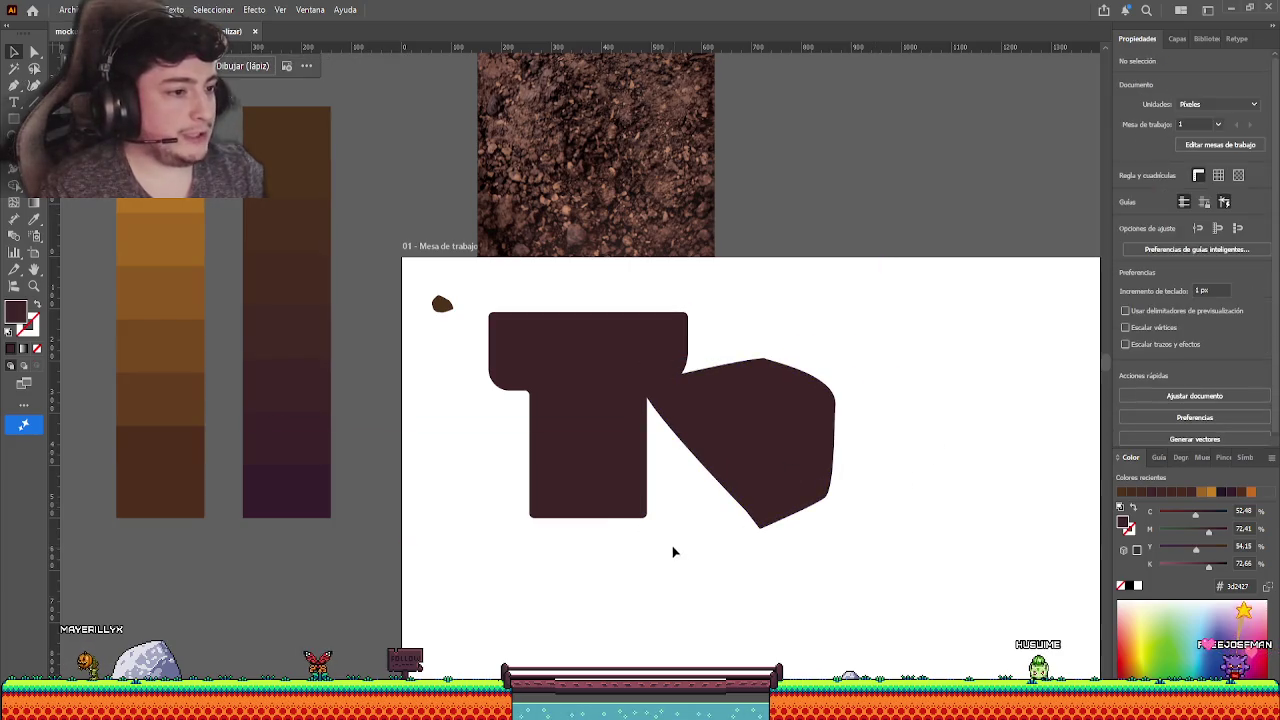
- Rotate and reposition the polygon, then delete it and recentre the artboard
{"action": "left_click", "coordinate": [729, 481]}
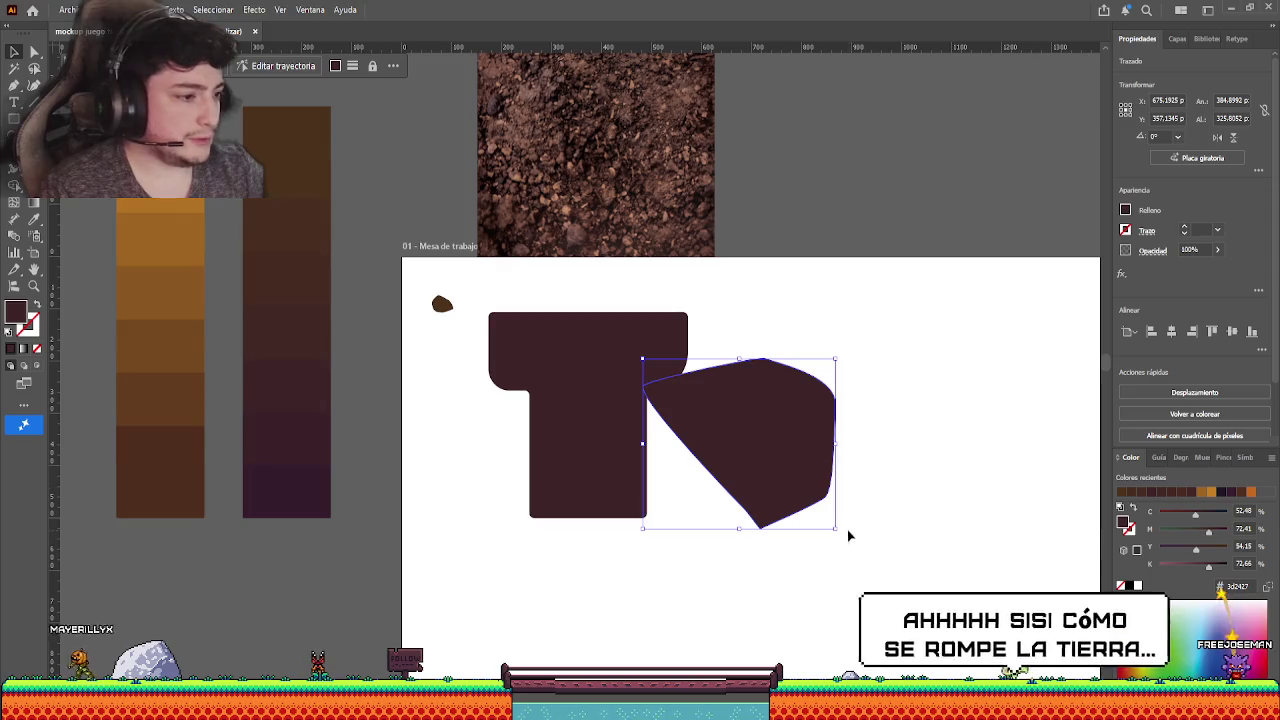
{"action": "mouse_move", "coordinate": [834, 530]}
{"action": "left_mouse_down"}
{"action": "mouse_move", "coordinate": [686, 512]}
{"action": "mouse_move", "coordinate": [615, 458]}
{"action": "left_mouse_up"}
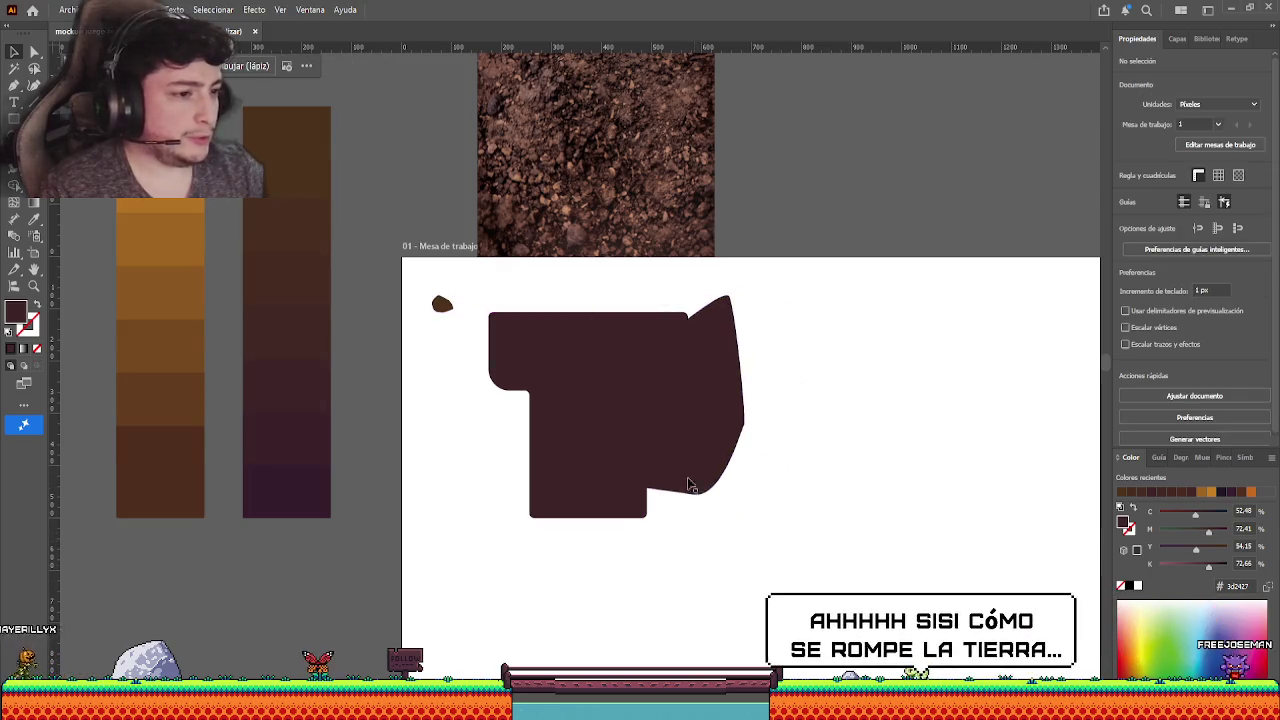
{"action": "left_click_drag", "start_coordinate": [686, 486], "coordinate": [768, 410]}
{"action": "left_click", "coordinate": [768, 410]}
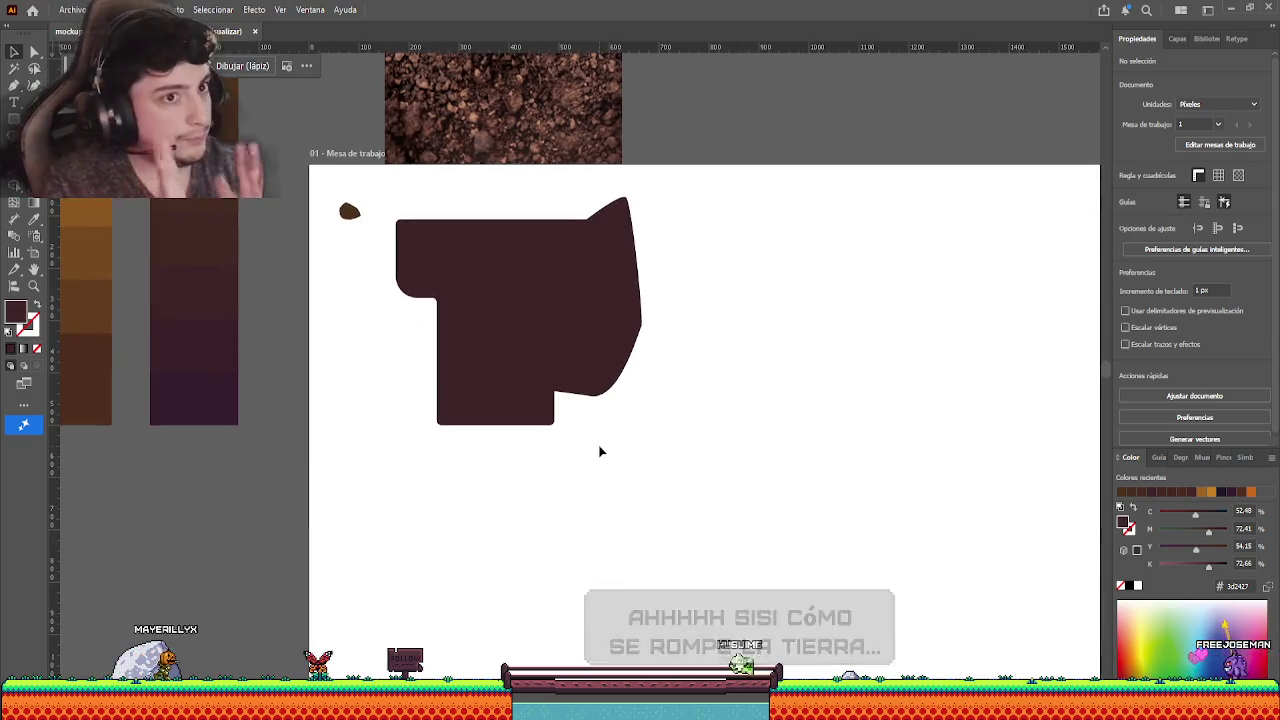
{"action": "mouse_move", "coordinate": [558, 375]}
{"action": "left_mouse_down"}
{"action": "mouse_move", "coordinate": [691, 371]}
{"action": "mouse_move", "coordinate": [752, 419]}
{"action": "left_mouse_up"}
{"action": "key", "text": "Delete"}
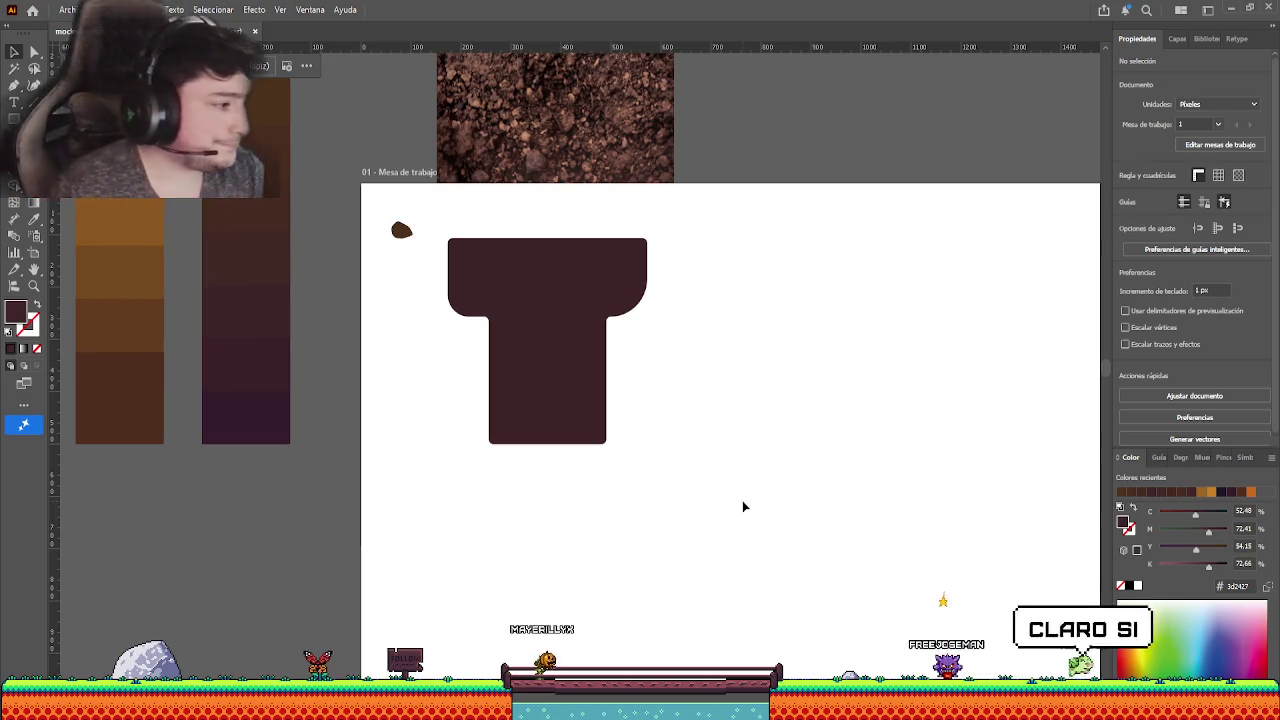
{"action": "left_click_drag", "start_coordinate": [742, 506], "coordinate": [804, 542]}
- Select and delete the soil texture photo, then recentre the view on the artboard
{"action": "left_click_drag", "start_coordinate": [460, 380], "coordinate": [514, 482]}
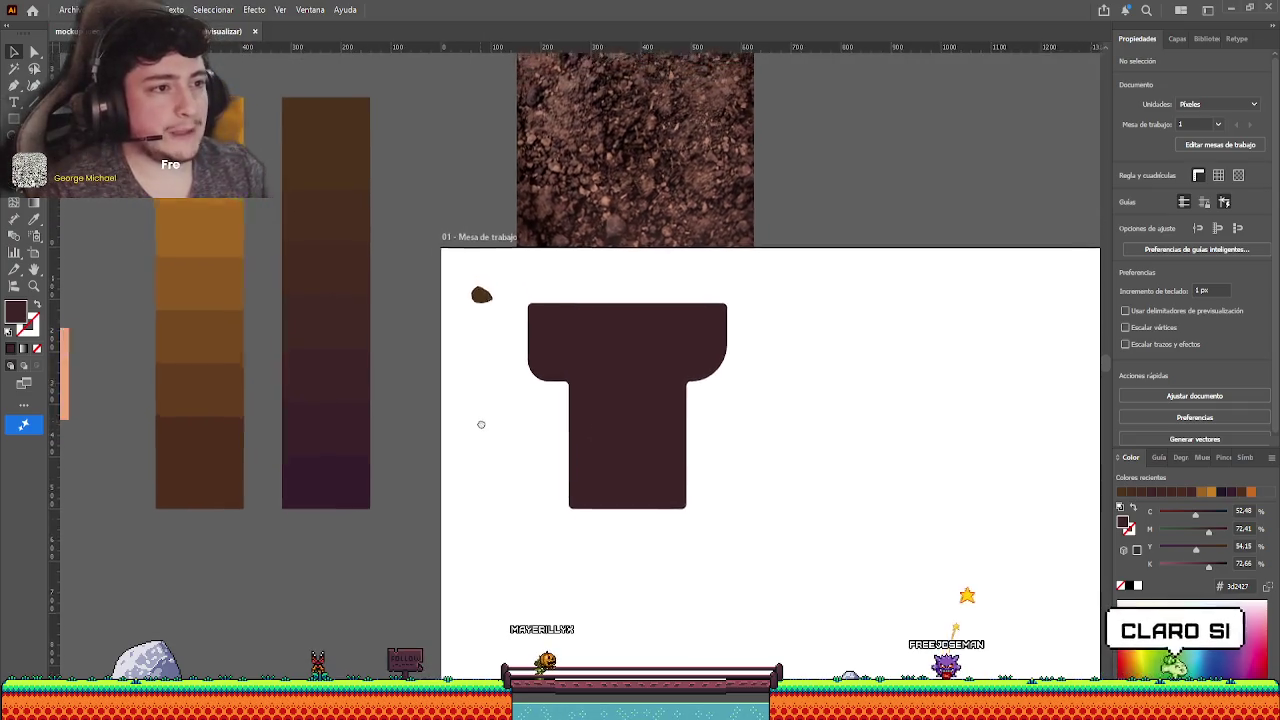
{"action": "mouse_move", "coordinate": [633, 218]}
{"action": "left_mouse_down"}
{"action": "mouse_move", "coordinate": [625, 206]}
{"action": "mouse_move", "coordinate": [606, 219]}
{"action": "left_mouse_up"}
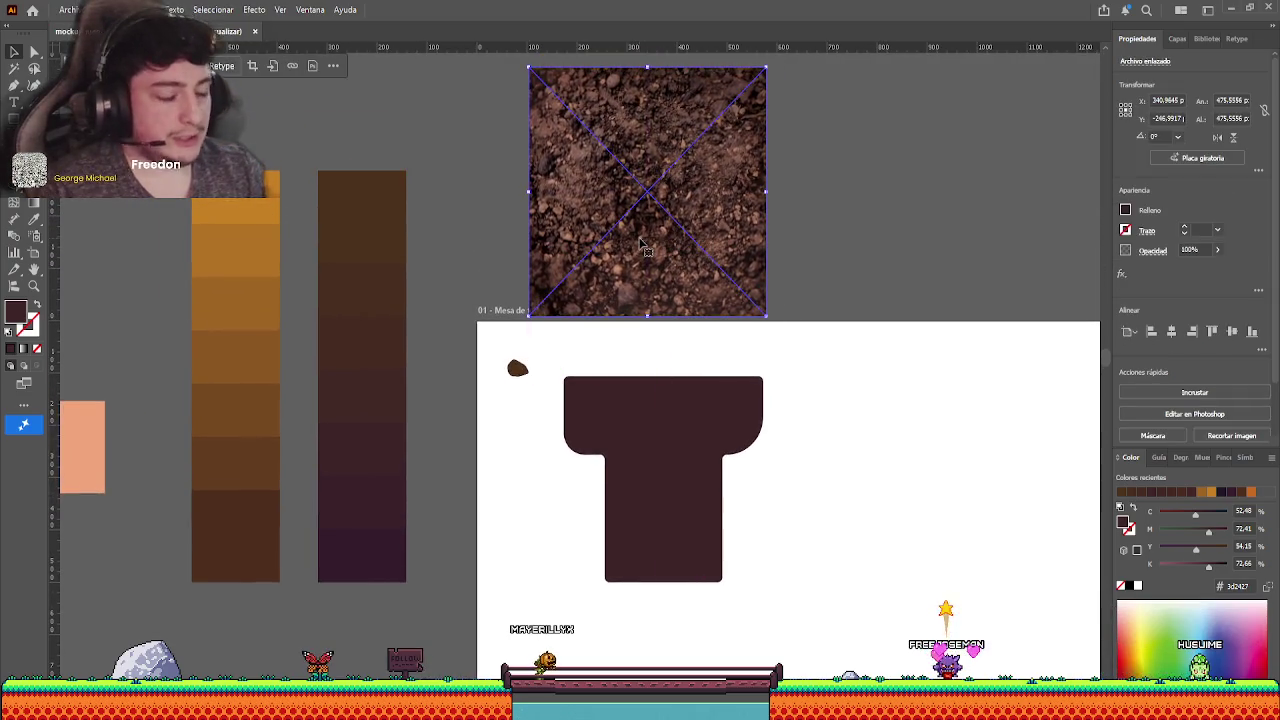
{"action": "key", "text": "Delete"}
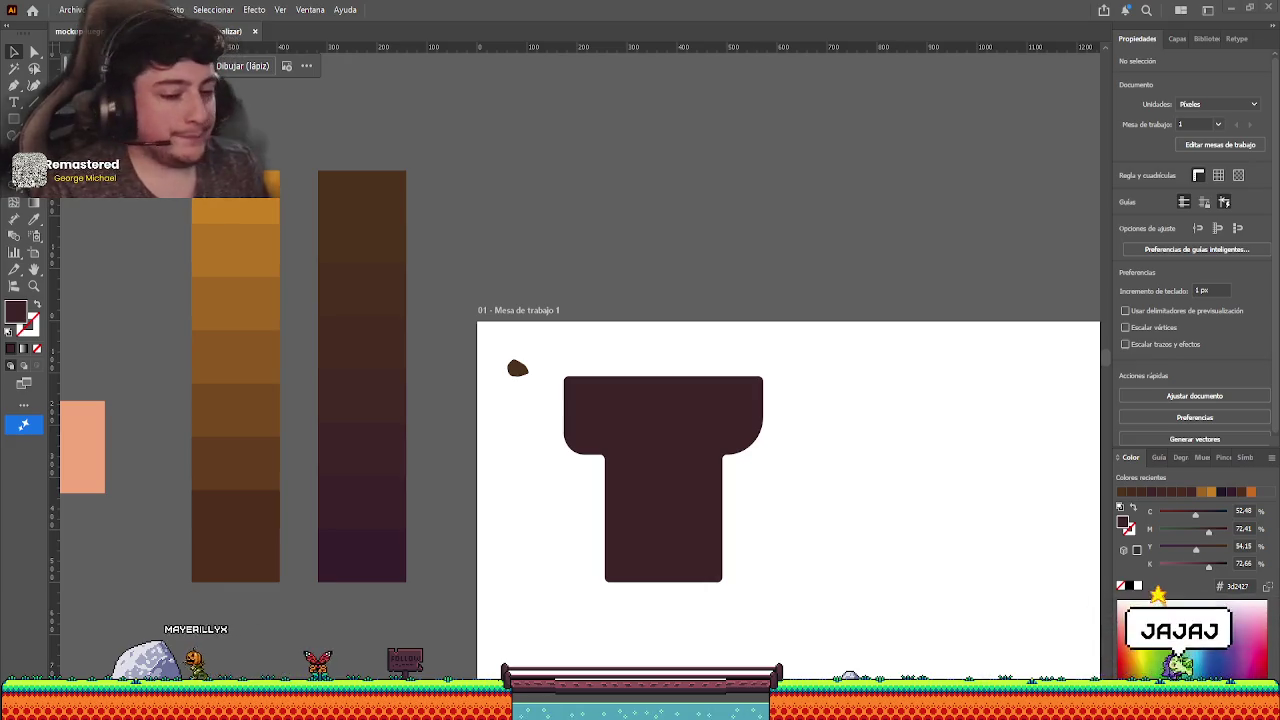
{"action": "mouse_move", "coordinate": [549, 446]}
{"action": "left_mouse_down"}
{"action": "mouse_move", "coordinate": [514, 406]}
{"action": "mouse_move", "coordinate": [524, 379]}
{"action": "left_mouse_up"}
{"action": "scroll", "coordinate": [514, 406], "scroll_direction": "up", "scroll_amount": 1}
{"action": "scroll", "coordinate": [517, 437], "scroll_direction": "up", "scroll_amount": 1}
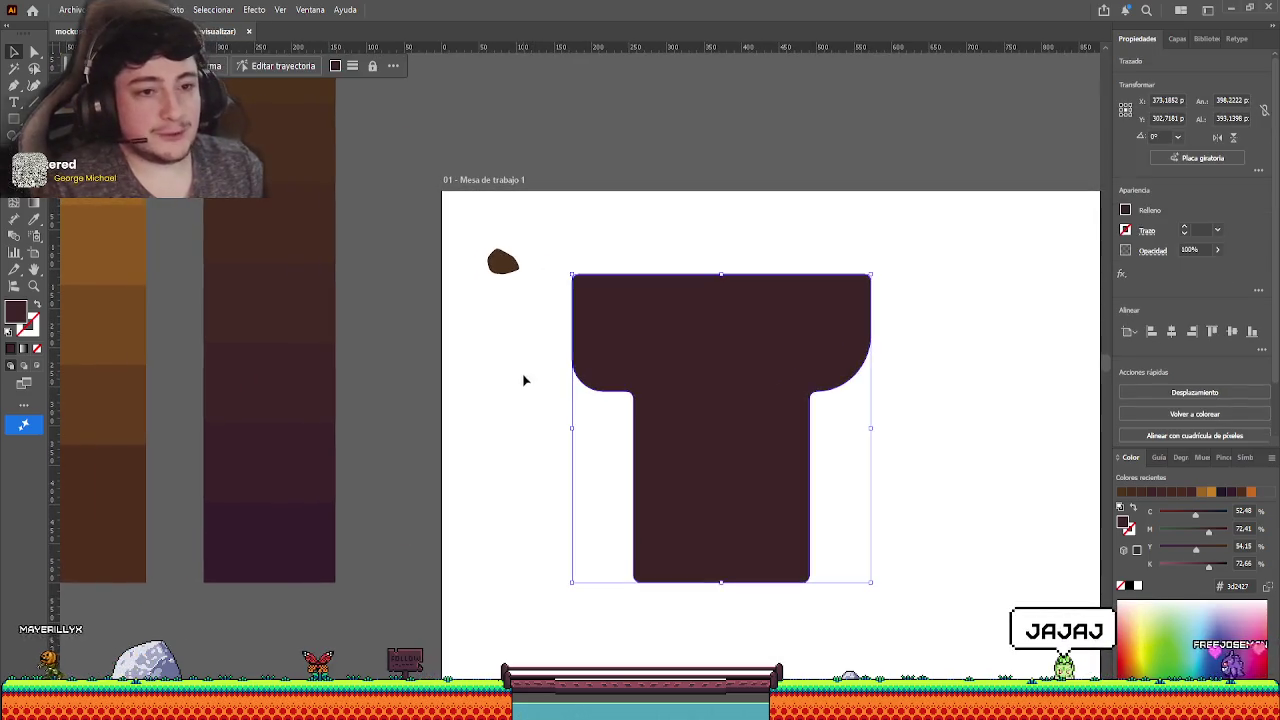
- Fill the T with a brown sampled from the colour column and apply a sampled brown to the blob
{"action": "left_click", "coordinate": [33, 220]}
{"action": "left_click", "coordinate": [294, 178]}
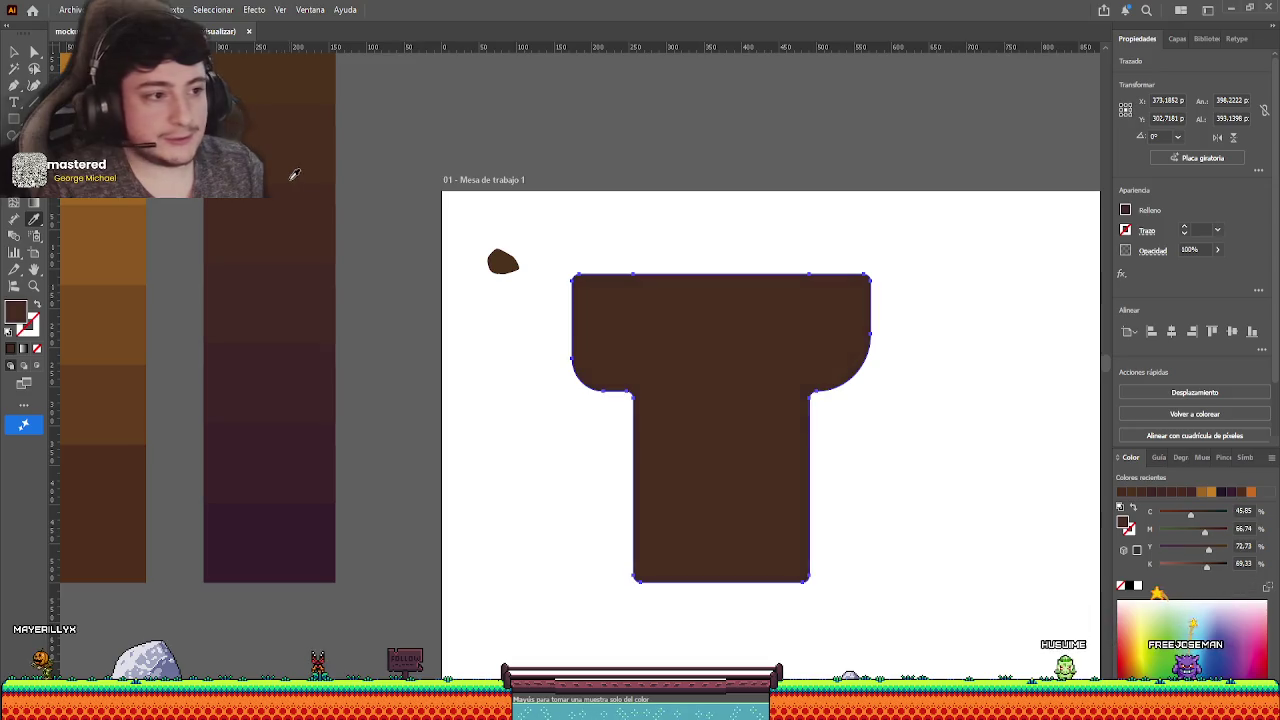
{"action": "left_click", "coordinate": [15, 52]}
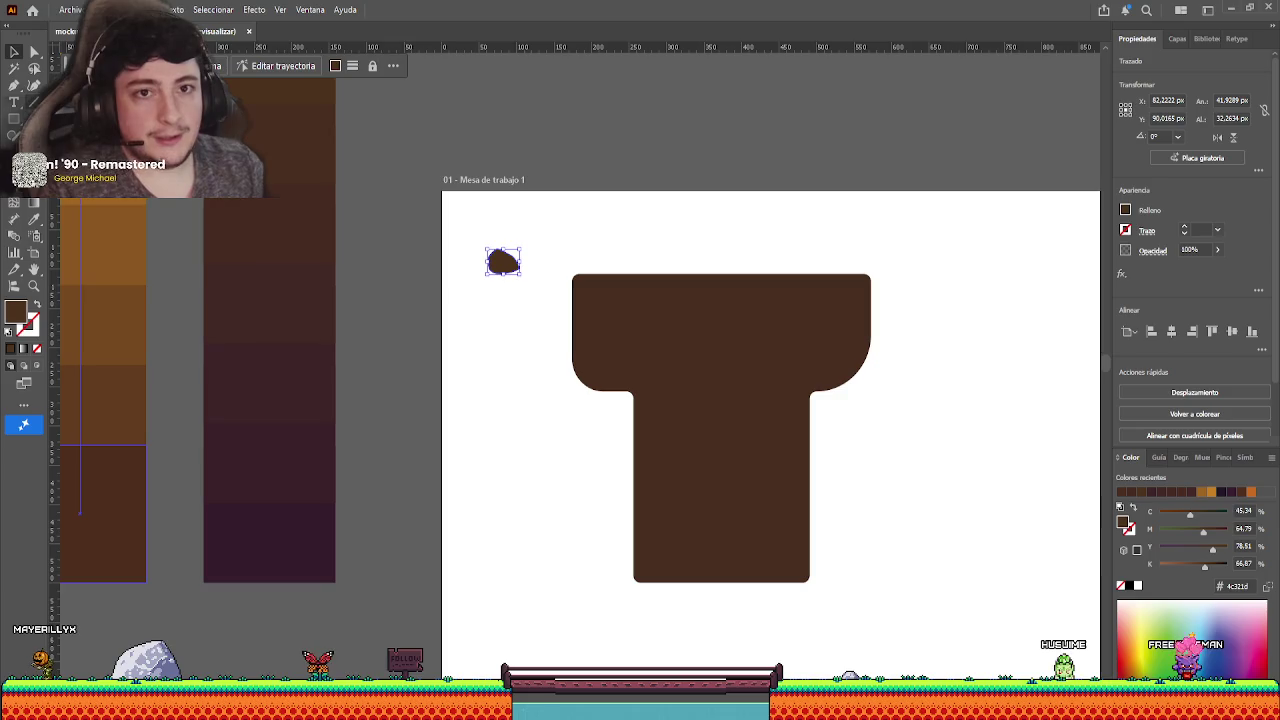
{"action": "left_click", "coordinate": [35, 222]}
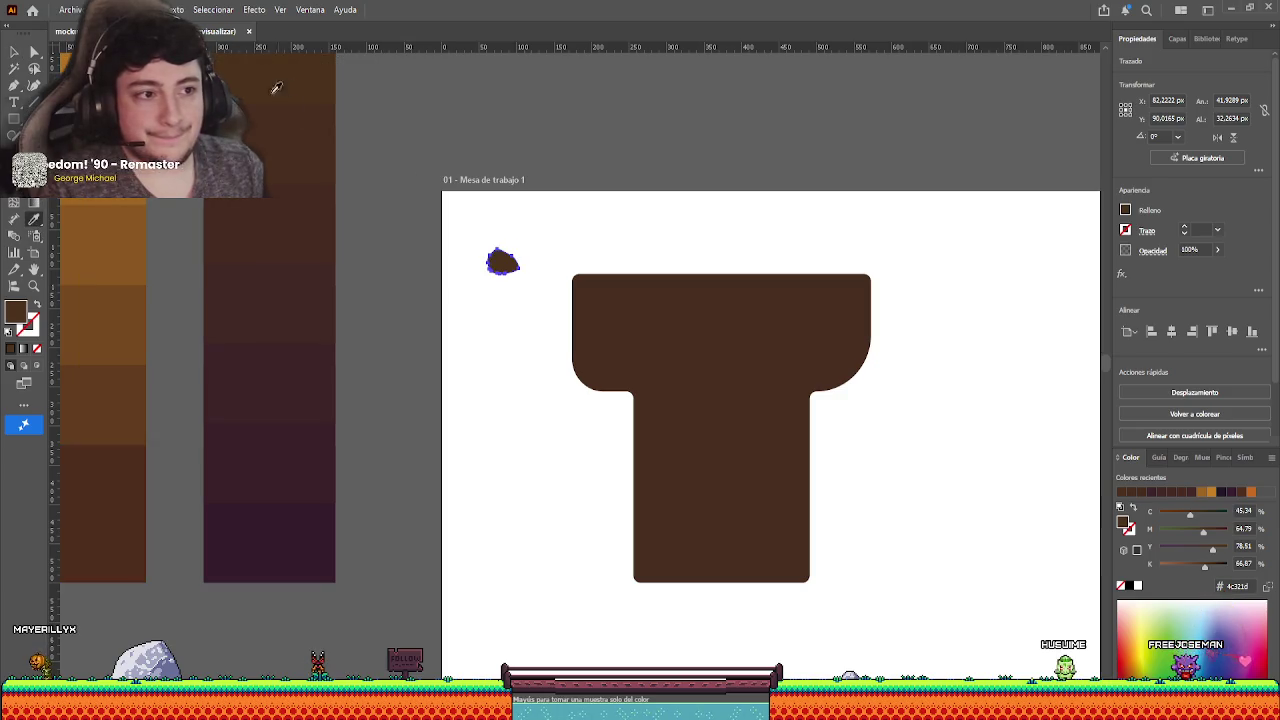
{"action": "key", "text": "v"}
- Place the blob beside the T's upper-left corner and resample its colour
{"action": "left_click_drag", "start_coordinate": [500, 262], "coordinate": [630, 338]}
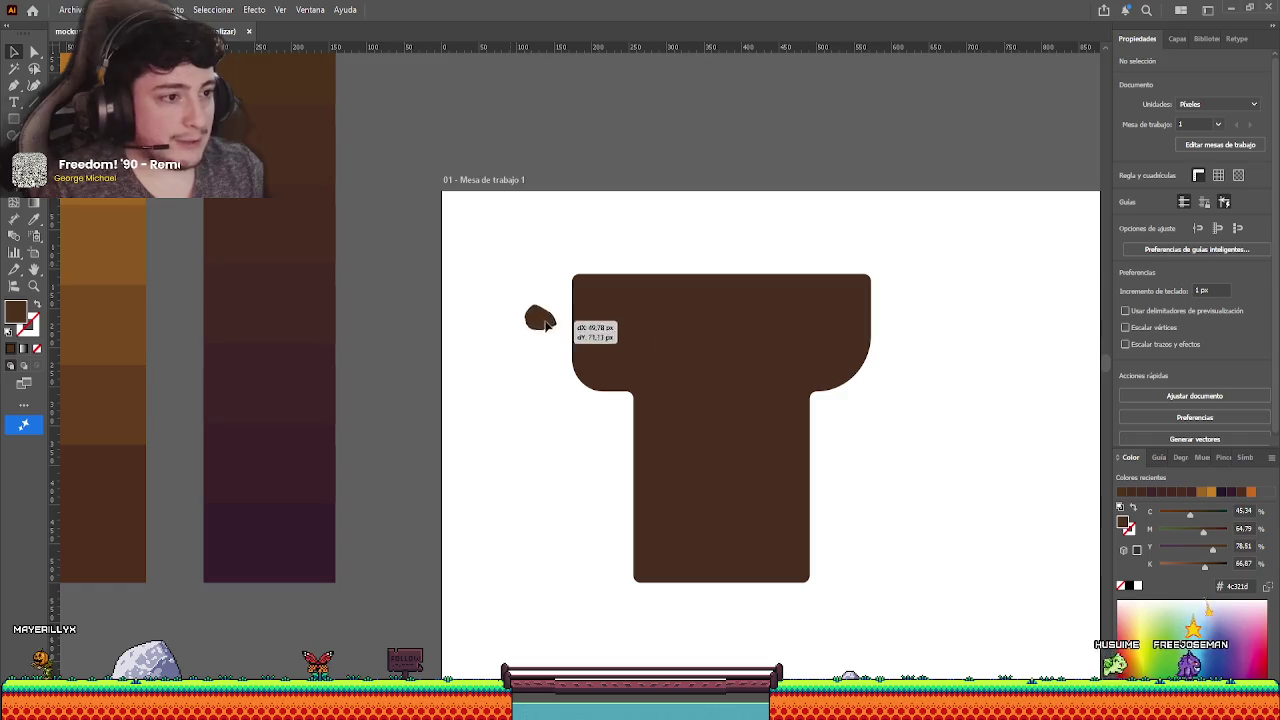
{"action": "left_click_drag", "start_coordinate": [545, 322], "coordinate": [538, 320]}
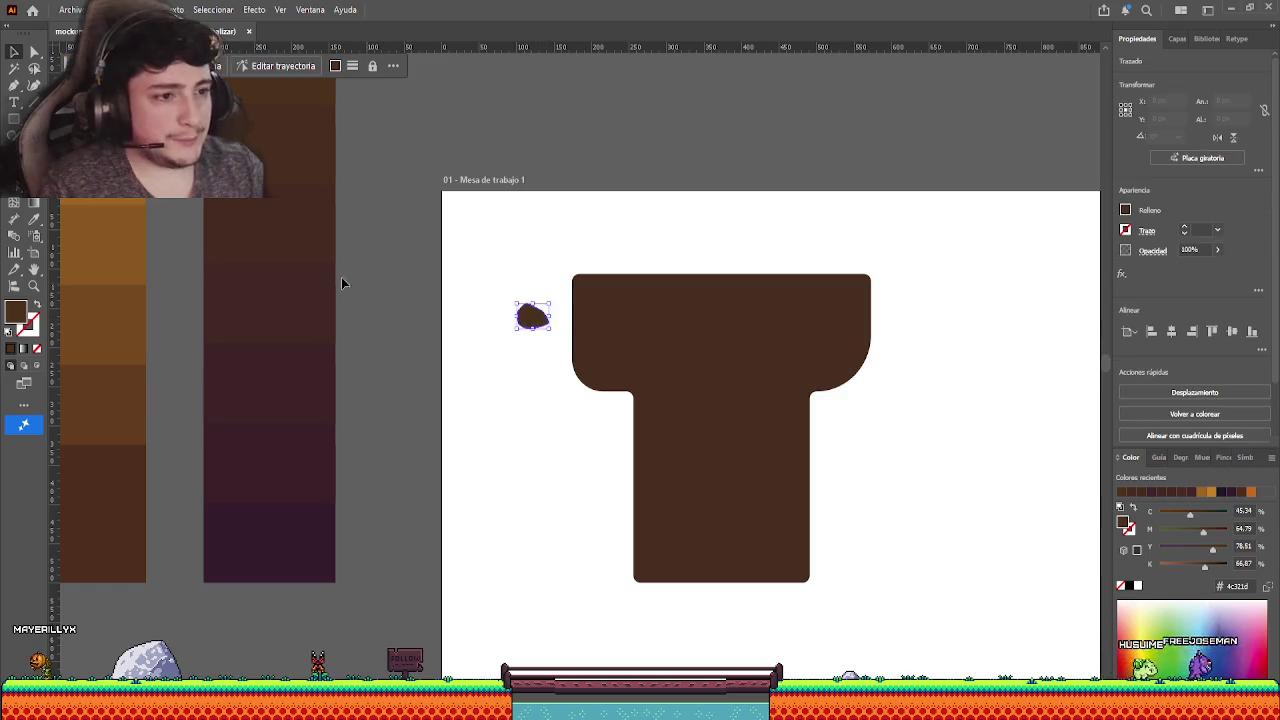
{"action": "left_click", "coordinate": [33, 221]}
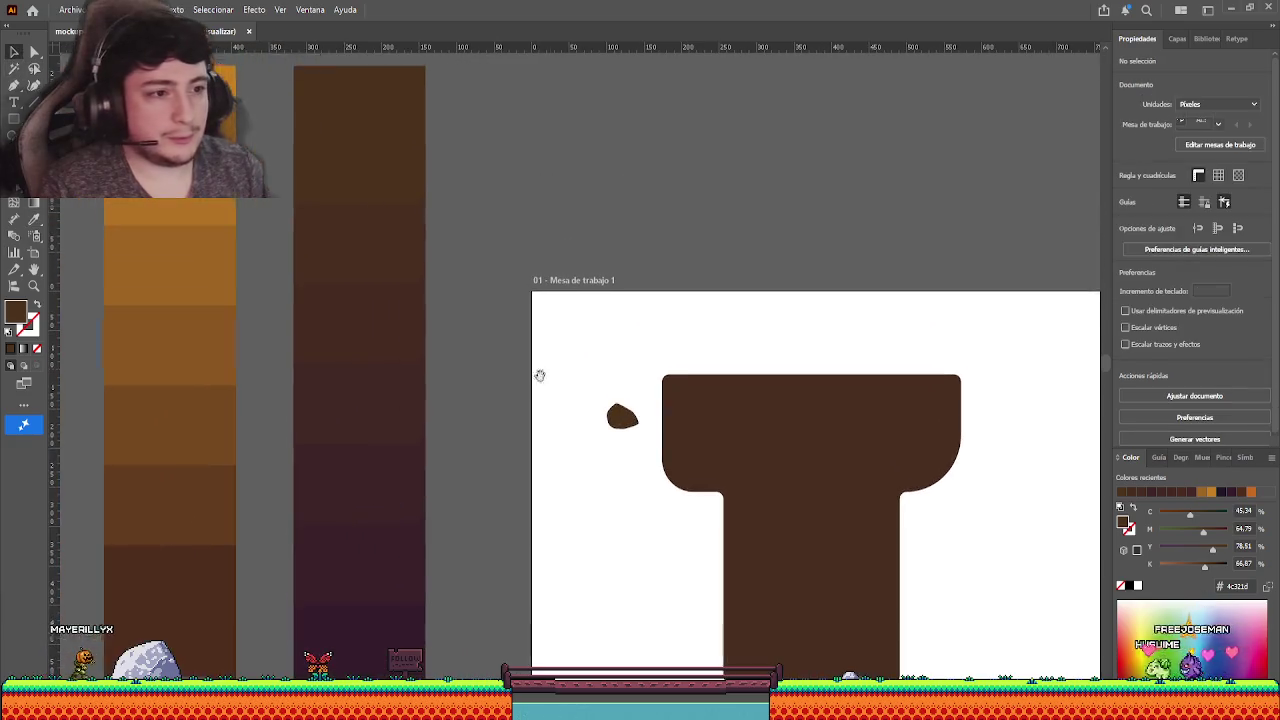
{"action": "left_click_drag", "start_coordinate": [399, 247], "coordinate": [489, 347]}
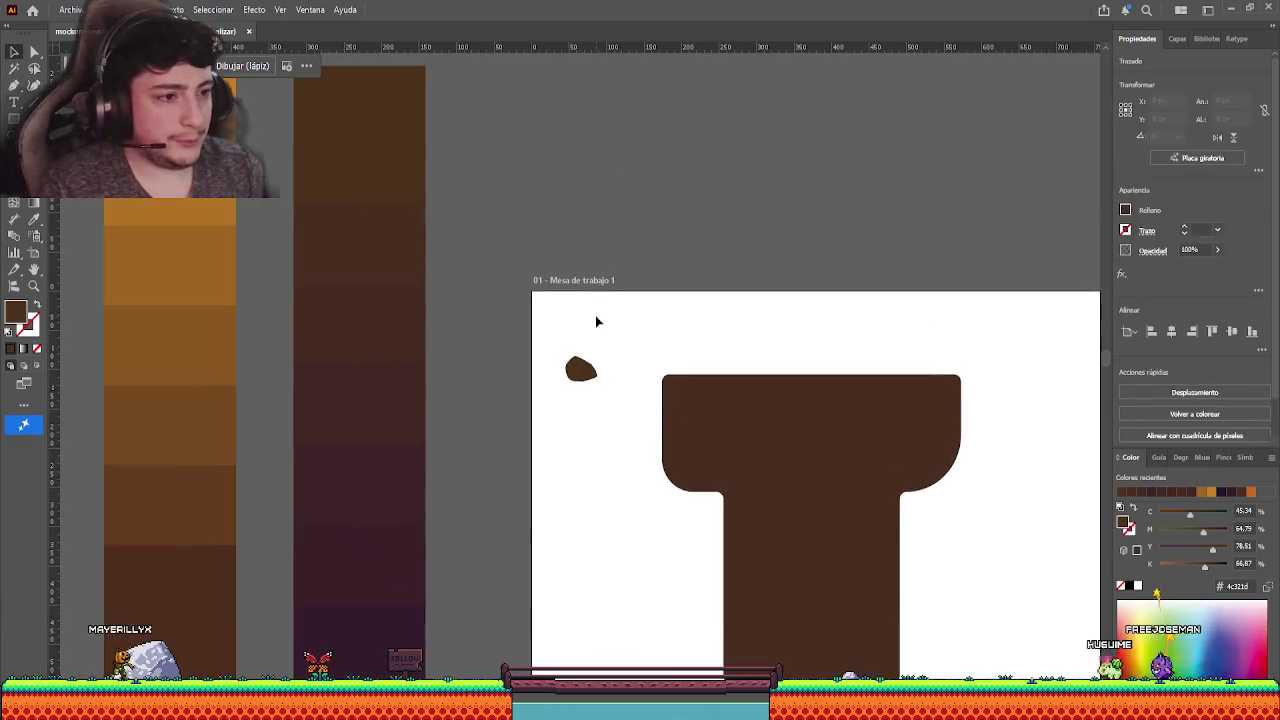
{"action": "left_click", "coordinate": [581, 369]}
{"action": "left_click", "coordinate": [35, 219]}
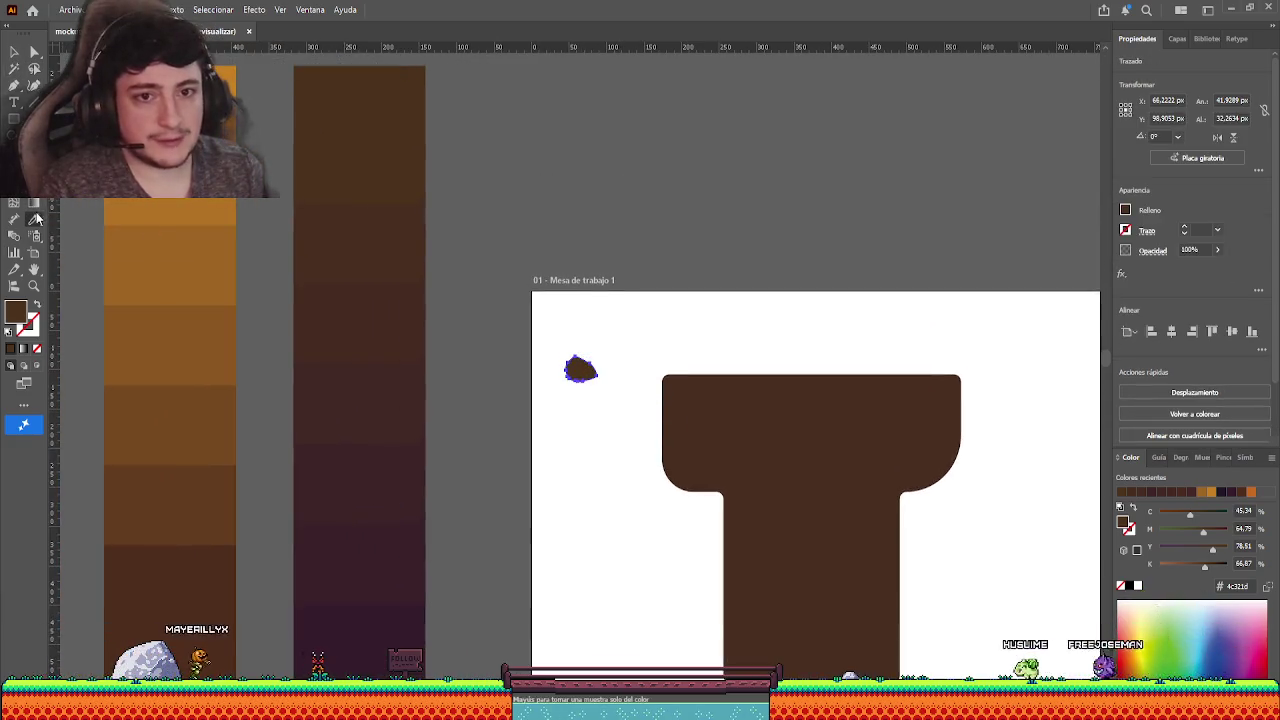
{"action": "left_click", "coordinate": [13, 52]}
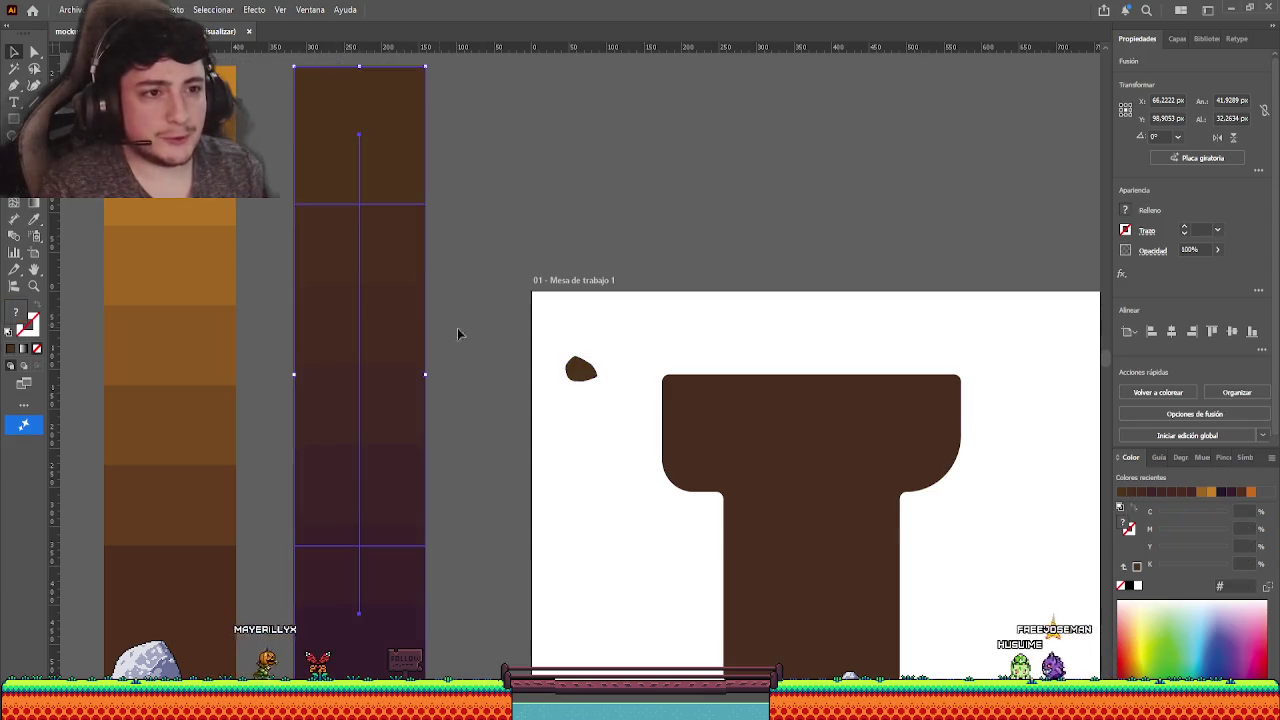
- Give the small blob a lighter brown sampled from the swatch column
{"action": "left_click", "coordinate": [485, 330]}
{"action": "left_click_drag", "start_coordinate": [485, 330], "coordinate": [517, 314]}
{"action": "left_click", "coordinate": [603, 357]}
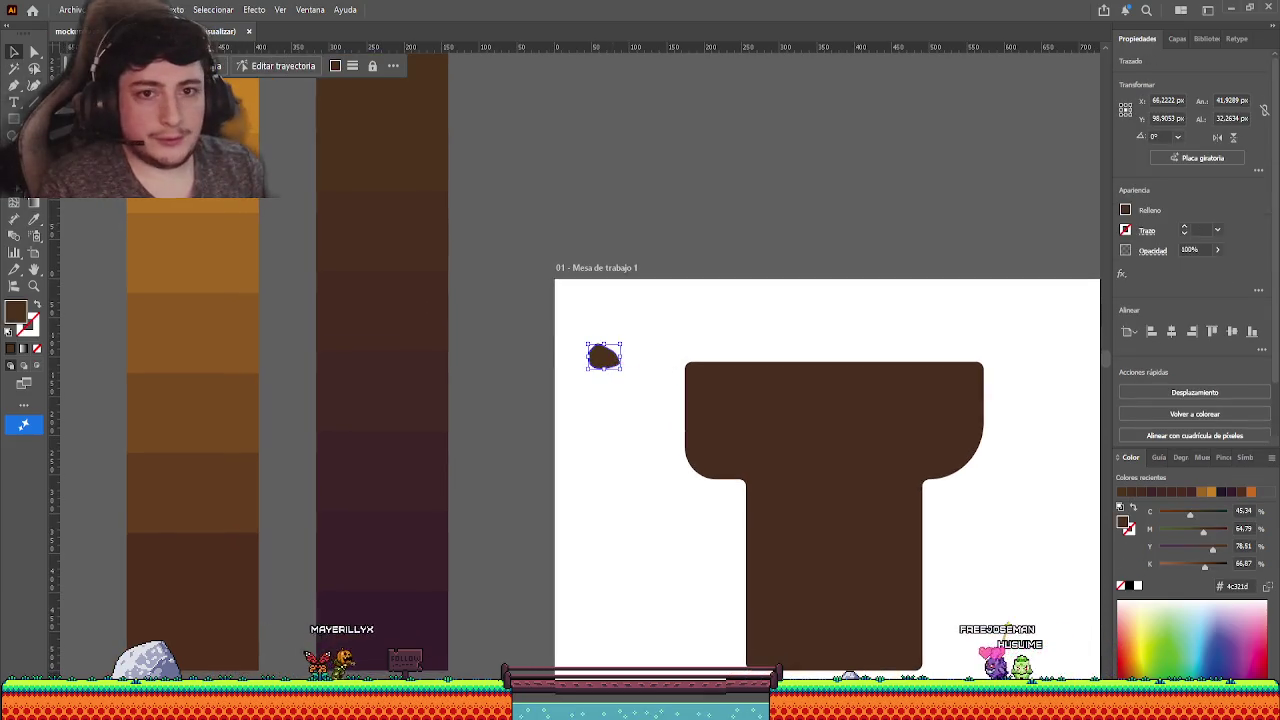
{"action": "left_click", "coordinate": [34, 219]}
{"action": "left_click", "coordinate": [208, 478]}
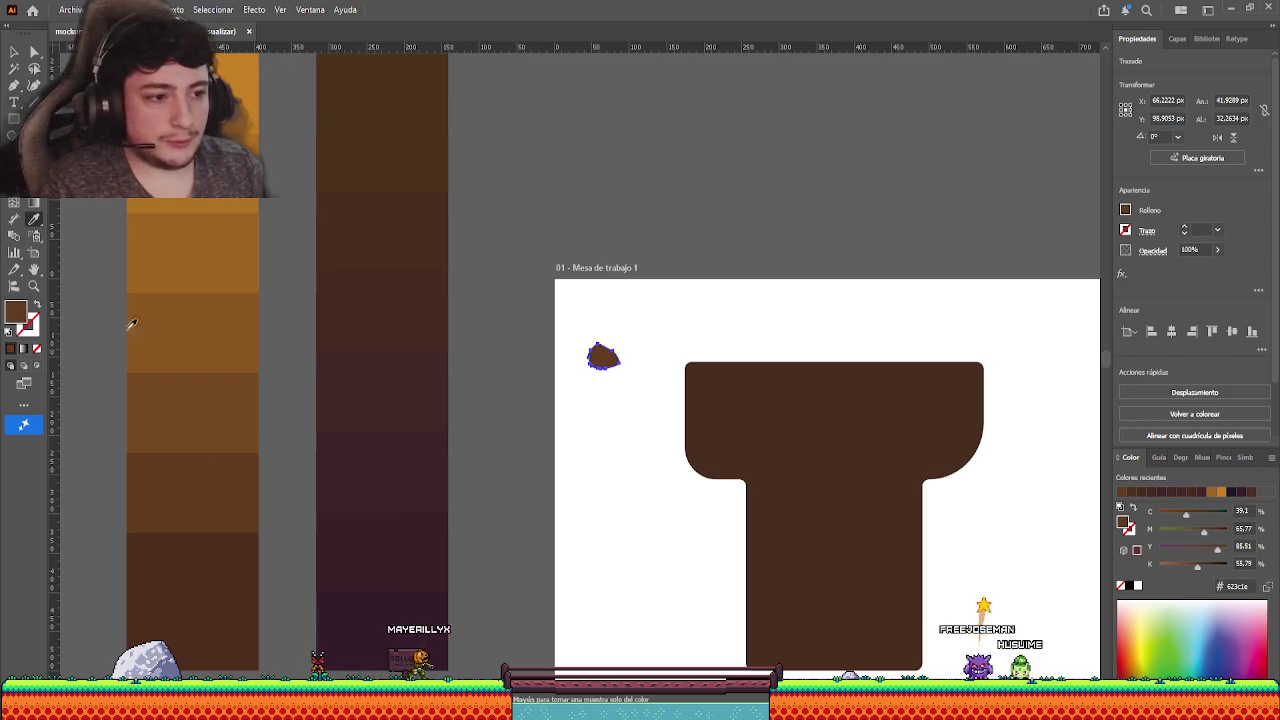
- Move the light blob onto the T's upper-left corner and fine-tune its position
{"action": "left_click", "coordinate": [13, 52]}
{"action": "left_click_drag", "start_coordinate": [603, 357], "coordinate": [708, 409]}
{"action": "left_click", "coordinate": [646, 450]}
{"action": "left_click_drag", "start_coordinate": [646, 450], "coordinate": [566, 405]}
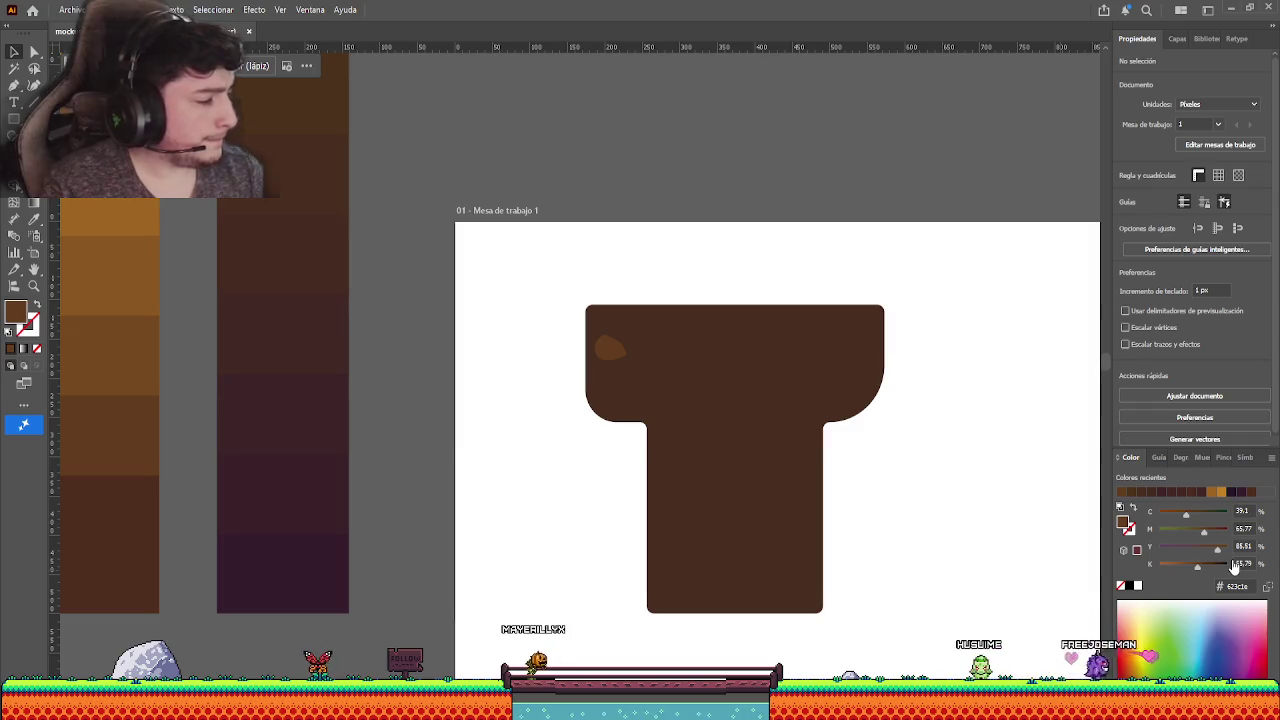
{"action": "left_click_drag", "start_coordinate": [969, 516], "coordinate": [974, 491]}
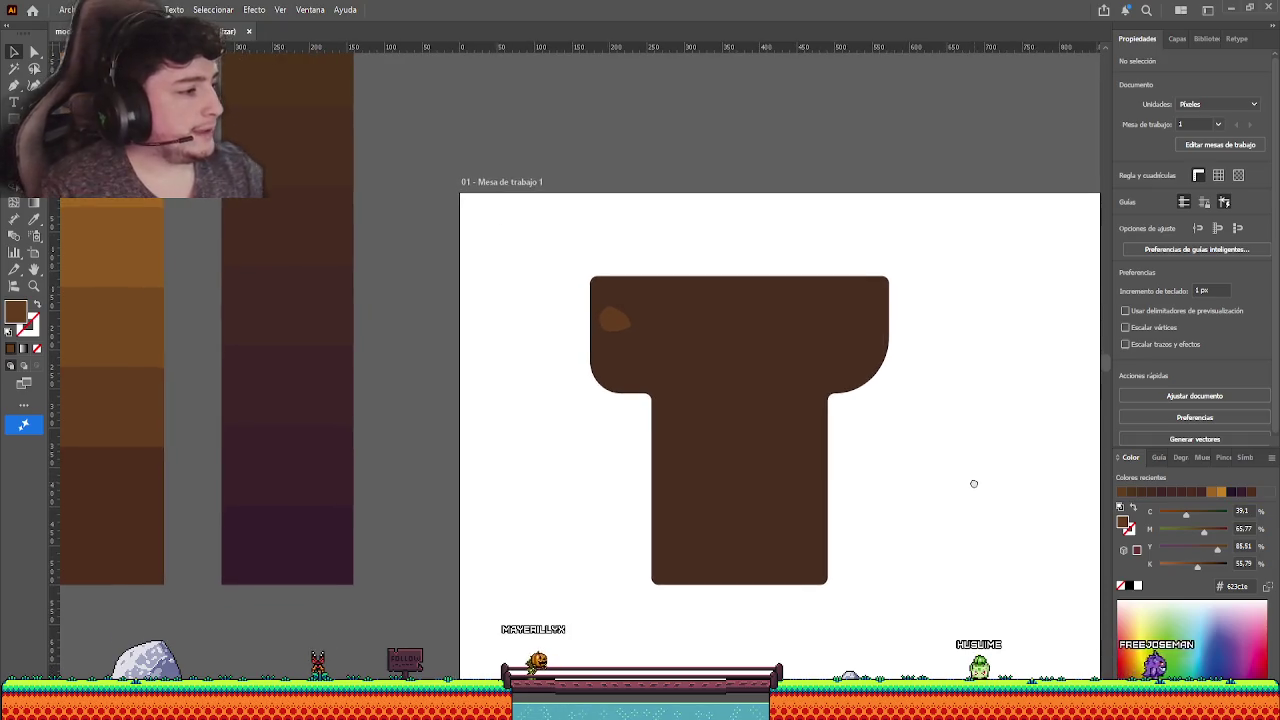
{"action": "left_click_drag", "start_coordinate": [614, 318], "coordinate": [668, 380]}
{"action": "left_click", "coordinate": [567, 342]}
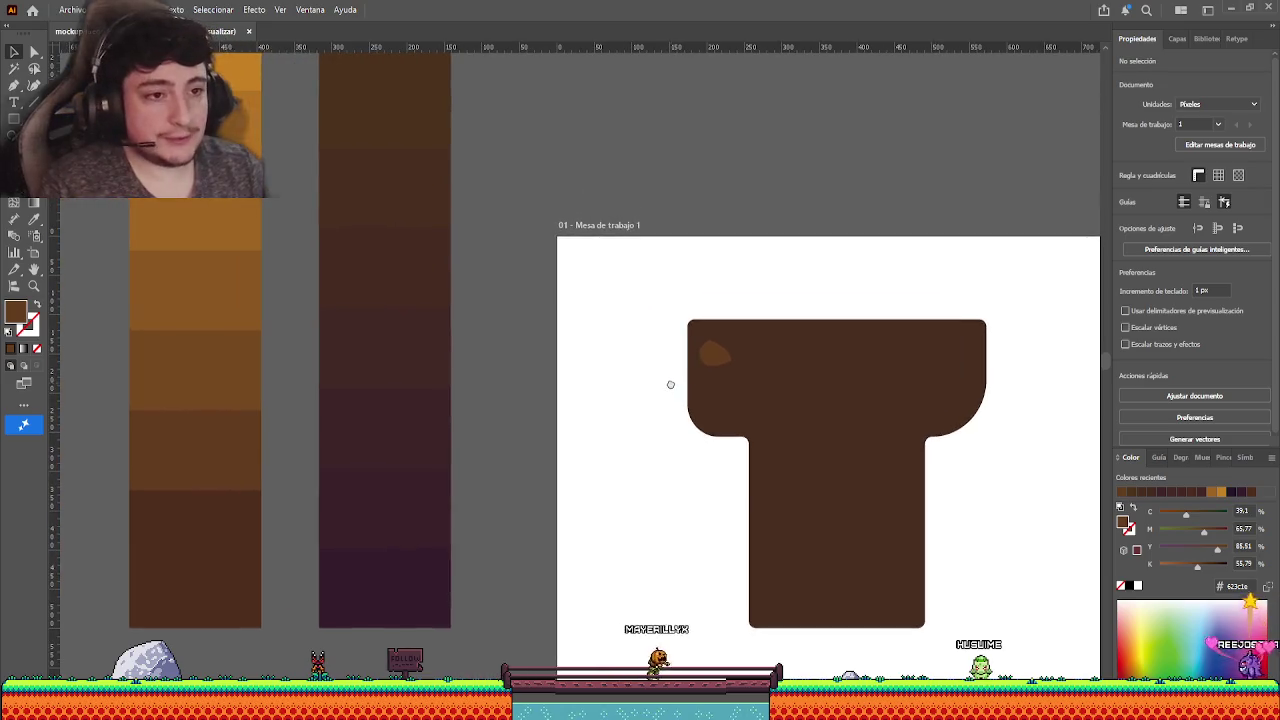
{"action": "scroll", "coordinate": [501, 603], "scroll_direction": "down", "scroll_amount": 2}
{"action": "scroll", "coordinate": [501, 603], "scroll_direction": "down", "scroll_amount": 1}
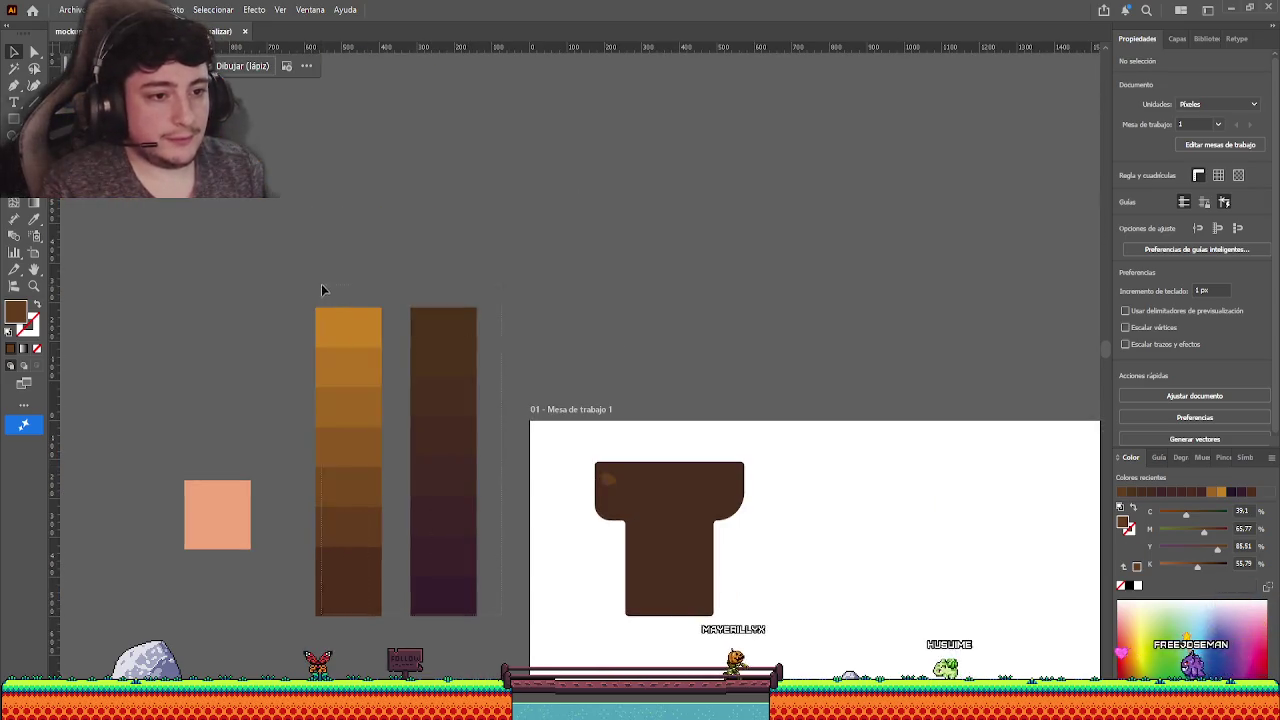
{"action": "left_click_drag", "start_coordinate": [321, 284], "coordinate": [470, 330]}
{"action": "left_click_drag", "start_coordinate": [362, 317], "coordinate": [398, 480]}
{"action": "left_click_drag", "start_coordinate": [510, 583], "coordinate": [435, 335]}
{"action": "scroll", "coordinate": [494, 381], "scroll_direction": "up", "scroll_amount": 1}
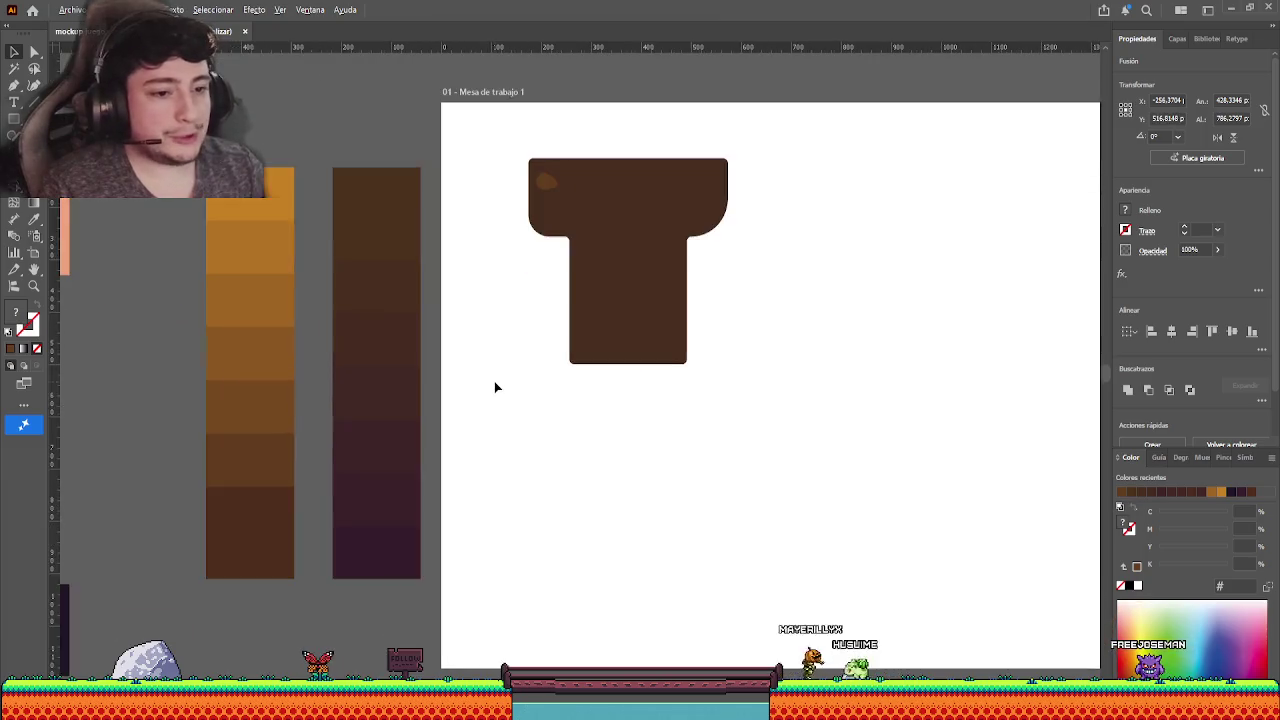
{"action": "left_click_drag", "start_coordinate": [494, 381], "coordinate": [531, 437]}
{"action": "left_click", "coordinate": [531, 437]}
{"action": "left_click_drag", "start_coordinate": [590, 234], "coordinate": [592, 246]}
{"action": "left_click", "coordinate": [537, 334]}
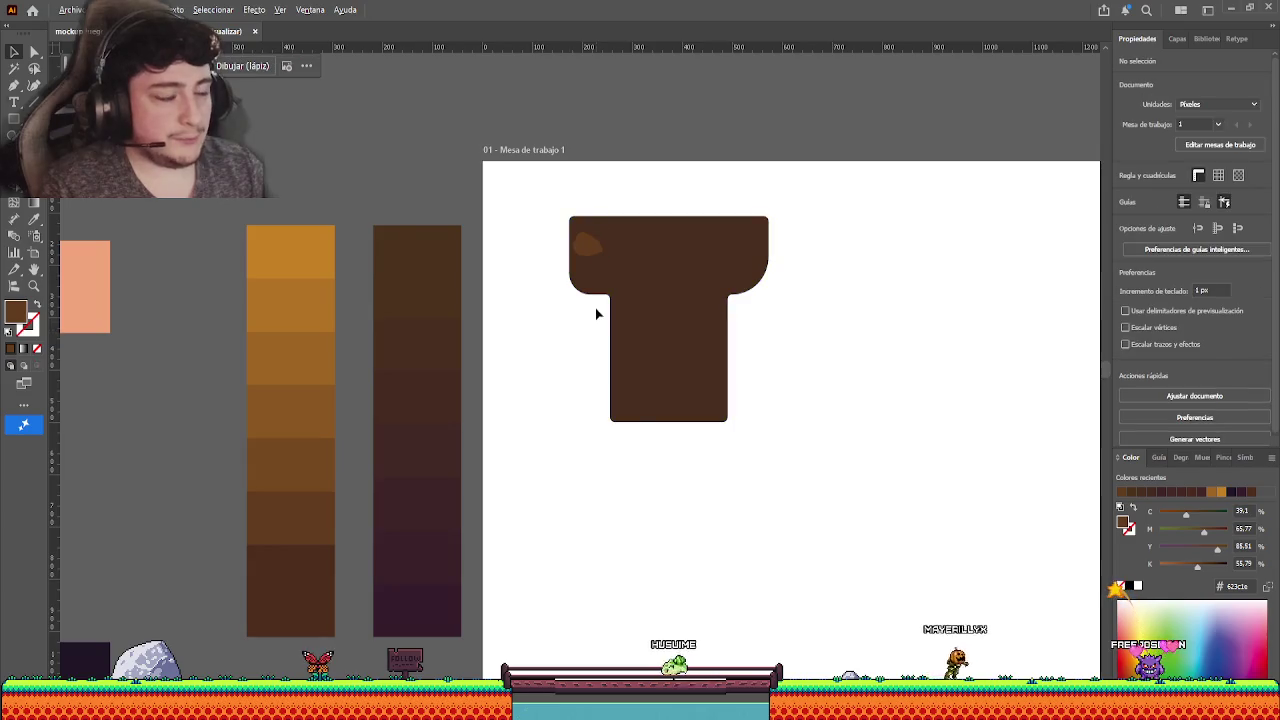
{"action": "scroll", "coordinate": [597, 310], "scroll_direction": "down", "scroll_amount": 2}
{"action": "scroll", "coordinate": [604, 307], "scroll_direction": "up", "scroll_amount": 3}
{"action": "left_click_drag", "start_coordinate": [560, 175], "coordinate": [590, 192]}
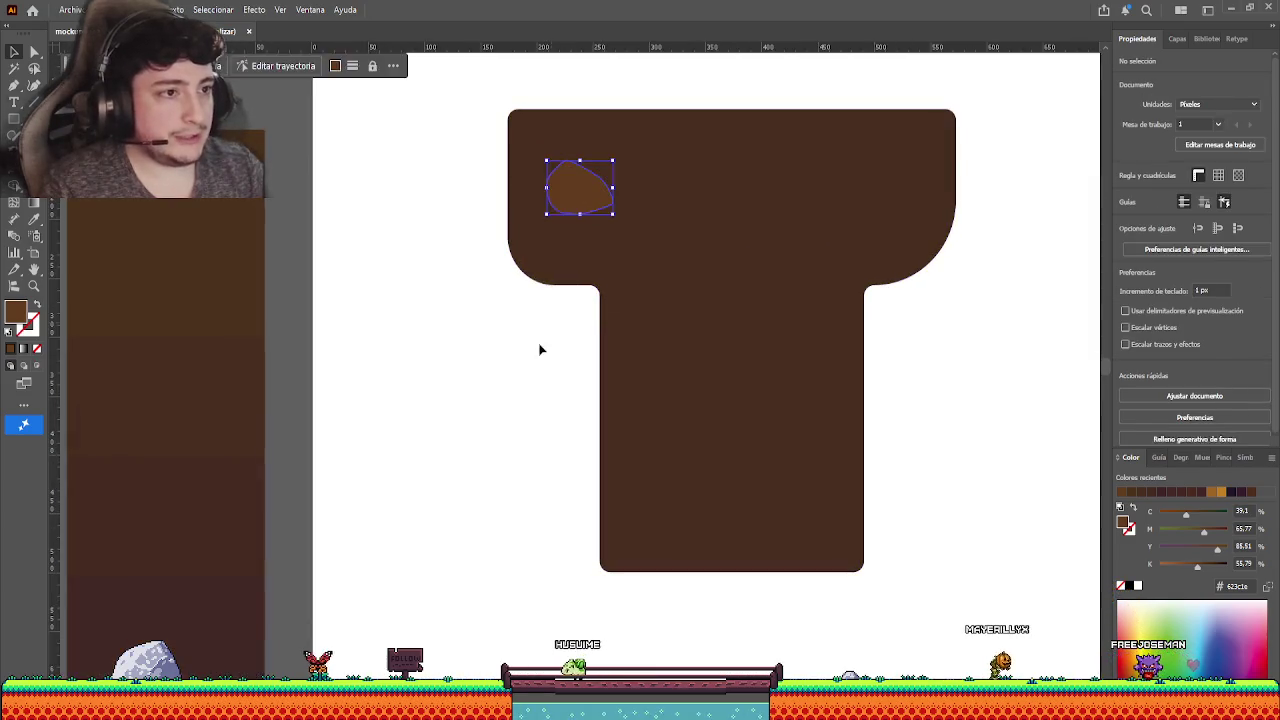
{"action": "left_click", "coordinate": [524, 372]}
{"action": "left_click_drag", "start_coordinate": [524, 372], "coordinate": [711, 289]}
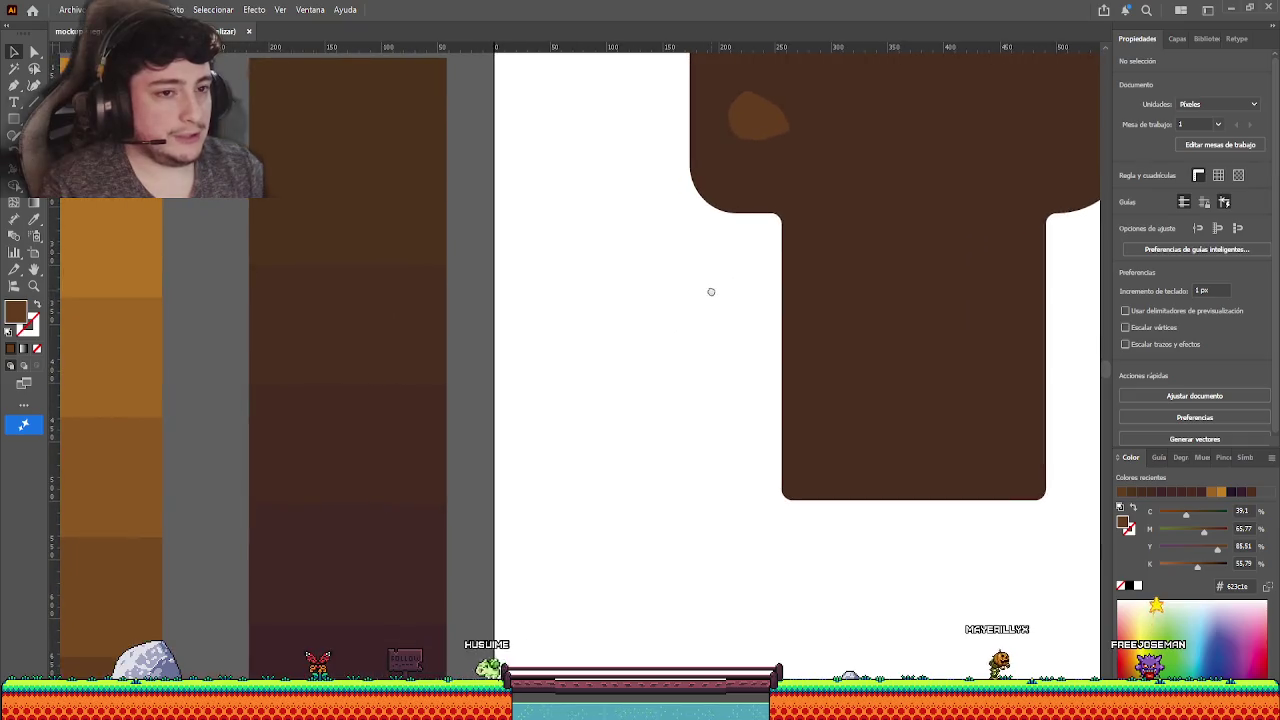
{"action": "scroll", "coordinate": [689, 329], "scroll_direction": "down", "scroll_amount": 2}
{"action": "left_click", "coordinate": [530, 380]}
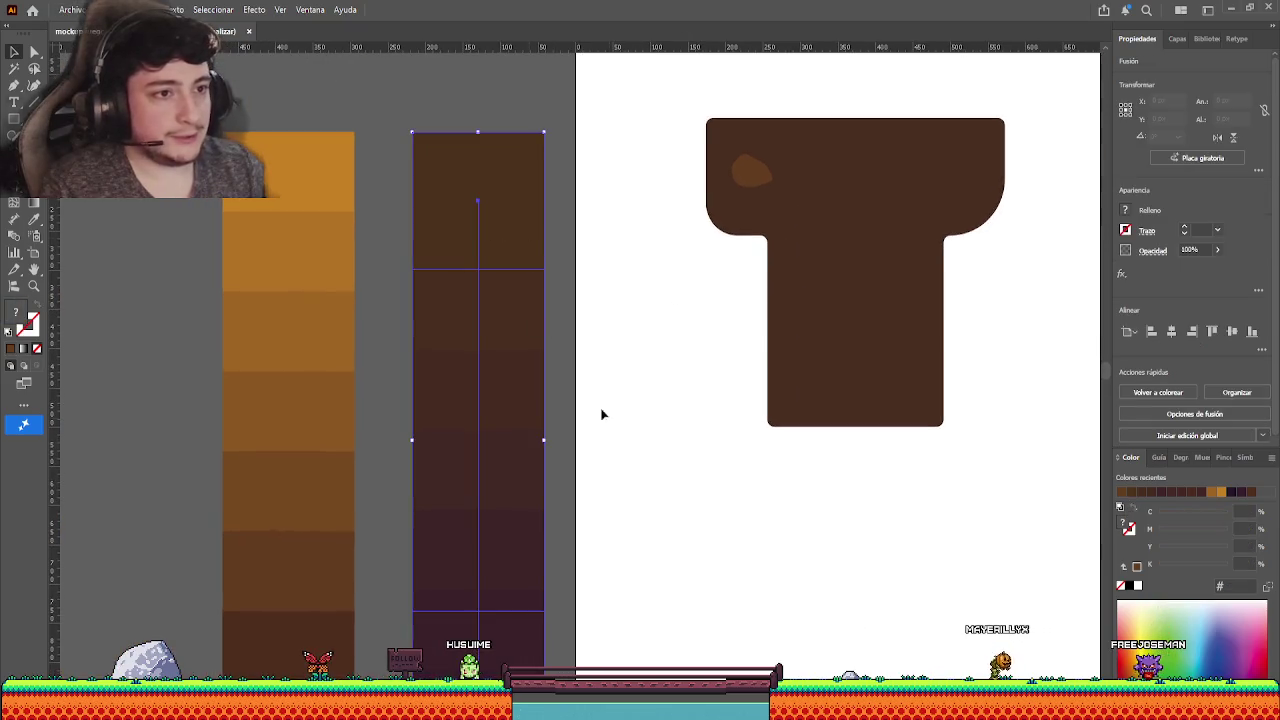
{"action": "double_click", "coordinate": [526, 180]}
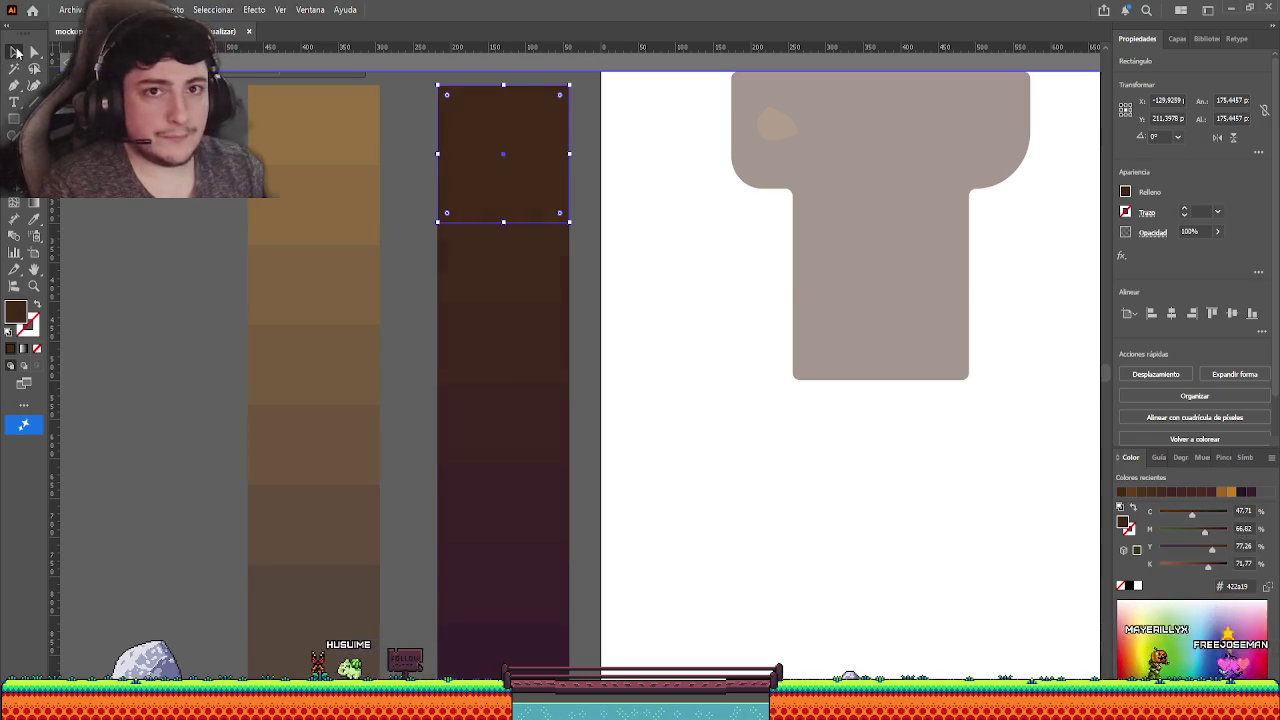
{"action": "left_click", "coordinate": [139, 247]}
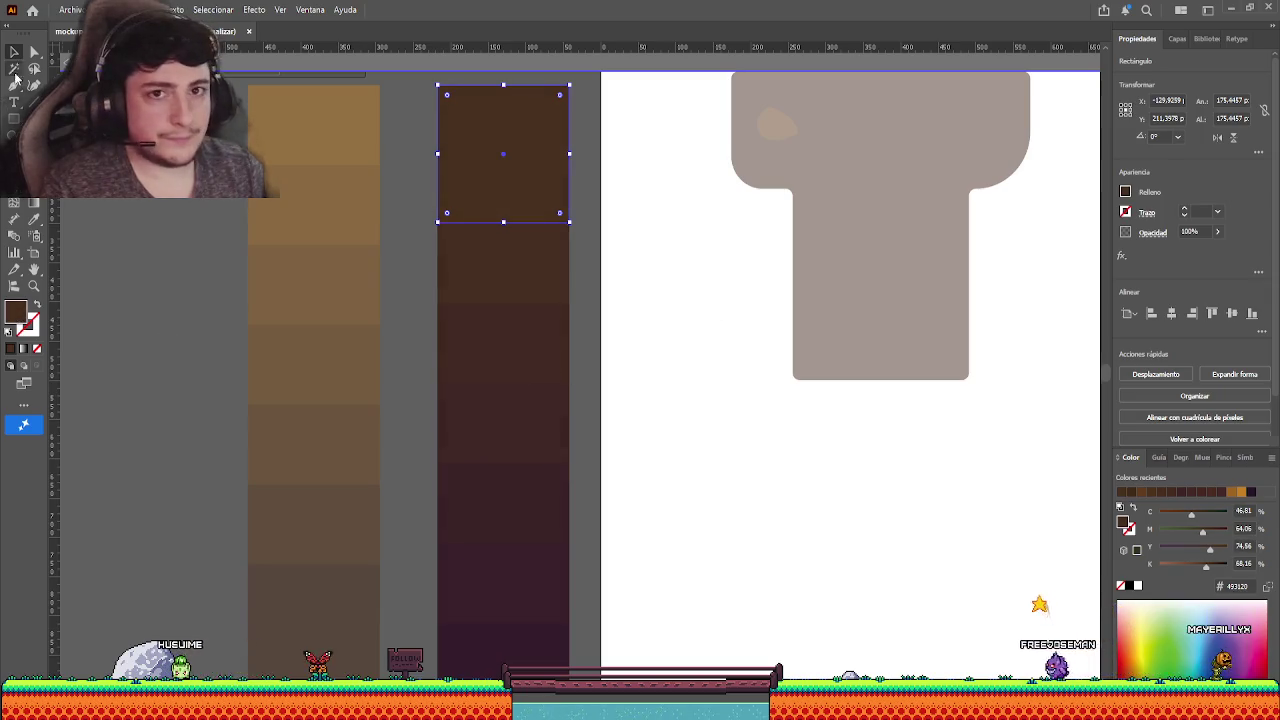
{"action": "double_click", "coordinate": [147, 198]}
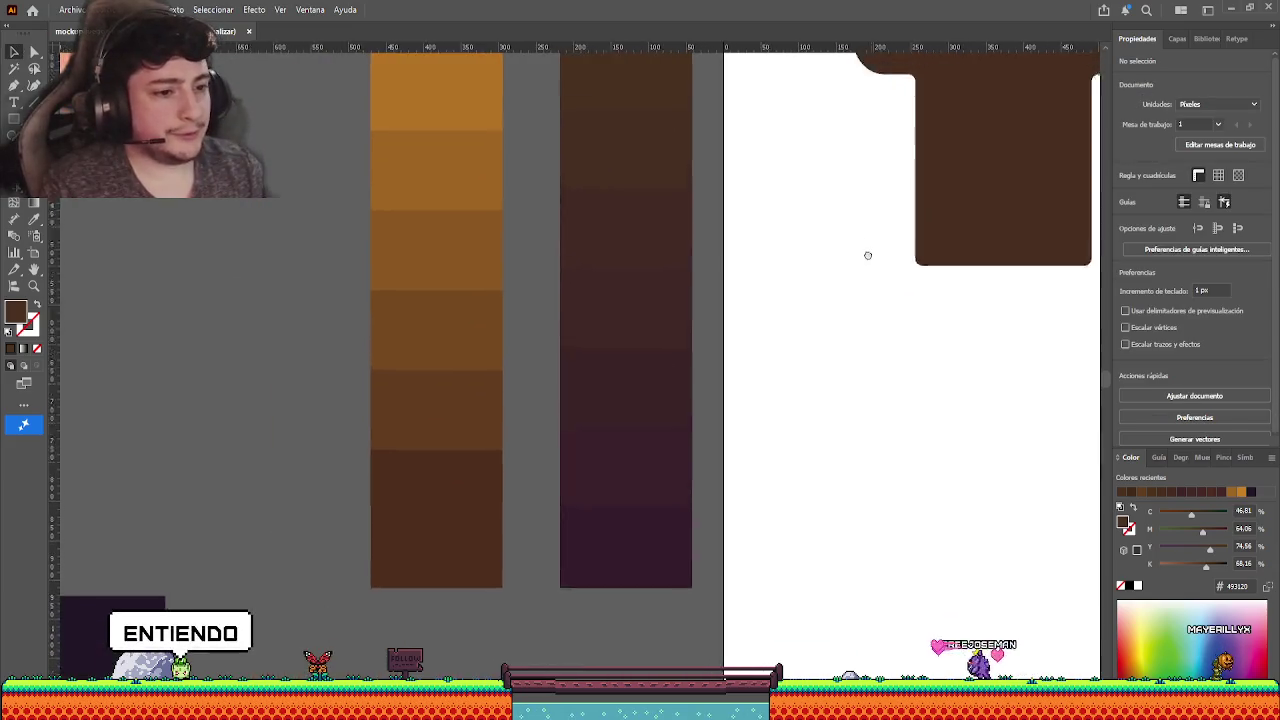
{"action": "left_click_drag", "start_coordinate": [745, 350], "coordinate": [800, 343]}
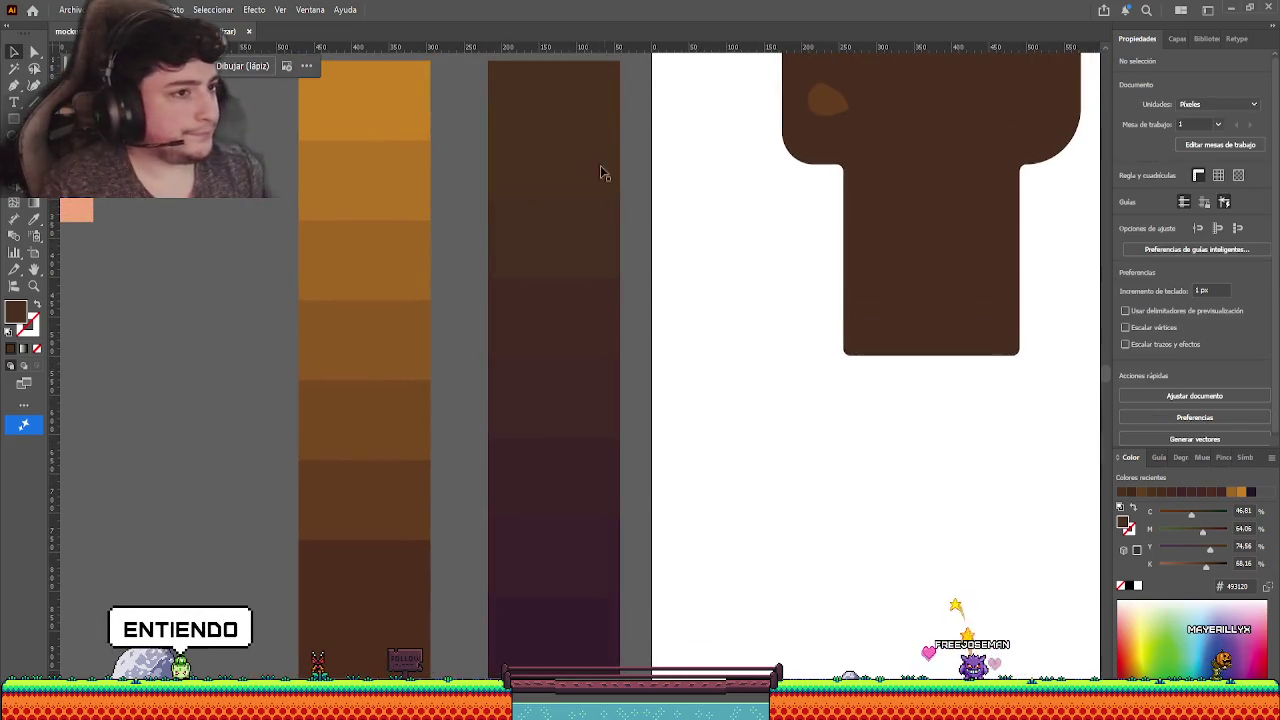
{"action": "double_click", "coordinate": [580, 131]}
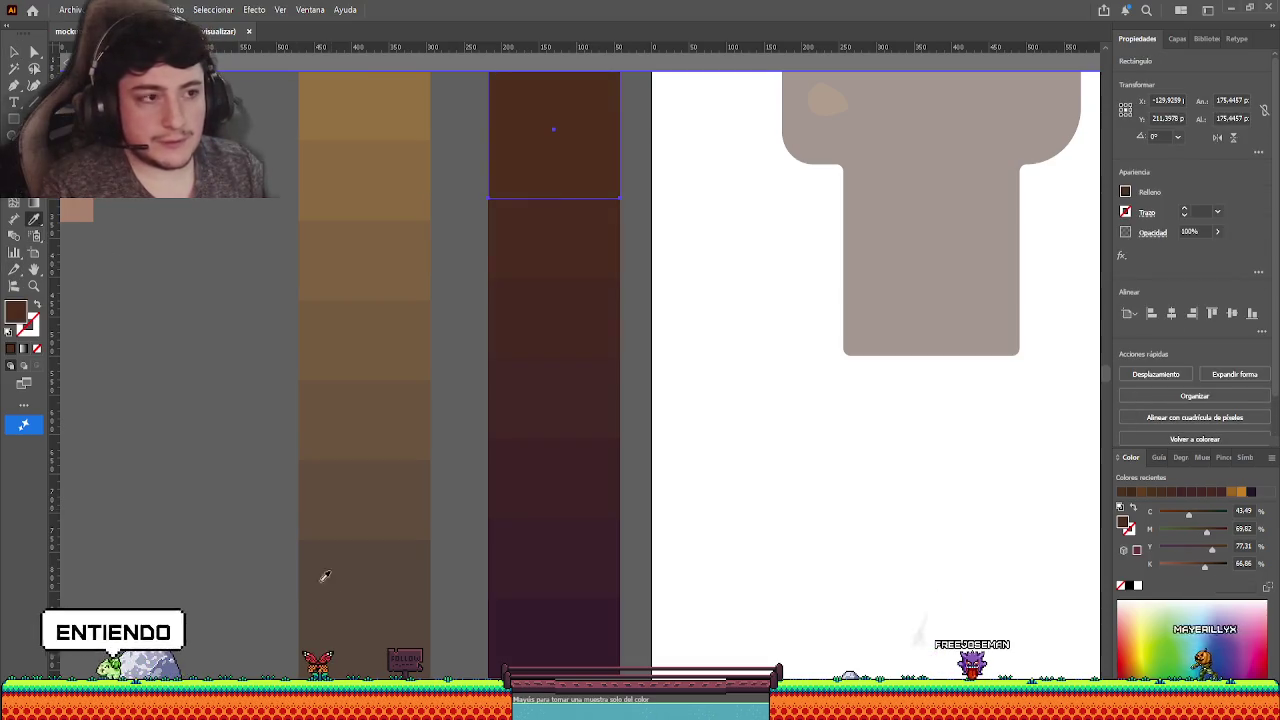
{"action": "double_click", "coordinate": [199, 201]}
{"action": "scroll", "coordinate": [261, 332], "scroll_direction": "down", "scroll_amount": 1}
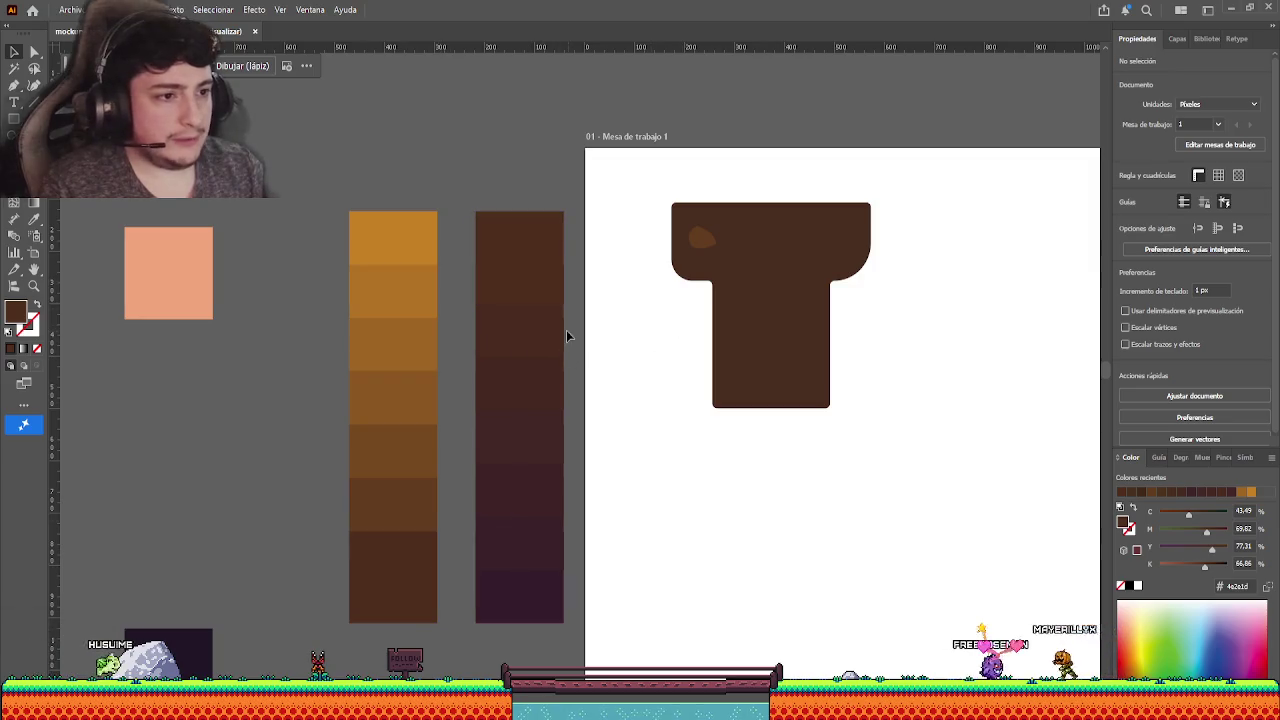
- Recolour the T platform with the darker reddish-brown swatch
{"action": "left_click", "coordinate": [703, 236]}
{"action": "left_click", "coordinate": [737, 370]}
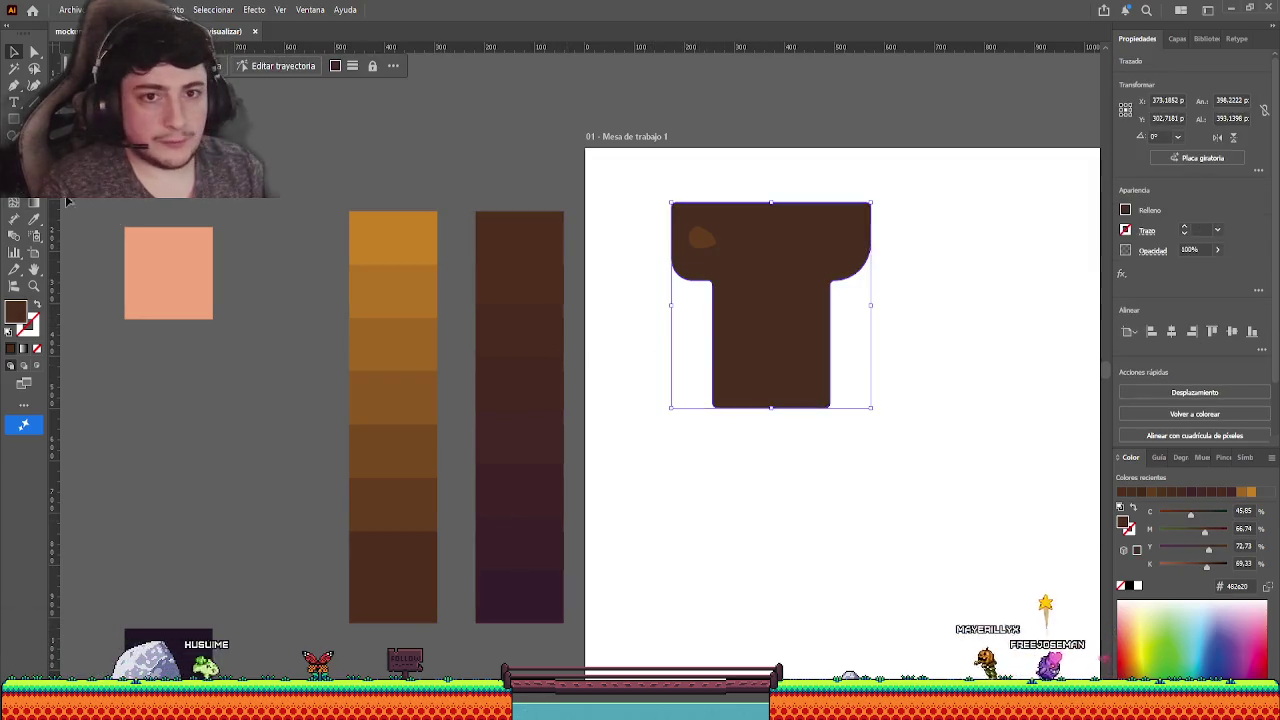
{"action": "key", "text": "i"}
{"action": "left_click", "coordinate": [538, 388]}
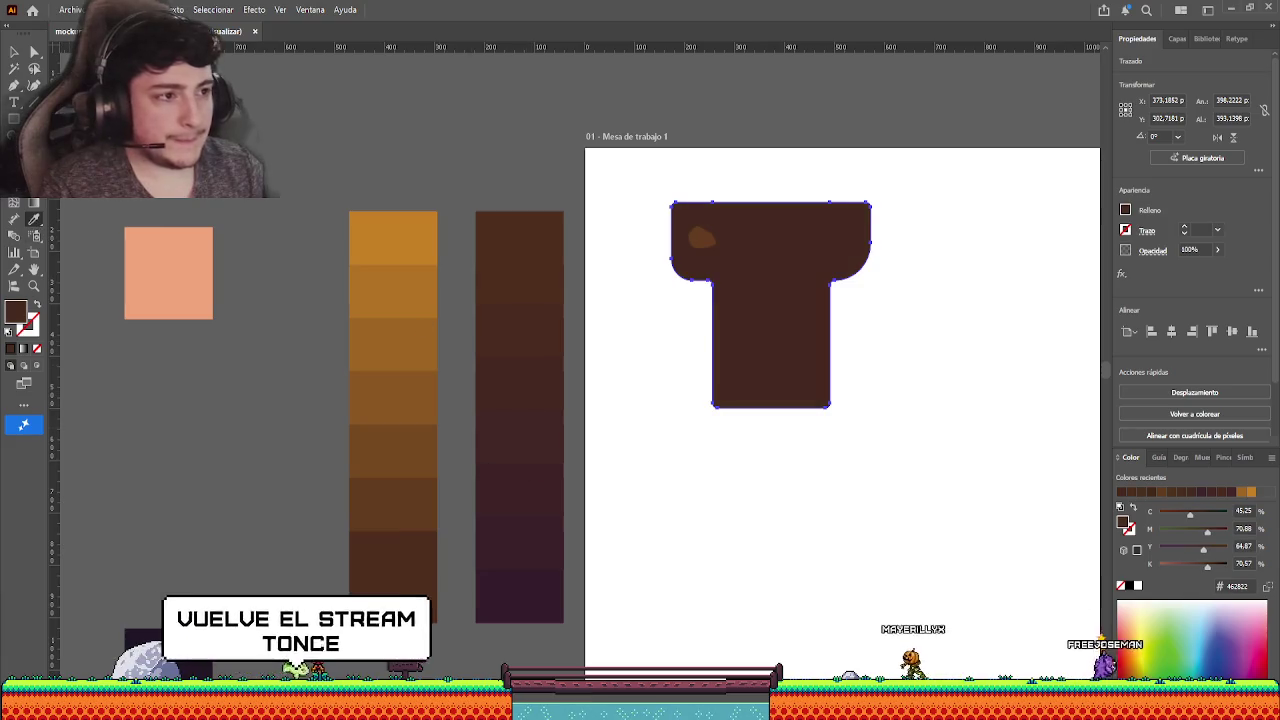
{"action": "key", "text": "v"}
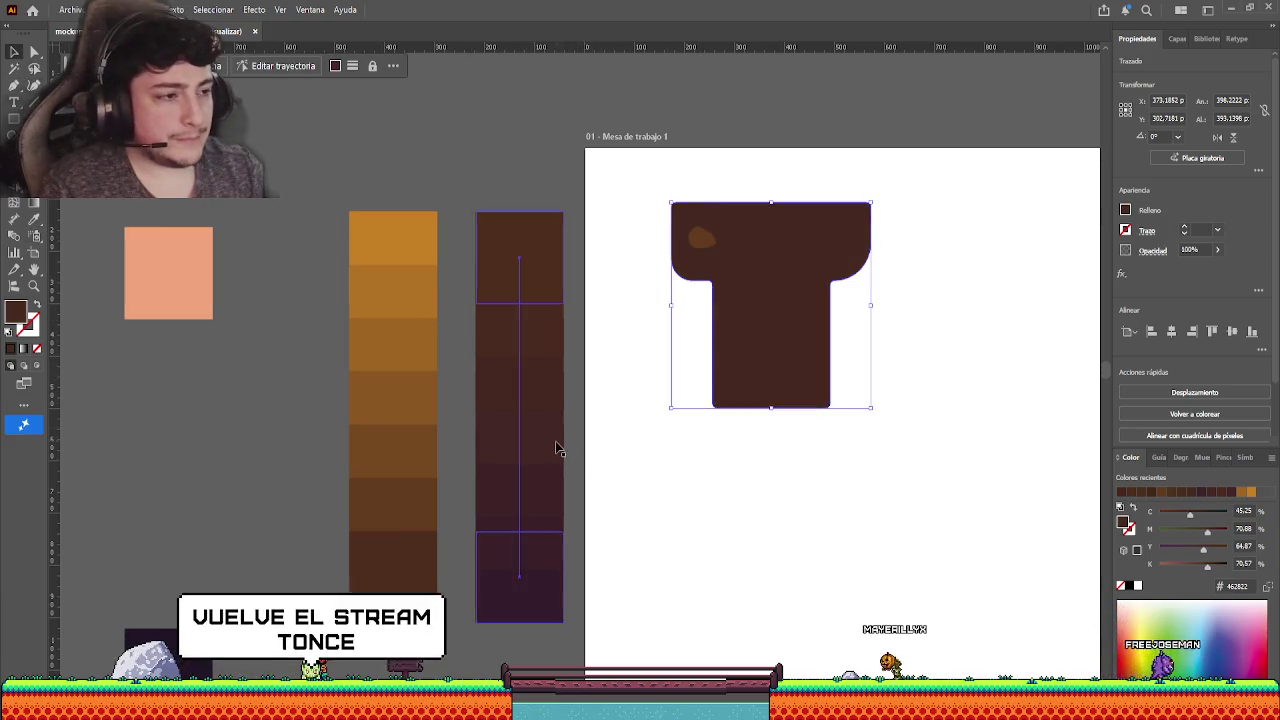
{"action": "left_click", "coordinate": [545, 450]}
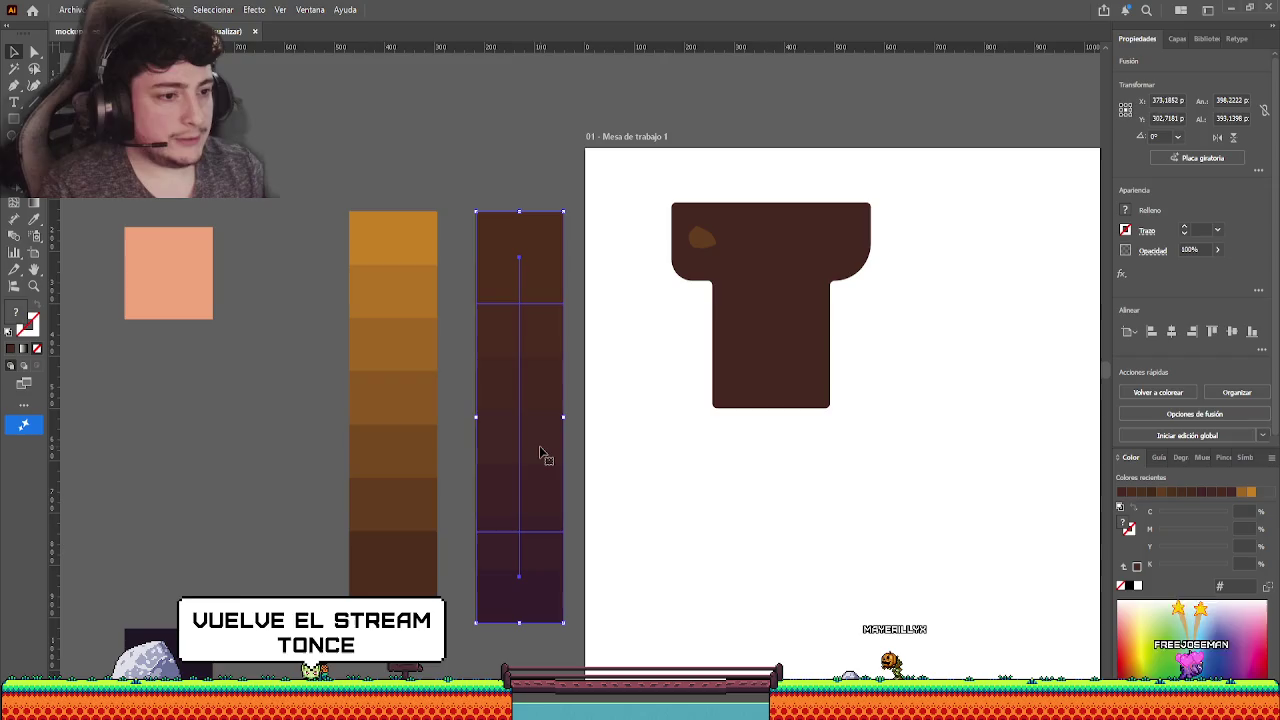
{"action": "left_click", "coordinate": [600, 417]}
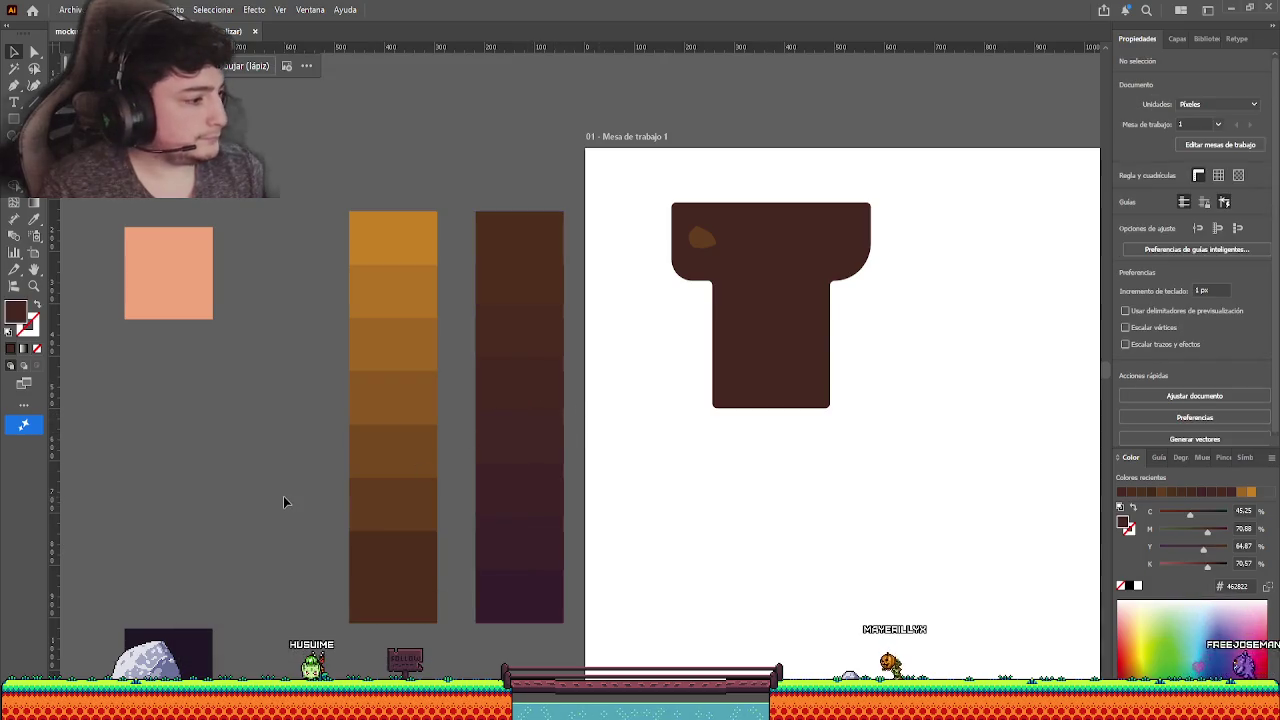
- Sample a dark swatch tone onto the small spot on the T's cap
{"action": "left_click", "coordinate": [701, 237]}
{"action": "left_click", "coordinate": [32, 221]}
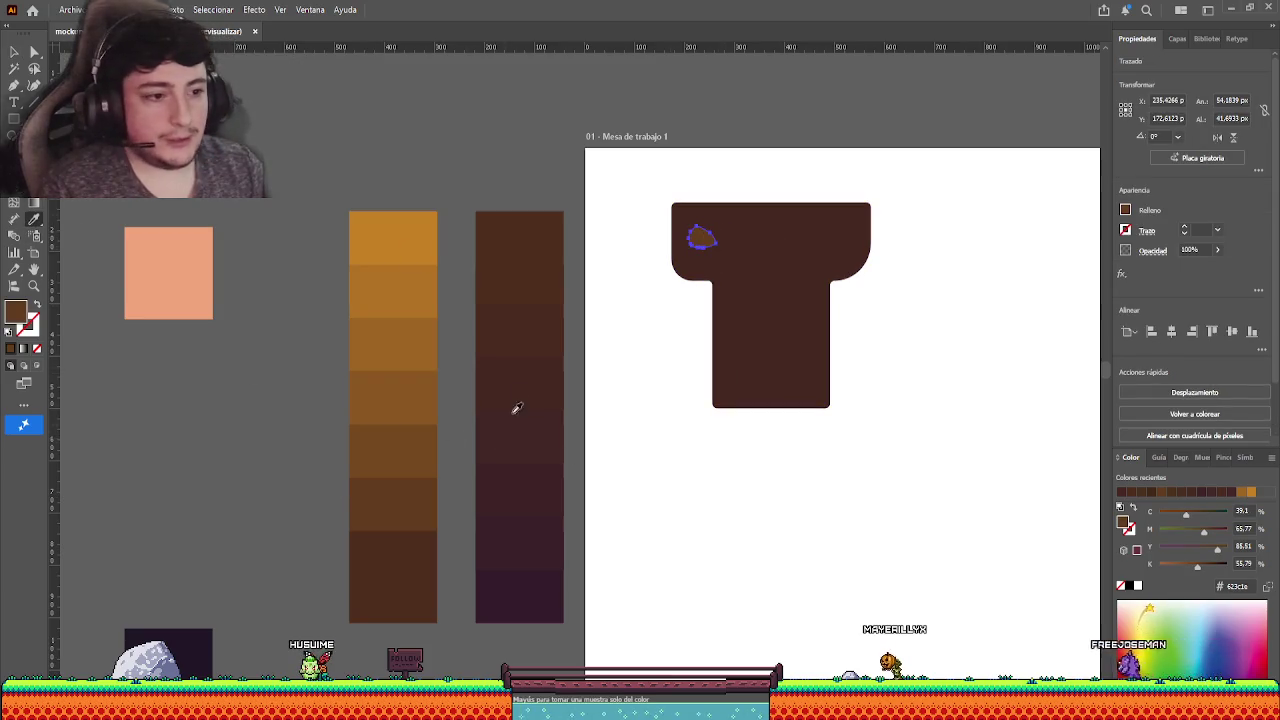
{"action": "left_click", "coordinate": [14, 51]}
{"action": "left_click", "coordinate": [672, 309]}
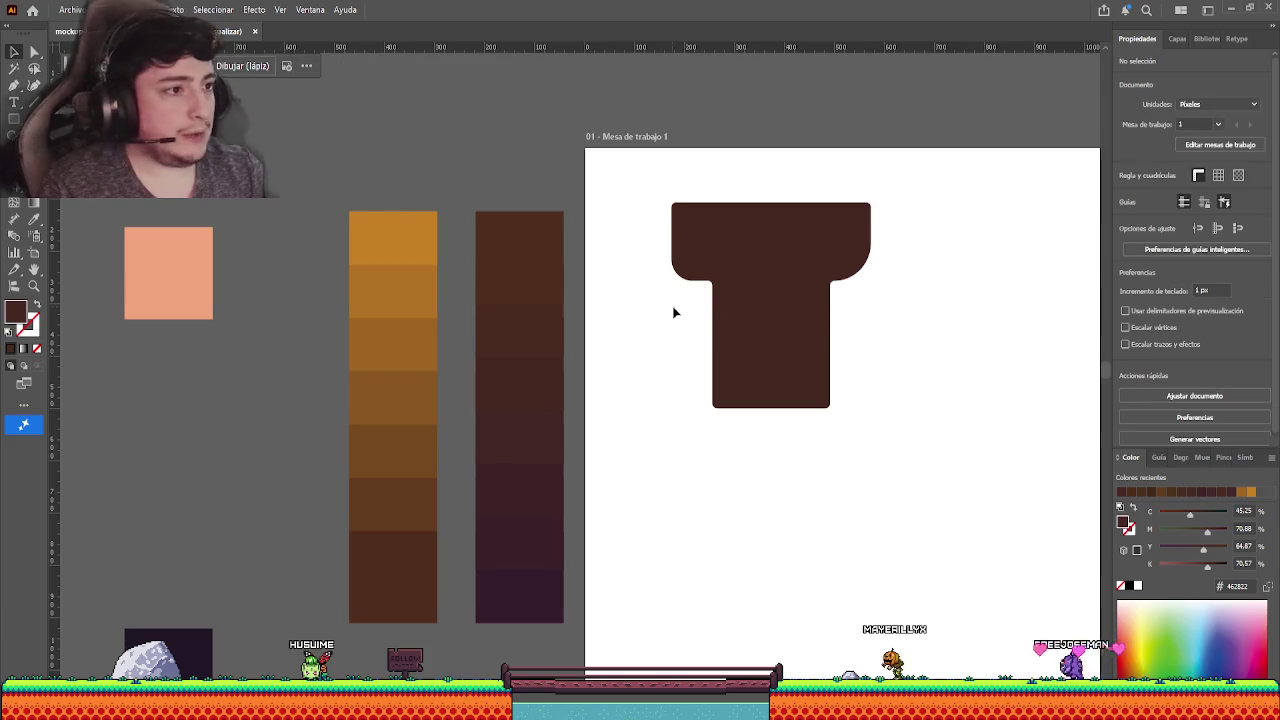
{"action": "left_click", "coordinate": [701, 237]}
{"action": "left_click", "coordinate": [706, 283]}
- Resample the spot twice more until it is a subtle, slightly lighter brown
{"action": "left_click", "coordinate": [701, 237]}
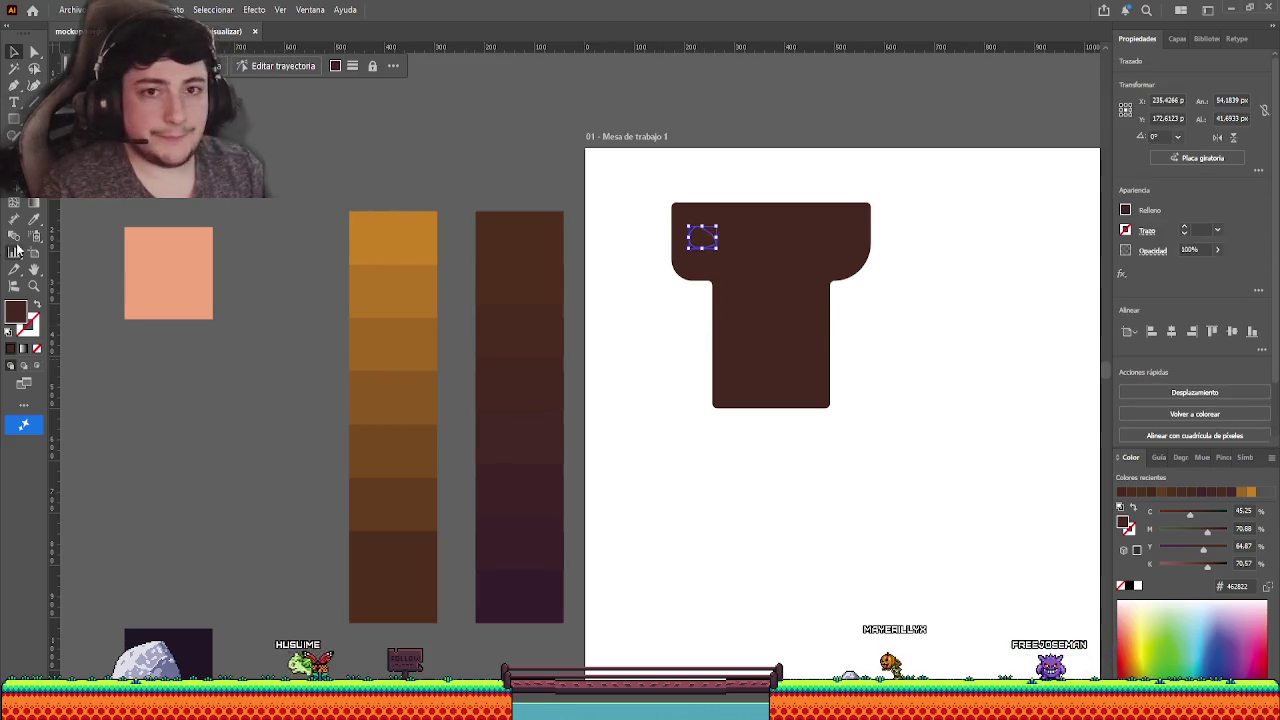
{"action": "left_click", "coordinate": [33, 219]}
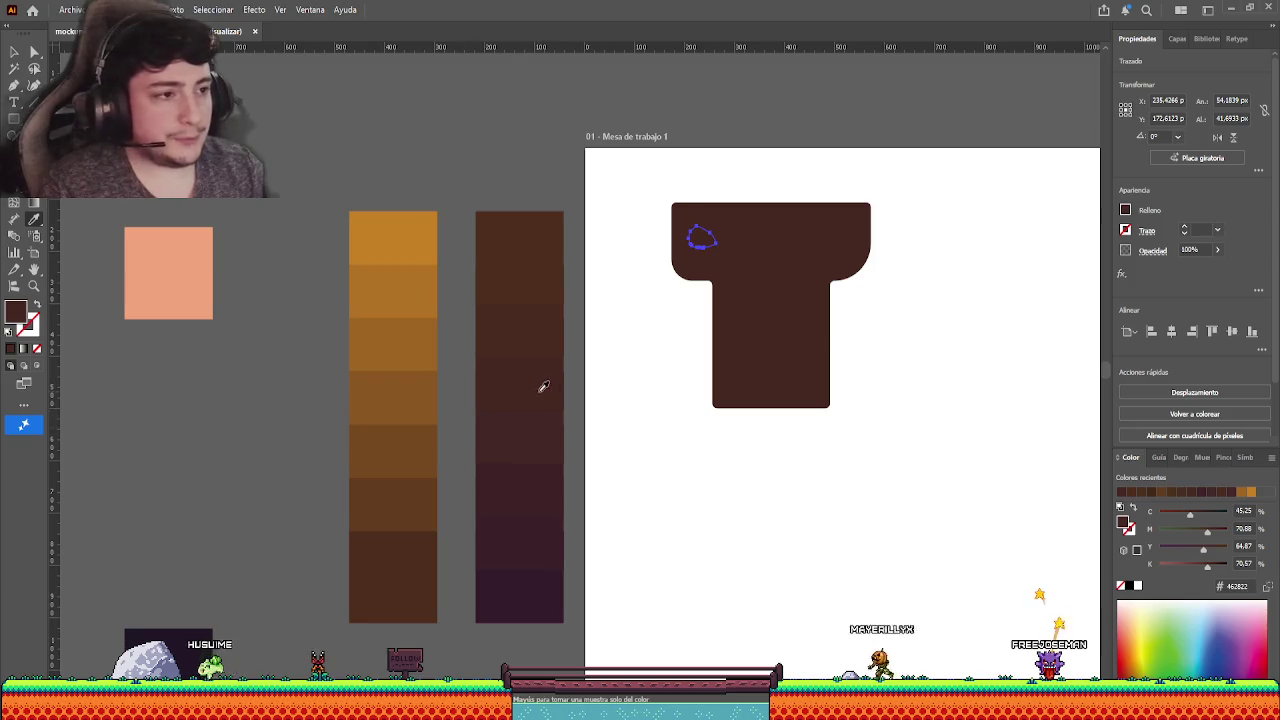
{"action": "left_click", "coordinate": [14, 51]}
{"action": "left_click", "coordinate": [794, 340]}
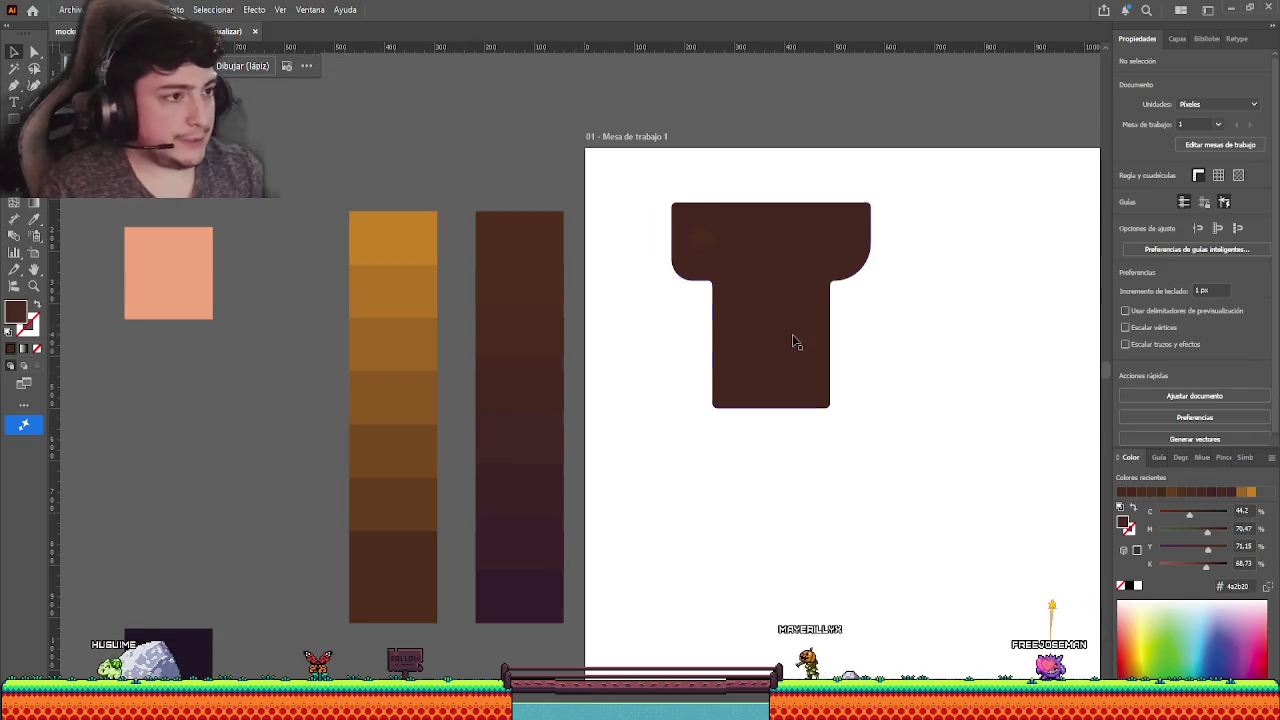
{"action": "left_click", "coordinate": [701, 237]}
{"action": "left_click", "coordinate": [33, 219]}
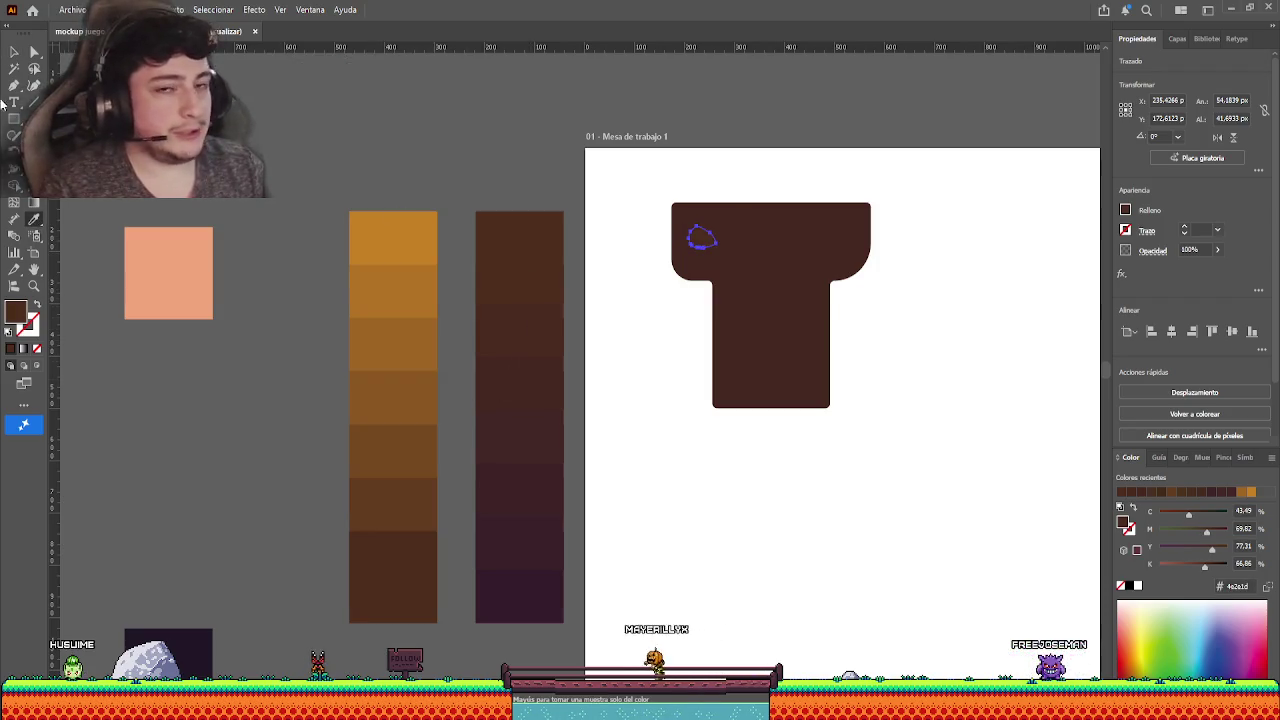
{"action": "left_click", "coordinate": [14, 51]}
{"action": "left_click", "coordinate": [424, 161]}
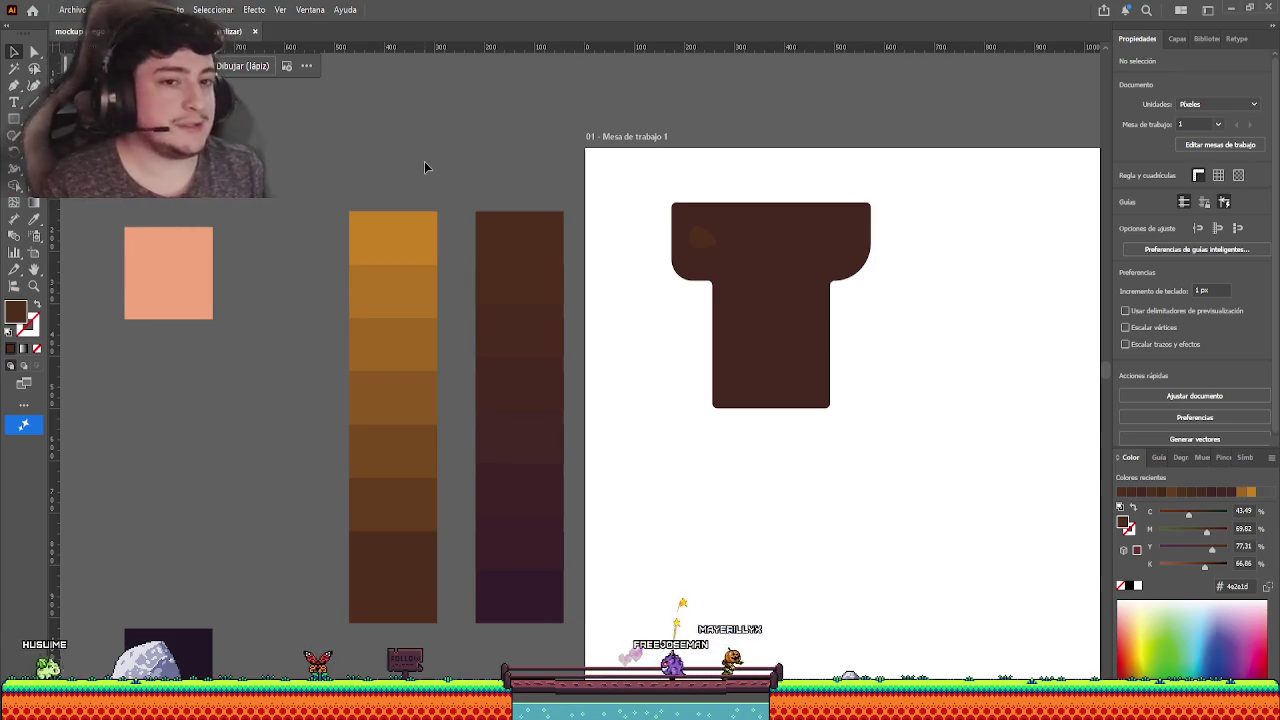
- Line up the near-black and peach squares in a column beside the swatch strips
{"action": "scroll", "coordinate": [341, 380], "scroll_direction": "up", "scroll_amount": 2}
{"action": "scroll", "coordinate": [347, 494], "scroll_direction": "down", "scroll_amount": 2}
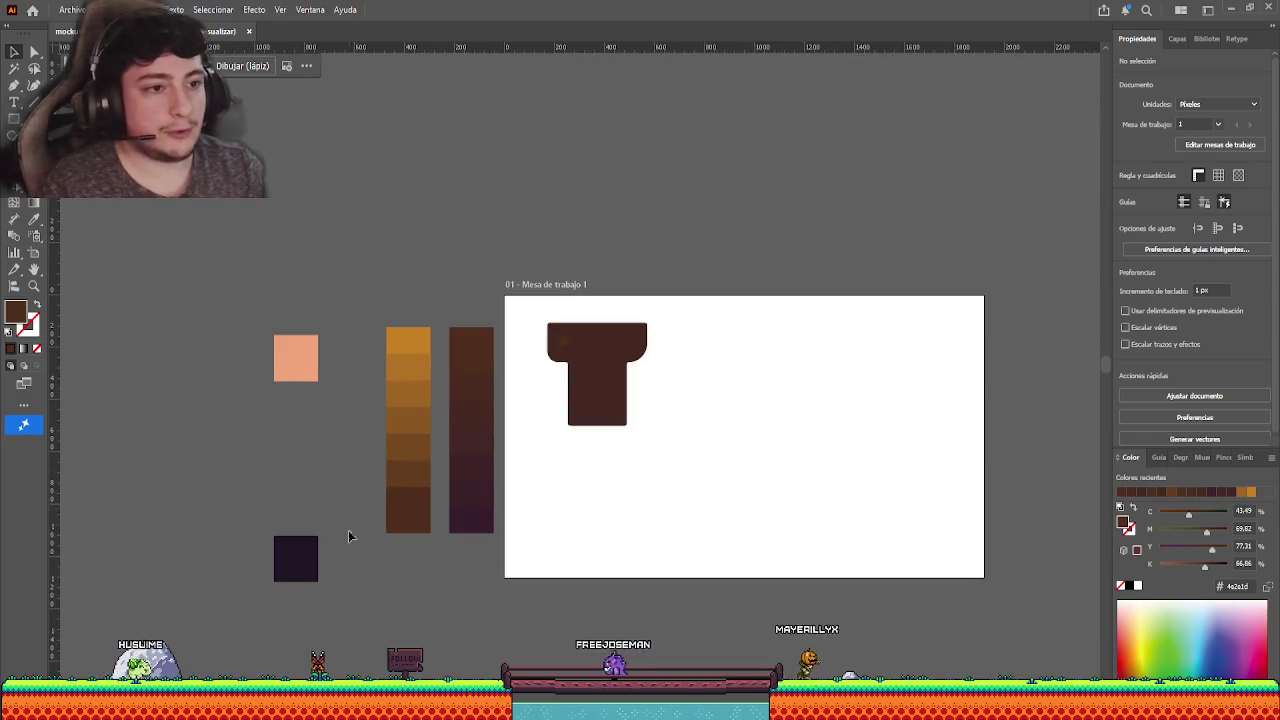
{"action": "mouse_move", "coordinate": [296, 557]}
{"action": "left_mouse_down"}
{"action": "mouse_move", "coordinate": [325, 508]}
{"action": "mouse_move", "coordinate": [343, 510]}
{"action": "left_mouse_up"}
{"action": "left_click_drag", "start_coordinate": [308, 362], "coordinate": [356, 355]}
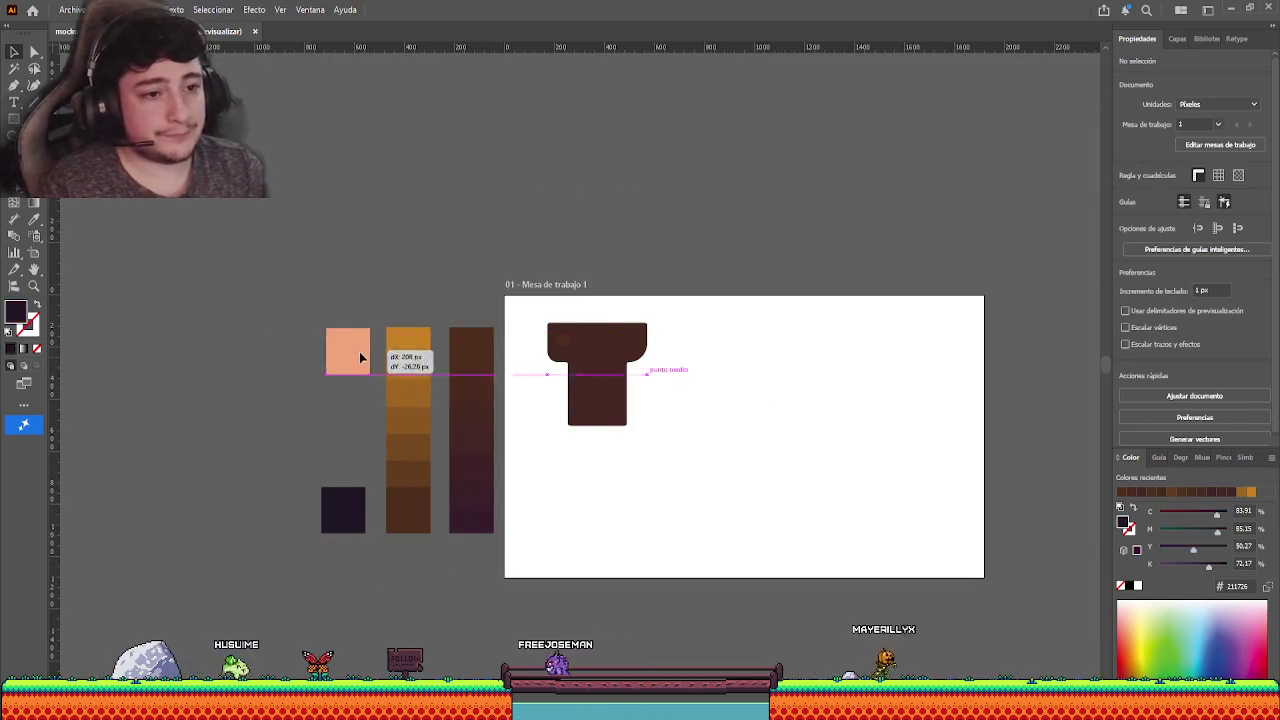
{"action": "left_click", "coordinate": [395, 293]}
{"action": "left_click_drag", "start_coordinate": [345, 536], "coordinate": [352, 345]}
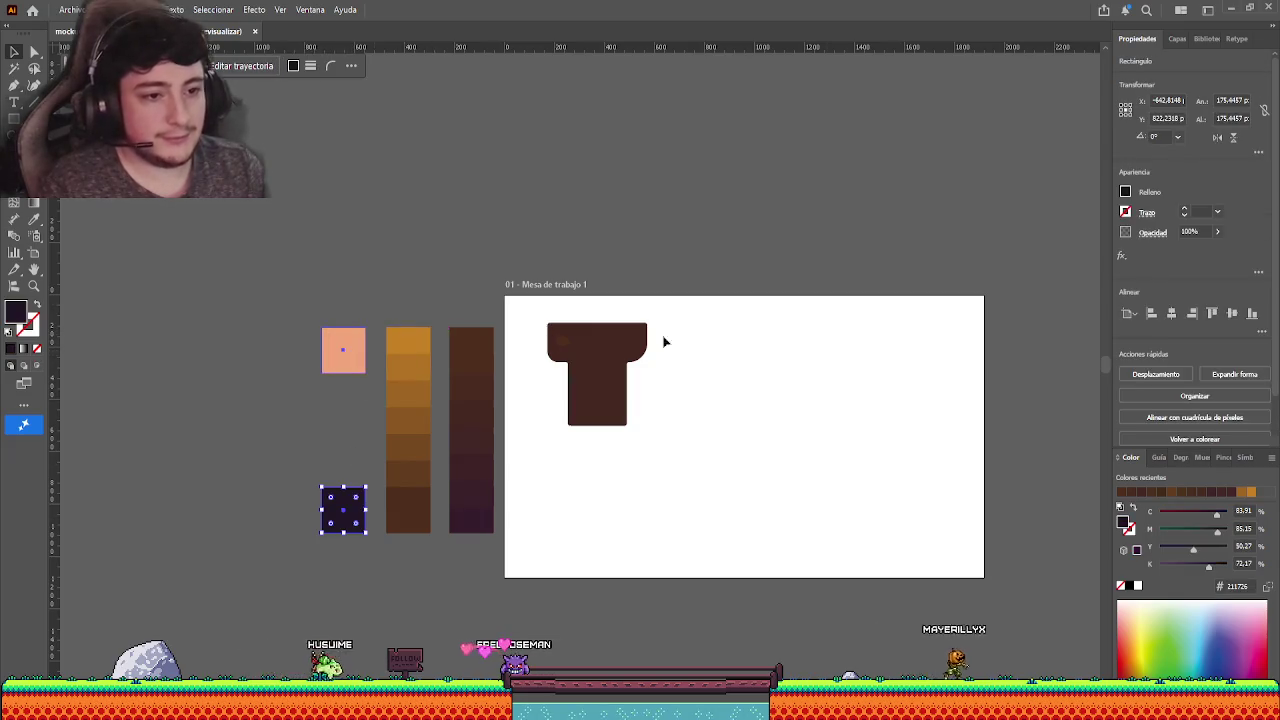
{"action": "left_click", "coordinate": [746, 263]}
- Inspect one swatch strip in isolation mode, then exit back to the full artwork
{"action": "scroll", "coordinate": [666, 331], "scroll_direction": "down", "scroll_amount": 1}
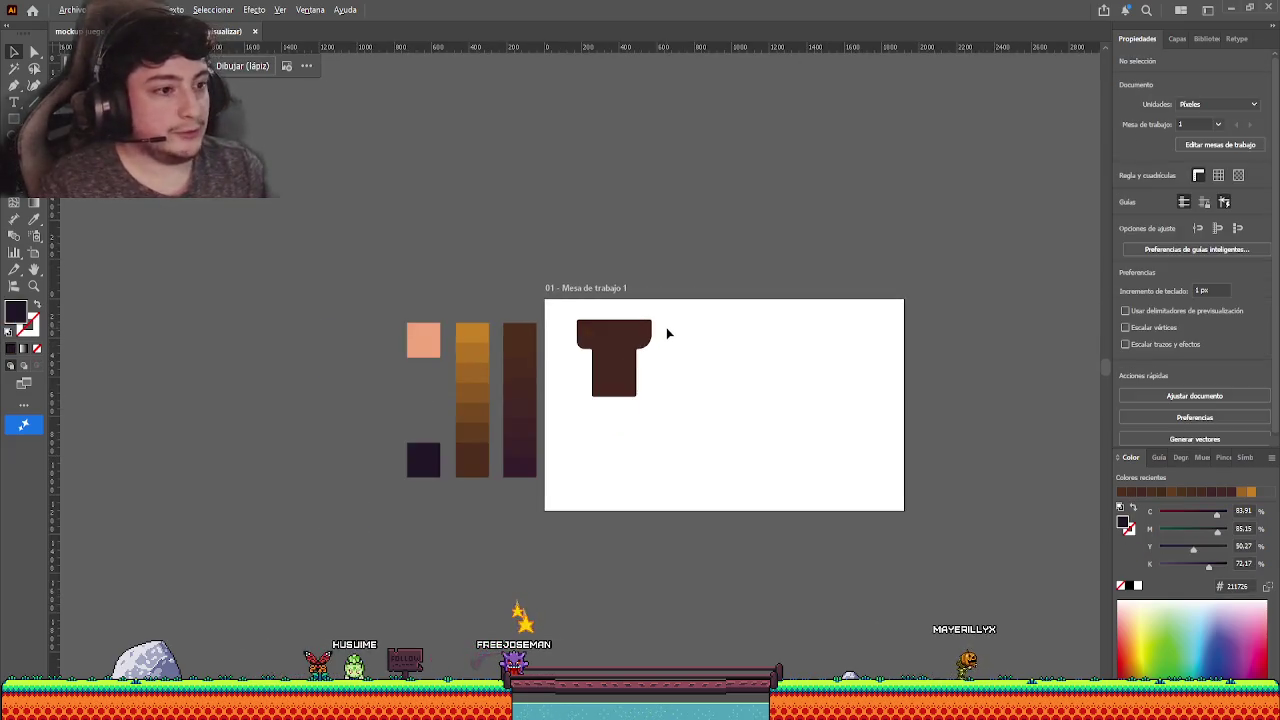
{"action": "scroll", "coordinate": [623, 371], "scroll_direction": "up", "scroll_amount": 3}
{"action": "scroll", "coordinate": [355, 351], "scroll_direction": "up", "scroll_amount": 1}
{"action": "mouse_move", "coordinate": [355, 351]}
{"action": "left_mouse_down"}
{"action": "mouse_move", "coordinate": [574, 254]}
{"action": "mouse_move", "coordinate": [613, 290]}
{"action": "left_mouse_up"}
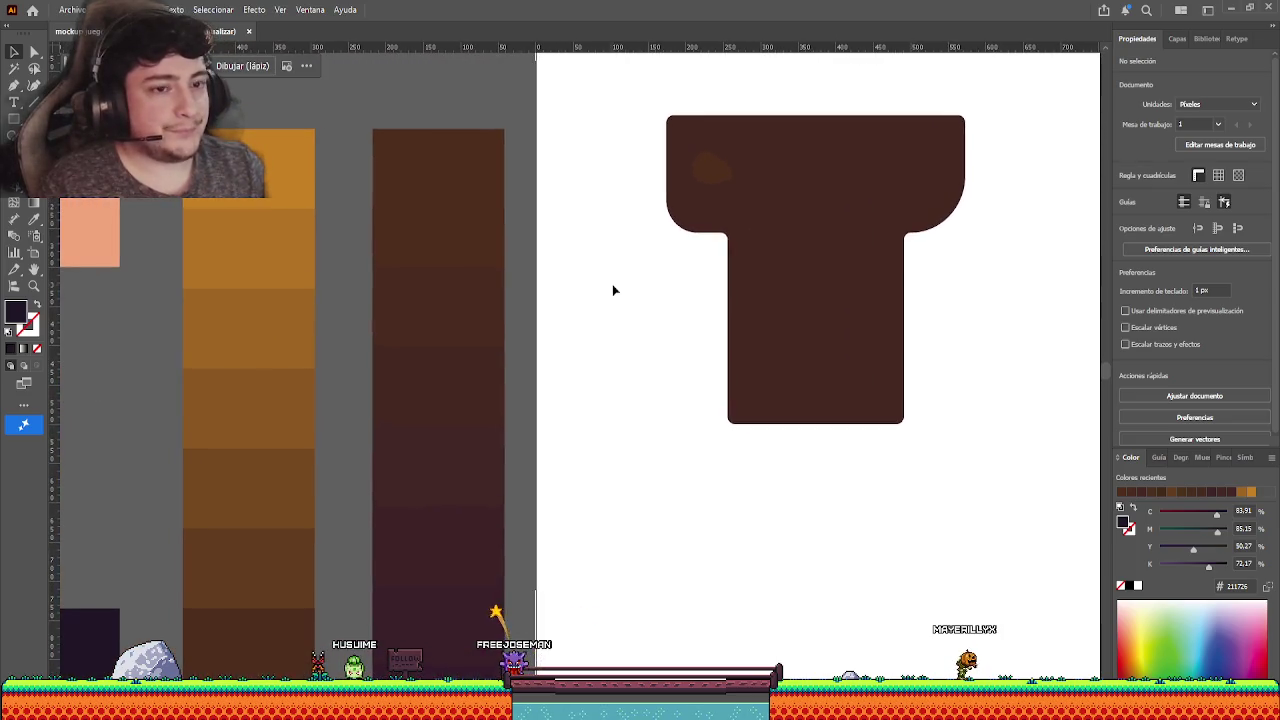
{"action": "left_click", "coordinate": [434, 194]}
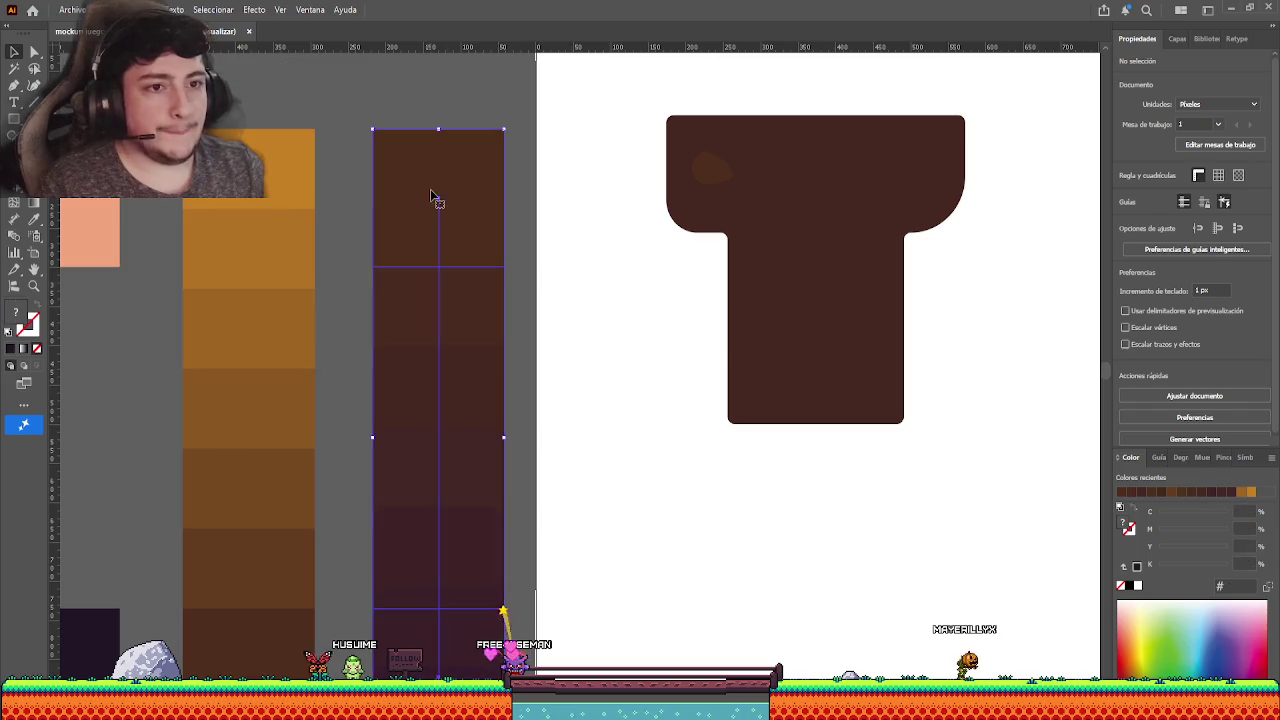
{"action": "double_click", "coordinate": [283, 182]}
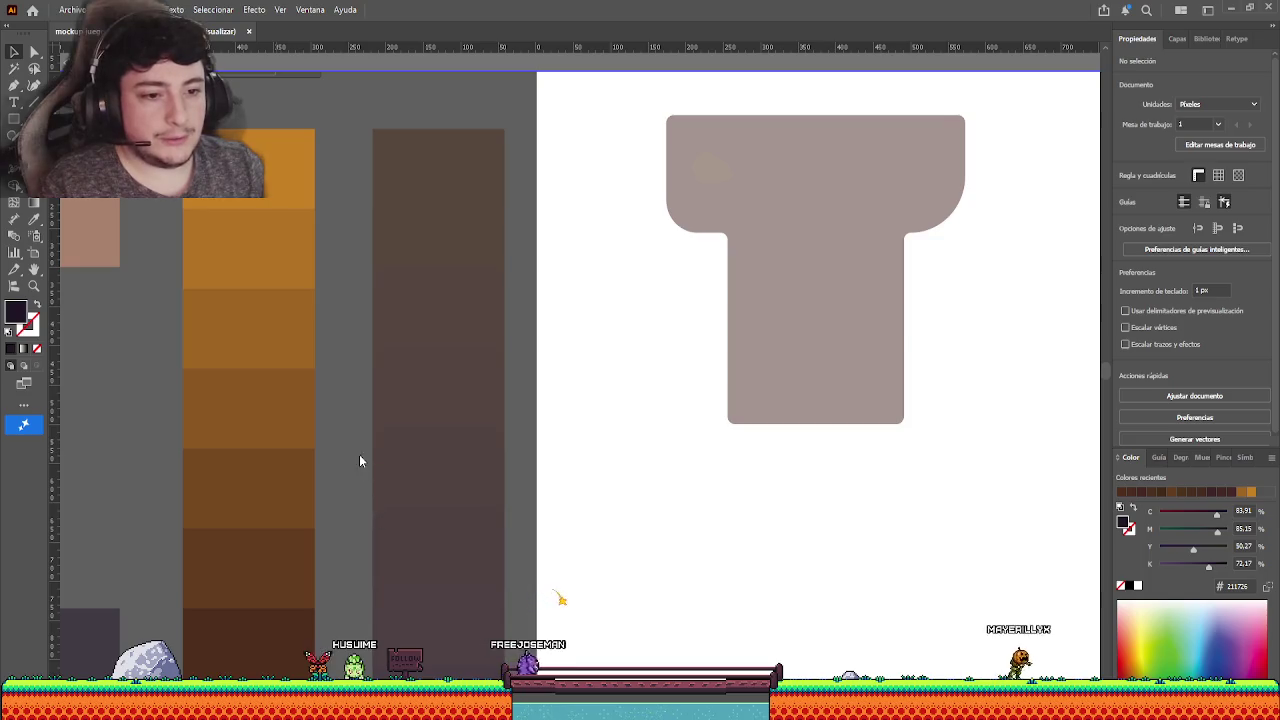
{"action": "double_click", "coordinate": [169, 317]}
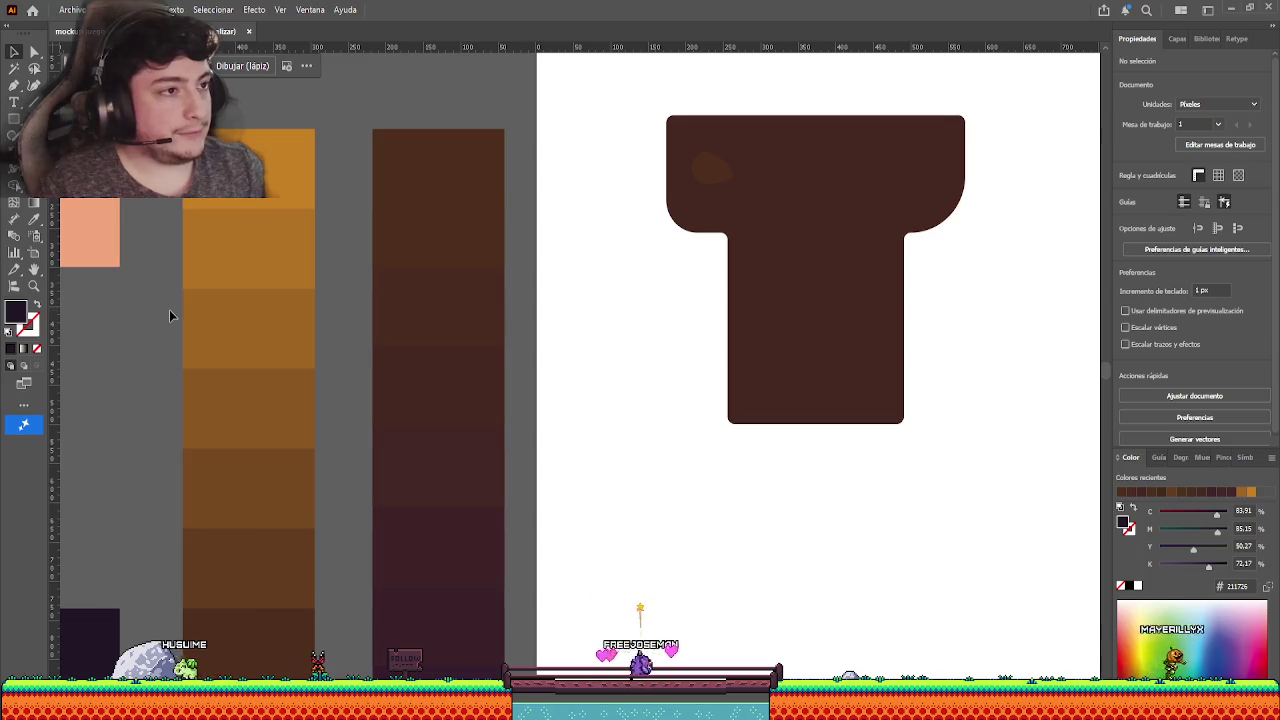
{"action": "scroll", "coordinate": [480, 380], "scroll_direction": "up", "scroll_amount": 2}
{"action": "scroll", "coordinate": [480, 380], "scroll_direction": "right", "scroll_amount": 3}
{"action": "scroll", "coordinate": [480, 380], "scroll_direction": "down", "scroll_amount": 1}
{"action": "scroll", "coordinate": [481, 380], "scroll_direction": "down", "scroll_amount": 1}
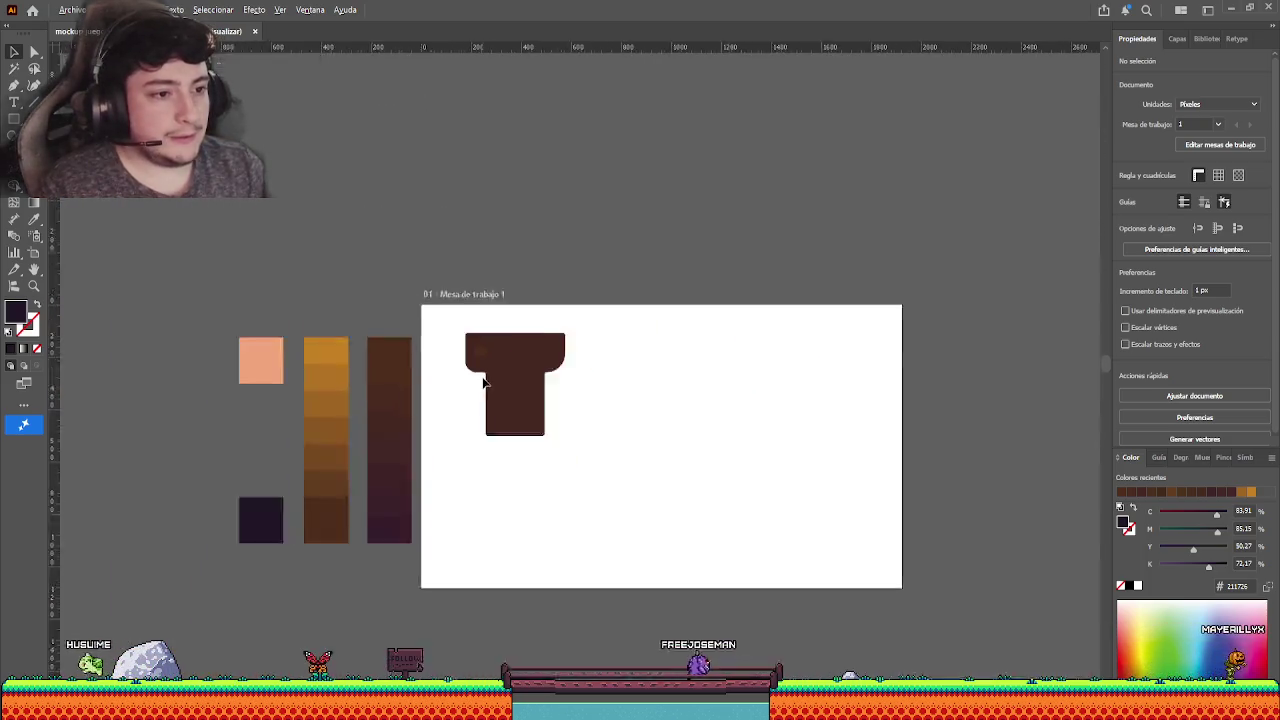
{"action": "scroll", "coordinate": [483, 380], "scroll_direction": "up", "scroll_amount": 1}
{"action": "scroll", "coordinate": [483, 380], "scroll_direction": "up", "scroll_amount": 2}
{"action": "scroll", "coordinate": [400, 330], "scroll_direction": "right", "scroll_amount": 2}
- Sketch a freehand rock blob and duplicate the brown rock beside the original
{"action": "key", "text": "n"}
{"action": "left_click_drag", "start_coordinate": [358, 212], "coordinate": [356, 214]}
{"action": "key", "text": "ctrl+shift+a"}
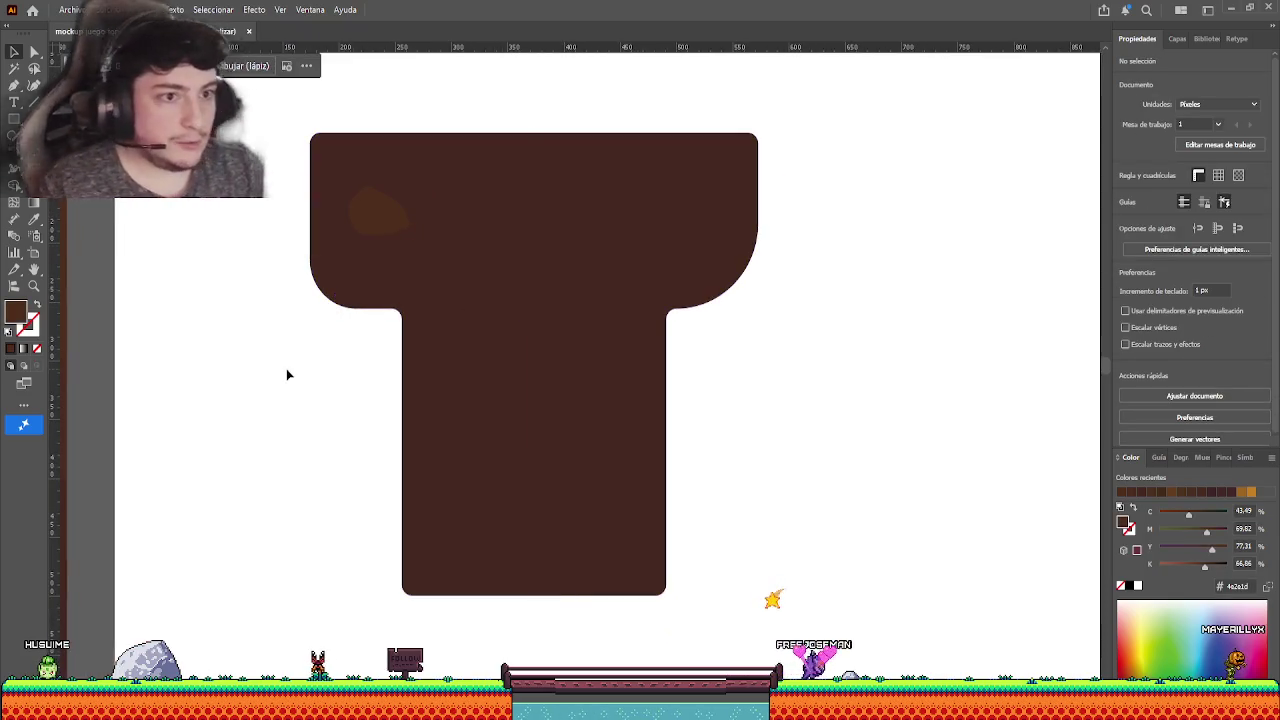
{"action": "scroll", "coordinate": [287, 374], "scroll_direction": "down", "scroll_amount": 2}
{"action": "scroll", "coordinate": [700, 381], "scroll_direction": "left", "scroll_amount": 3}
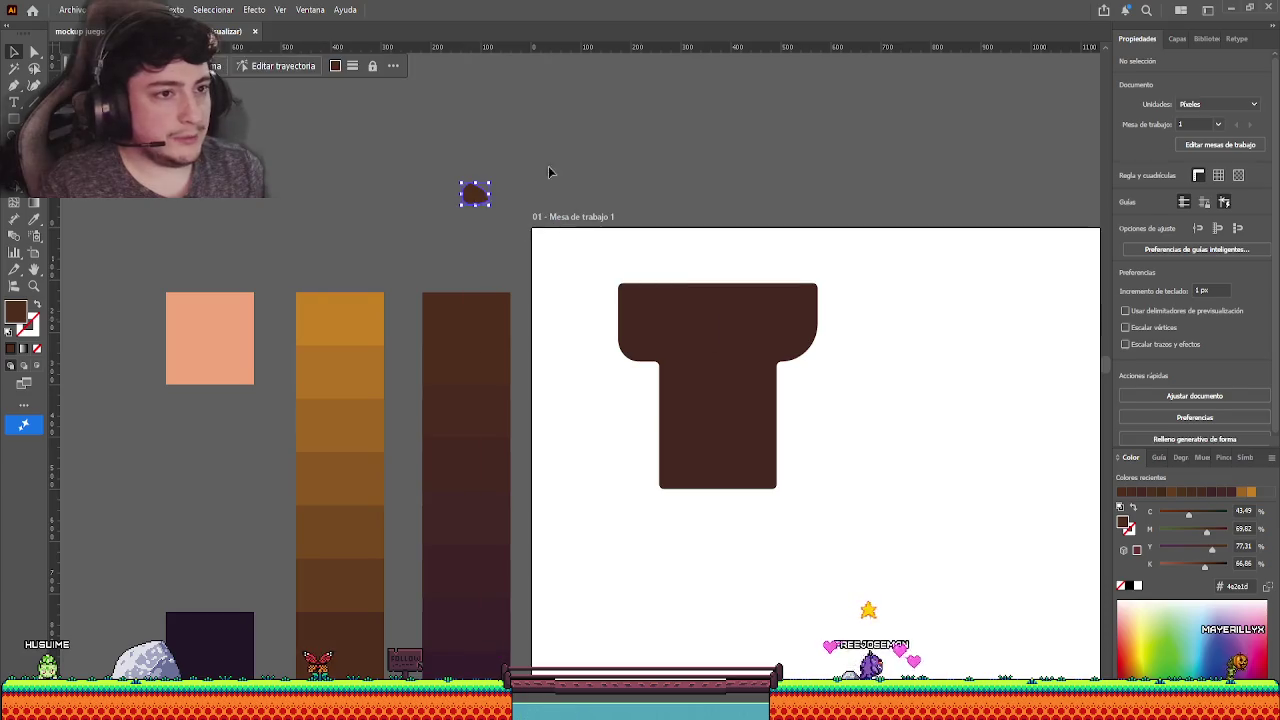
{"action": "left_click_drag", "start_coordinate": [474, 191], "coordinate": [544, 228]}
{"action": "left_click_drag", "start_coordinate": [404, 188], "coordinate": [507, 202]}
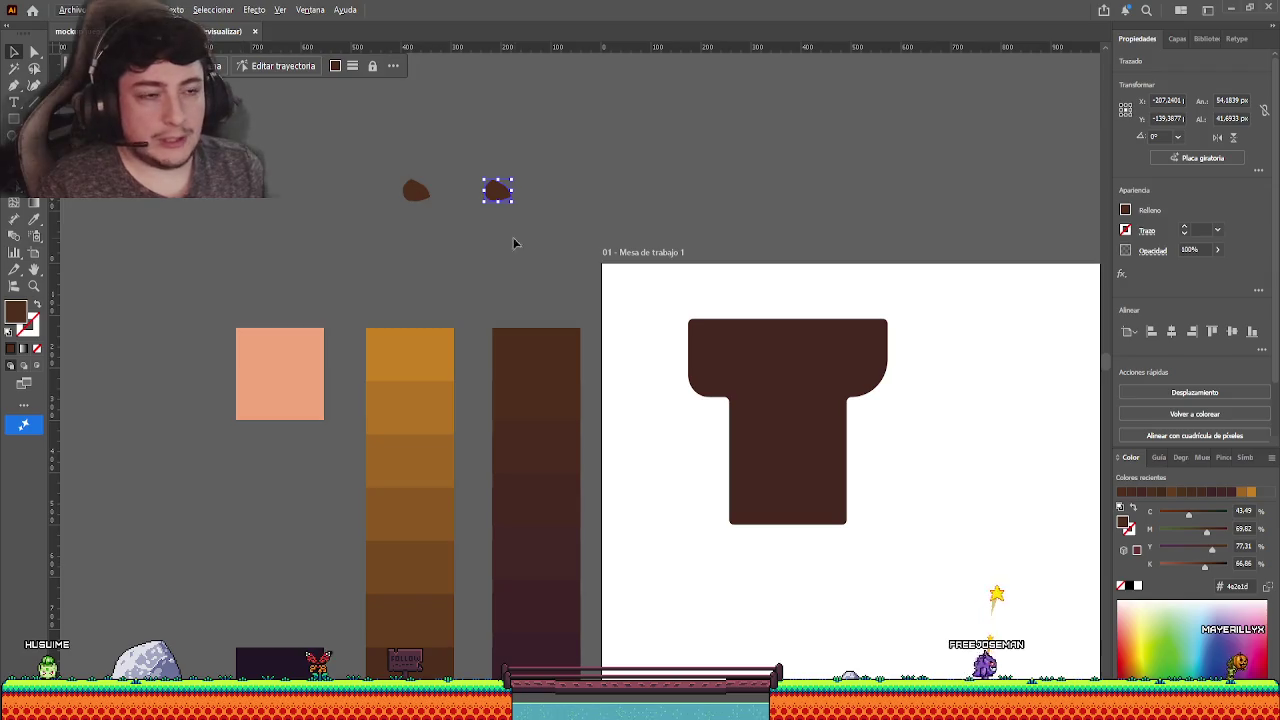
- Draw a four-corner rock, round its corners, and move the upper rock further left
{"action": "key", "text": "p"}
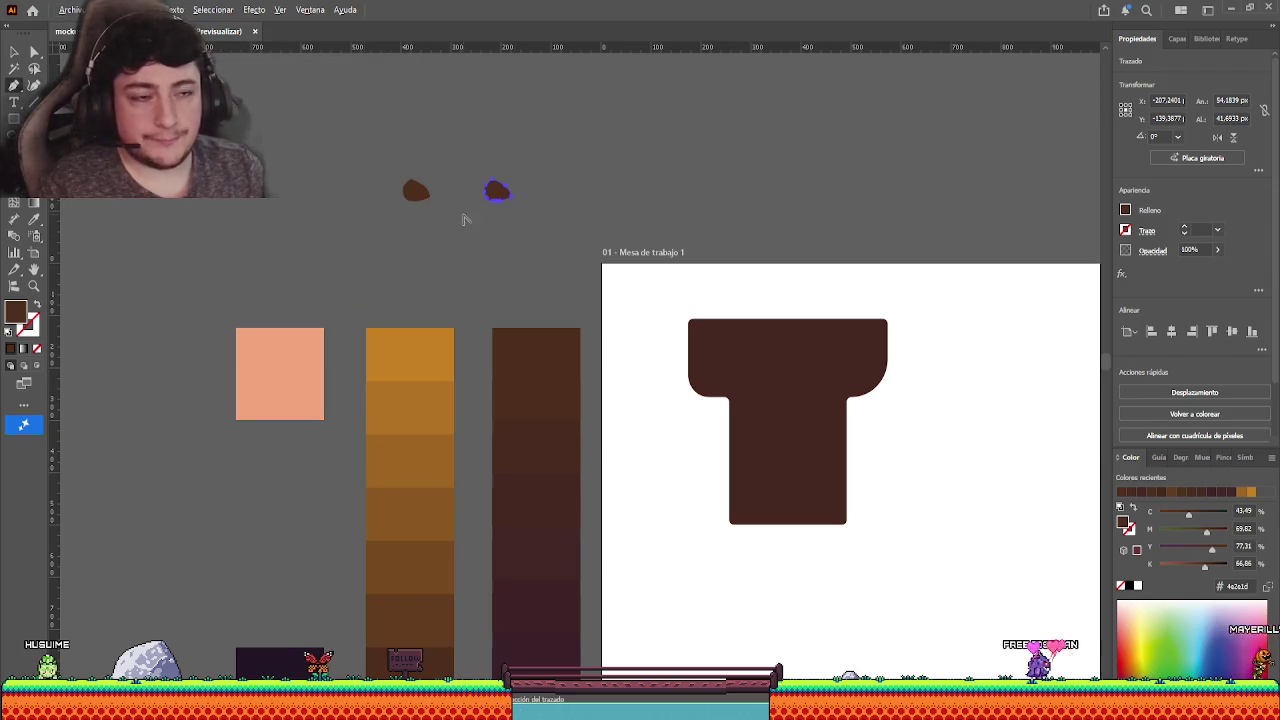
{"action": "scroll", "coordinate": [460, 215], "scroll_direction": "up", "scroll_amount": 5}
{"action": "left_click", "coordinate": [404, 226]}
{"action": "left_click", "coordinate": [432, 278]}
{"action": "left_click", "coordinate": [486, 246]}
{"action": "left_click", "coordinate": [474, 208]}
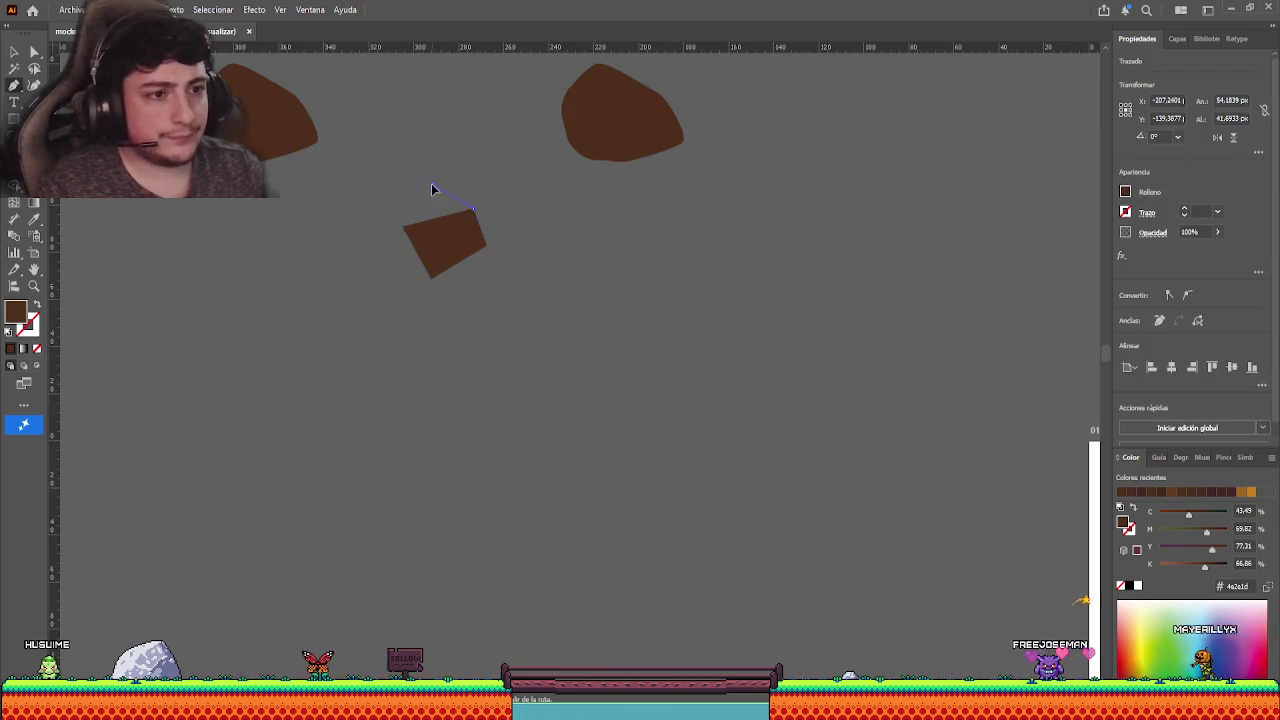
{"action": "left_click", "coordinate": [405, 228]}
{"action": "key", "text": "v"}
{"action": "left_click", "coordinate": [432, 262]}
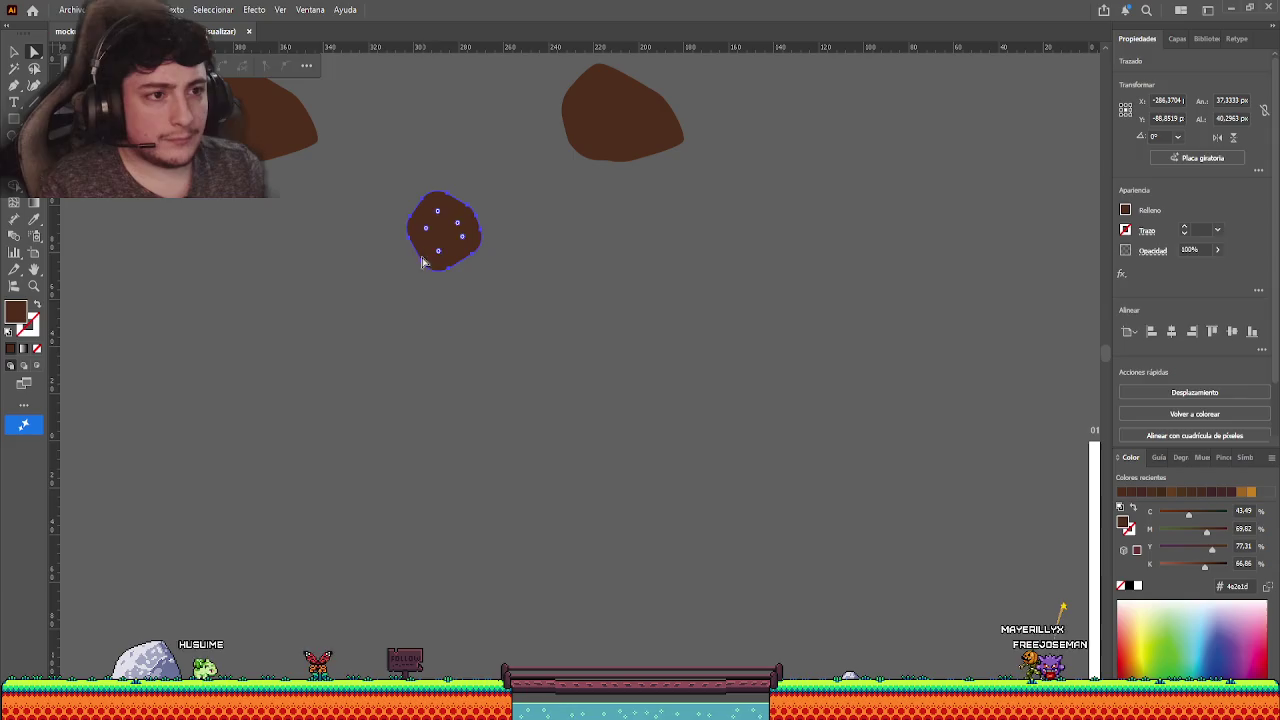
{"action": "left_click", "coordinate": [380, 272]}
{"action": "mouse_move", "coordinate": [660, 122]}
{"action": "left_mouse_down"}
{"action": "mouse_move", "coordinate": [531, 130]}
{"action": "mouse_move", "coordinate": [297, 114]}
{"action": "left_mouse_up"}
{"action": "left_click", "coordinate": [357, 240]}
- Draw a six-corner rock outline with the Pen tool and adjust its corners
{"action": "scroll", "coordinate": [357, 240], "scroll_direction": "left", "scroll_amount": 2}
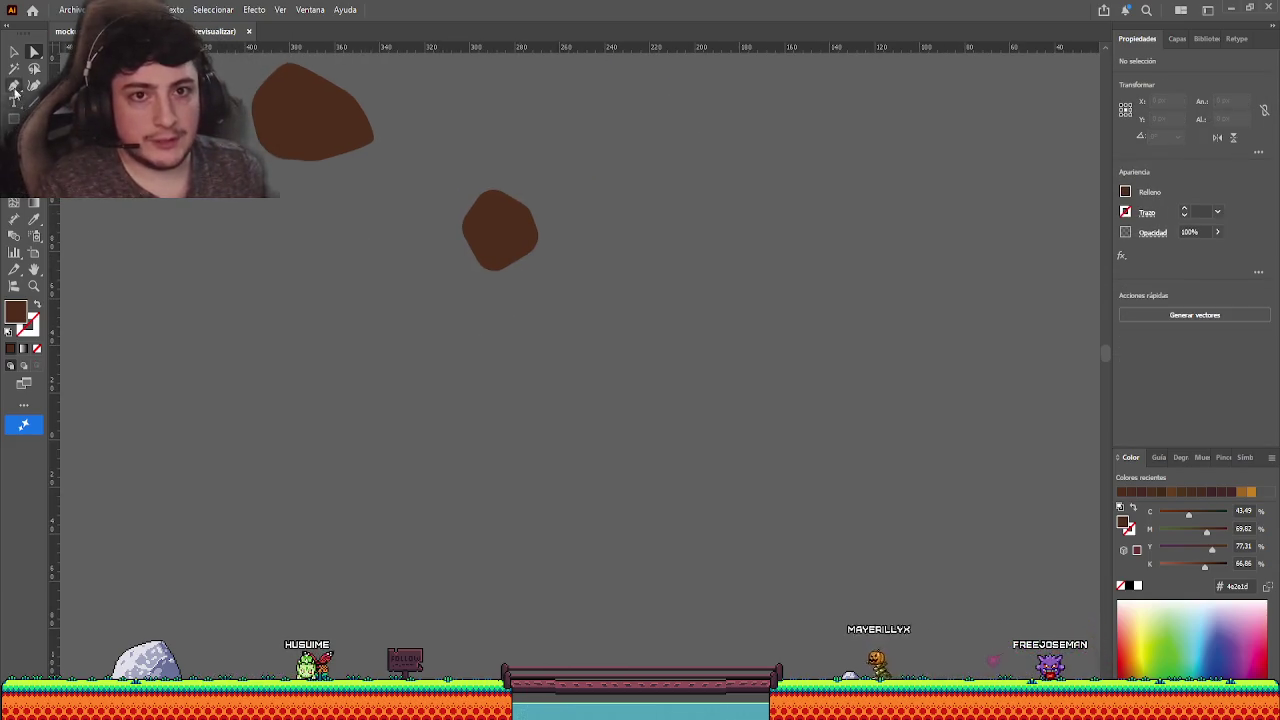
{"action": "left_click", "coordinate": [298, 260]}
{"action": "left_click", "coordinate": [340, 305]}
{"action": "left_click", "coordinate": [381, 285]}
{"action": "left_click", "coordinate": [390, 240]}
{"action": "left_click", "coordinate": [367, 205]}
{"action": "left_click", "coordinate": [297, 208]}
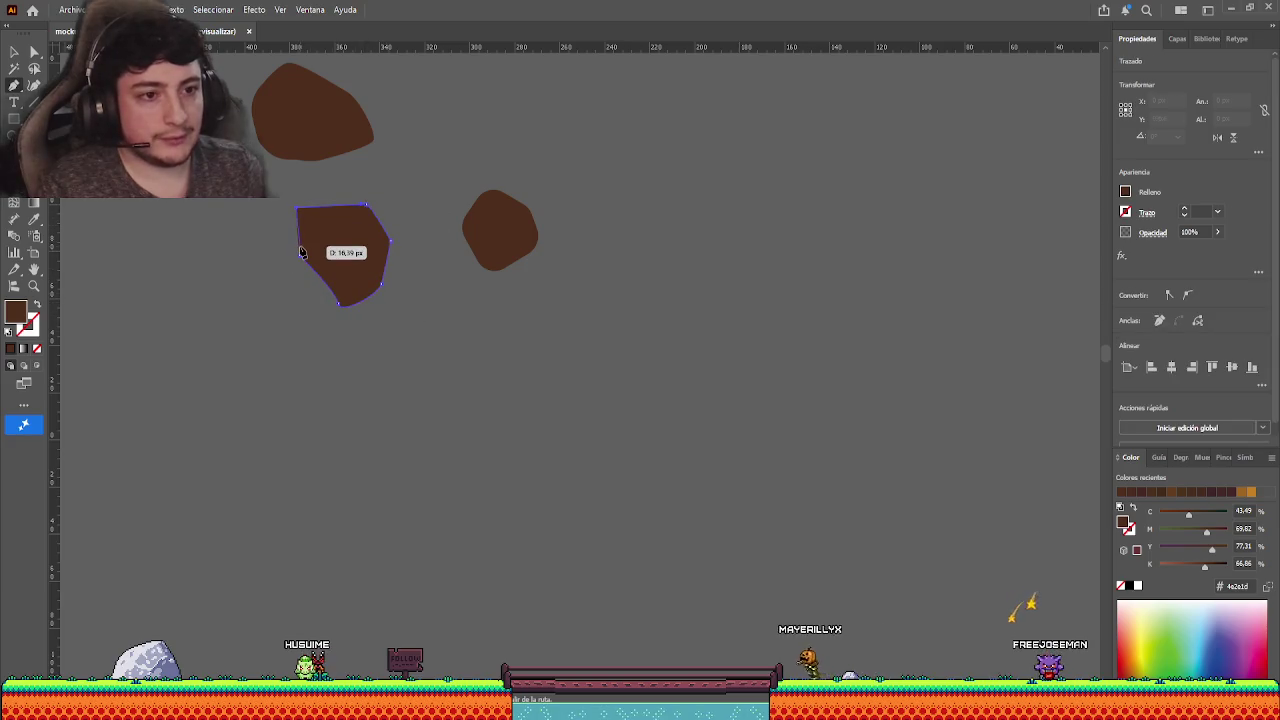
{"action": "left_click", "coordinate": [299, 258]}
{"action": "key", "text": "a"}
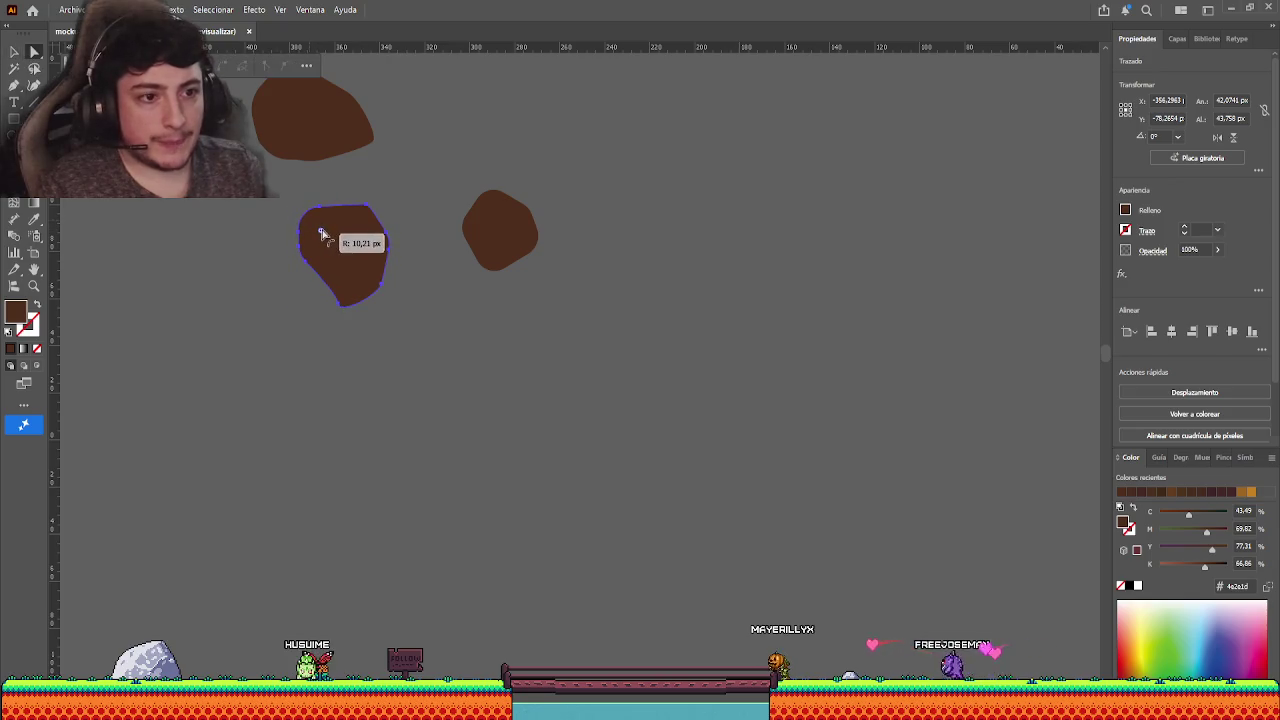
{"action": "left_click", "coordinate": [312, 387]}
- Shift the lower-left and right rocks up and inward toward the cluster
{"action": "left_click", "coordinate": [14, 51]}
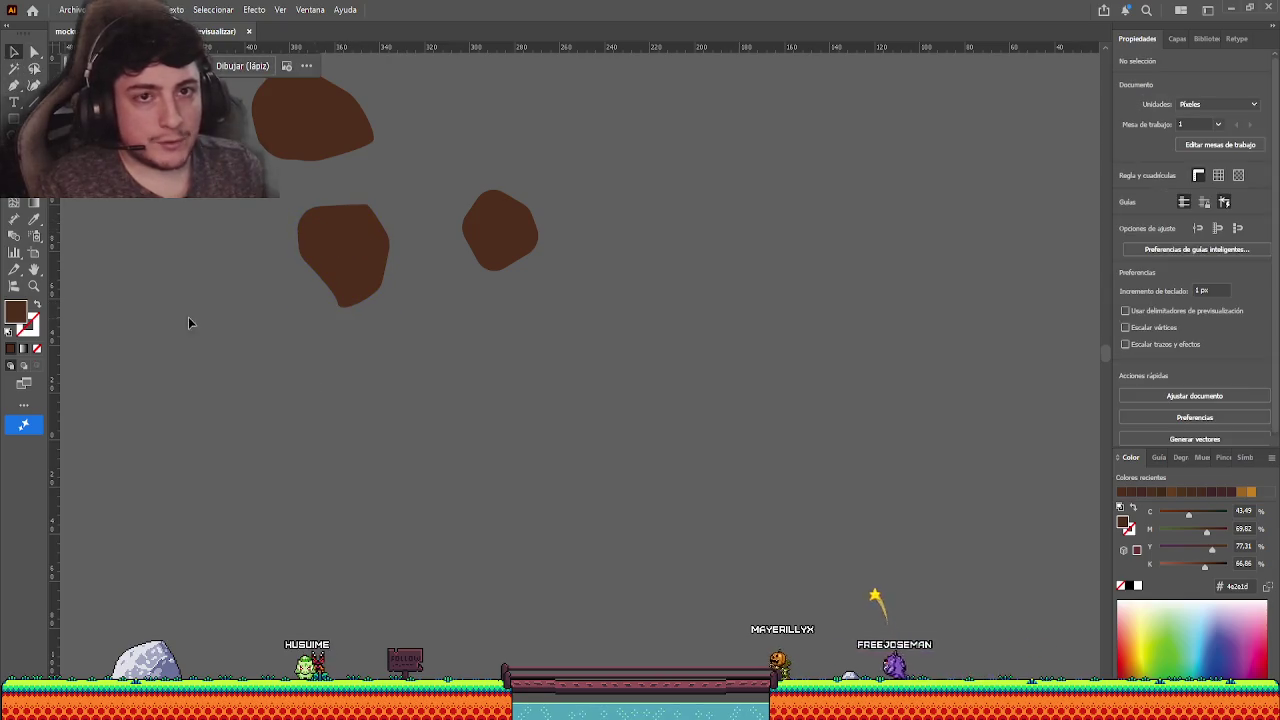
{"action": "left_click_drag", "start_coordinate": [385, 261], "coordinate": [400, 254]}
{"action": "left_click_drag", "start_coordinate": [520, 242], "coordinate": [482, 195]}
{"action": "scroll", "coordinate": [527, 265], "scroll_direction": "up", "scroll_amount": 1}
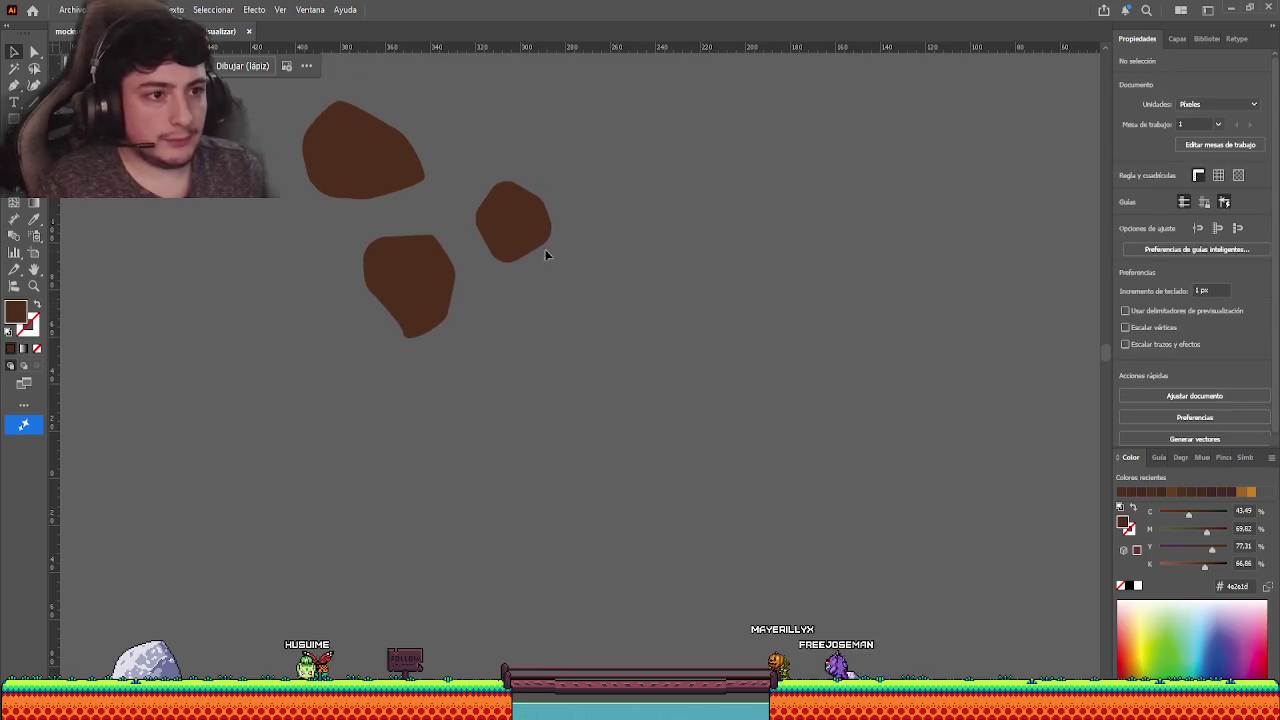
{"action": "left_click_drag", "start_coordinate": [546, 254], "coordinate": [526, 229]}
{"action": "left_click", "coordinate": [545, 336]}
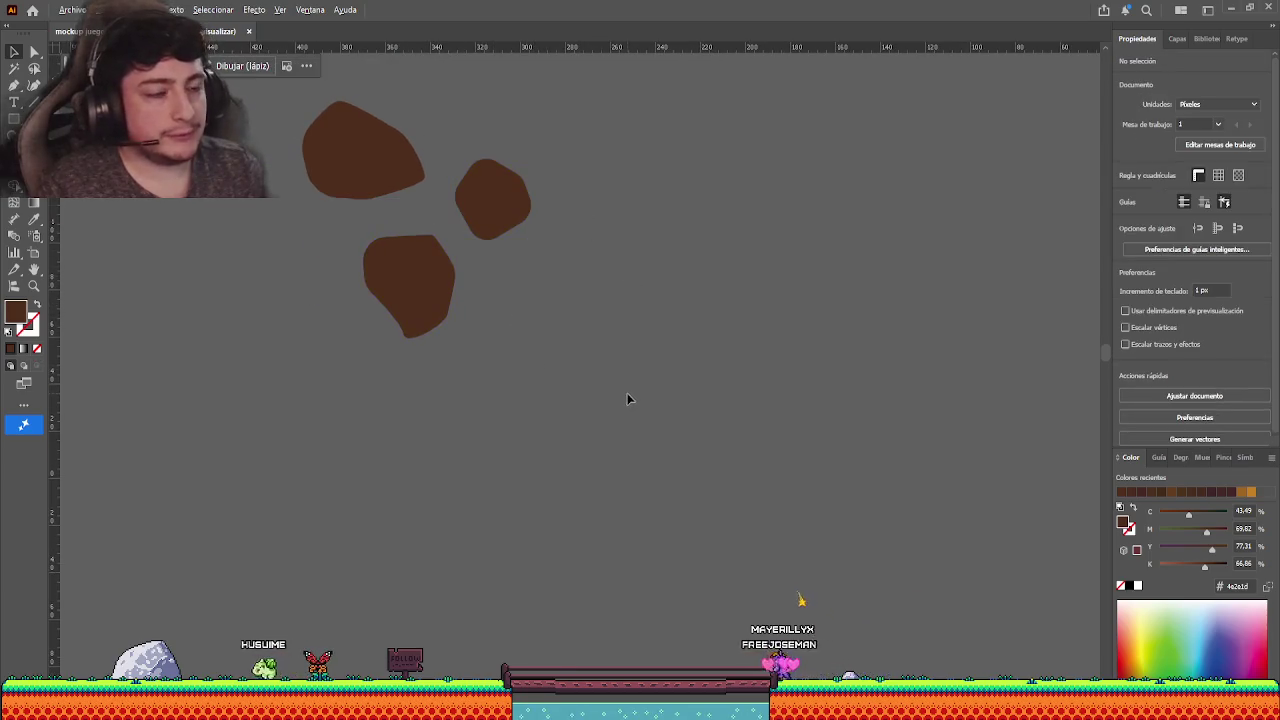
{"action": "scroll", "coordinate": [590, 397], "scroll_direction": "down", "scroll_amount": 2}
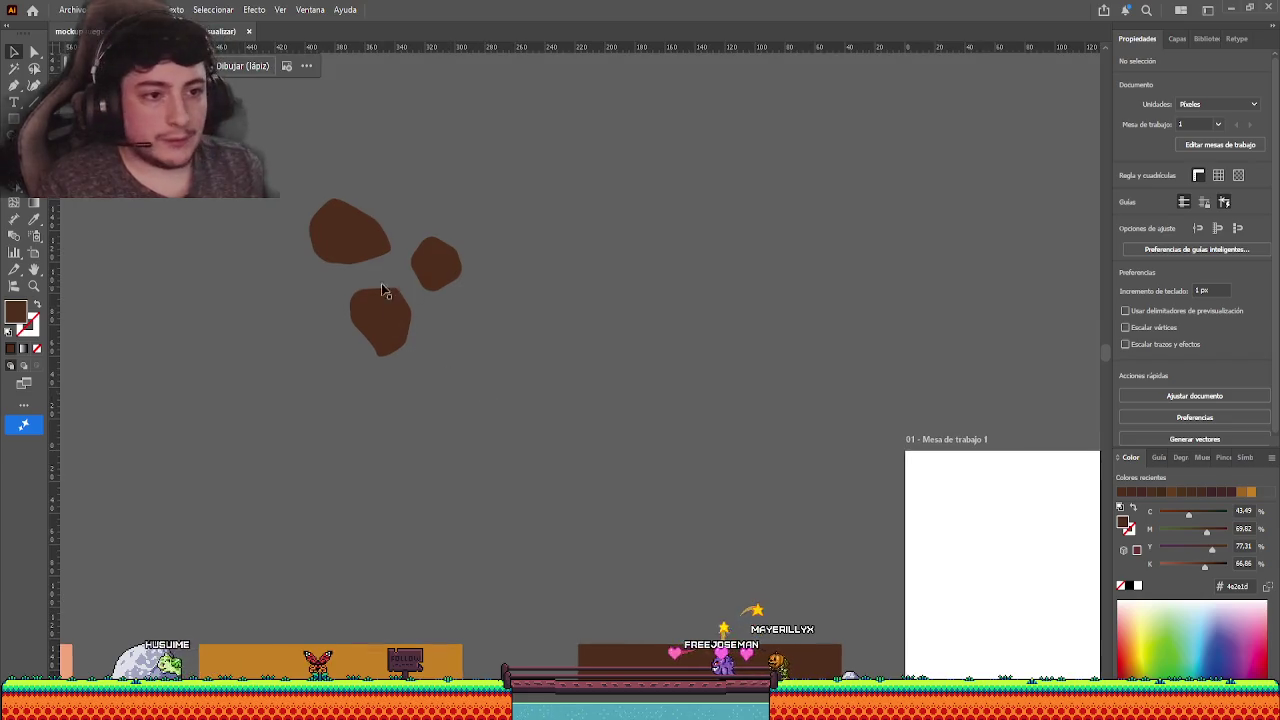
- Copy the top-left rock to the lower right and rotate the copy
{"action": "left_click", "coordinate": [361, 230]}
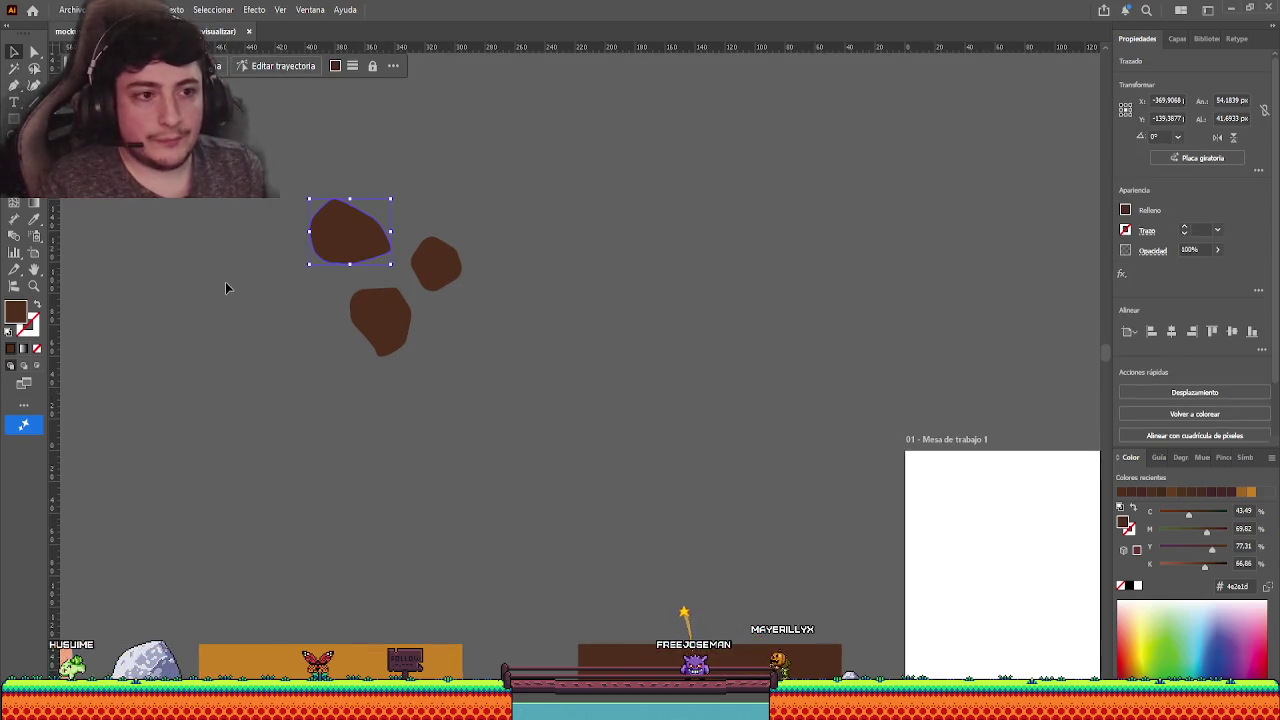
{"action": "left_click_drag", "start_coordinate": [366, 243], "coordinate": [498, 348]}
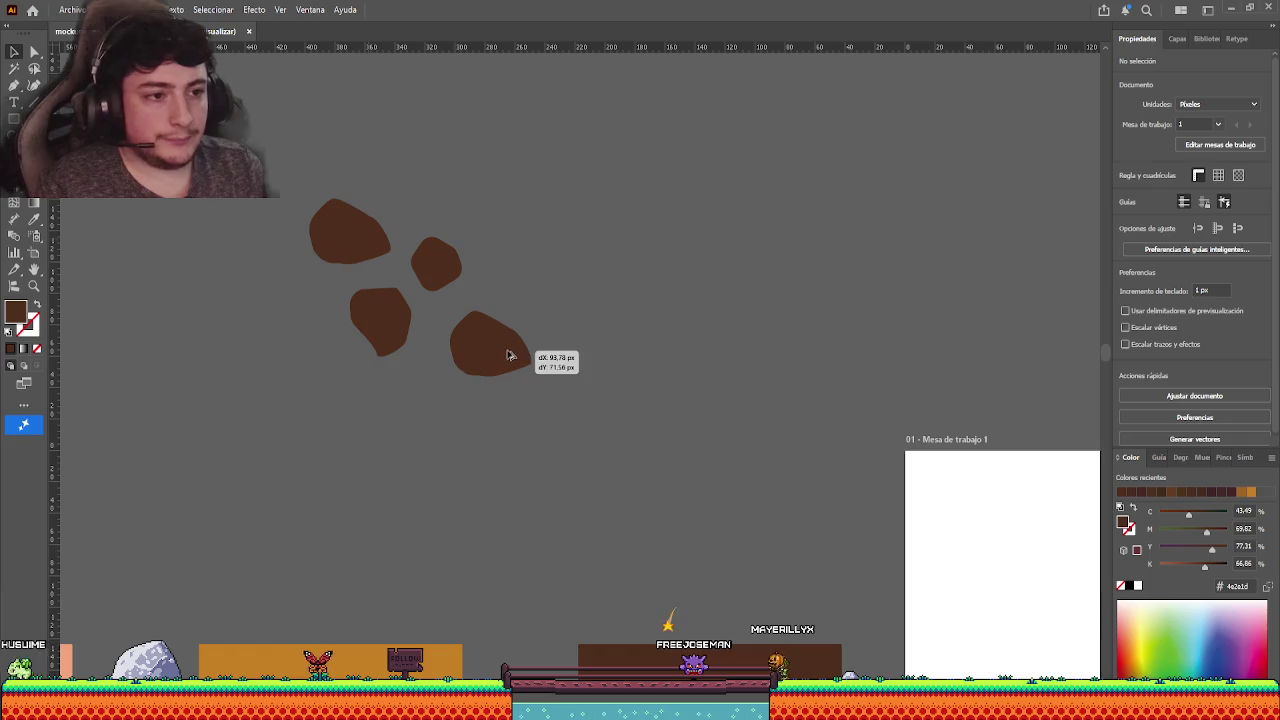
{"action": "left_click", "coordinate": [521, 438]}
{"action": "left_click", "coordinate": [505, 342]}
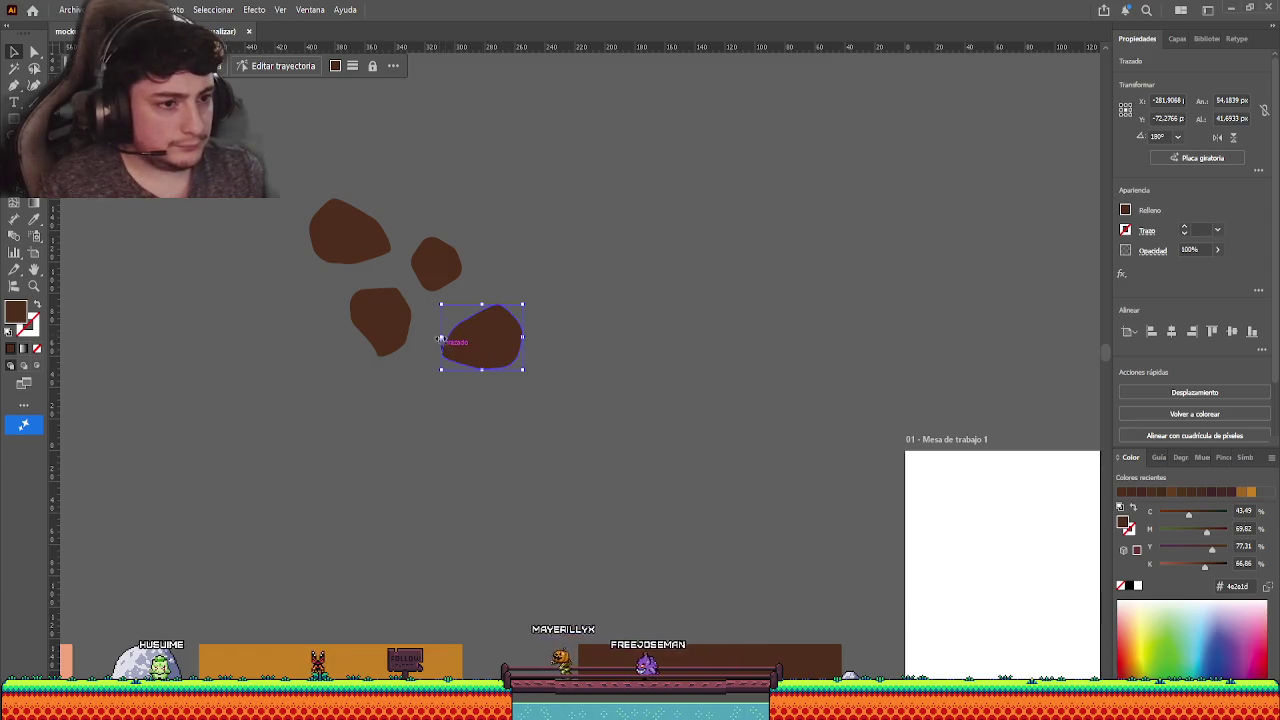
{"action": "mouse_move", "coordinate": [438, 366]}
{"action": "left_mouse_down"}
{"action": "mouse_move", "coordinate": [543, 265]}
{"action": "mouse_move", "coordinate": [528, 285]}
{"action": "left_mouse_up"}
{"action": "left_click", "coordinate": [572, 407]}
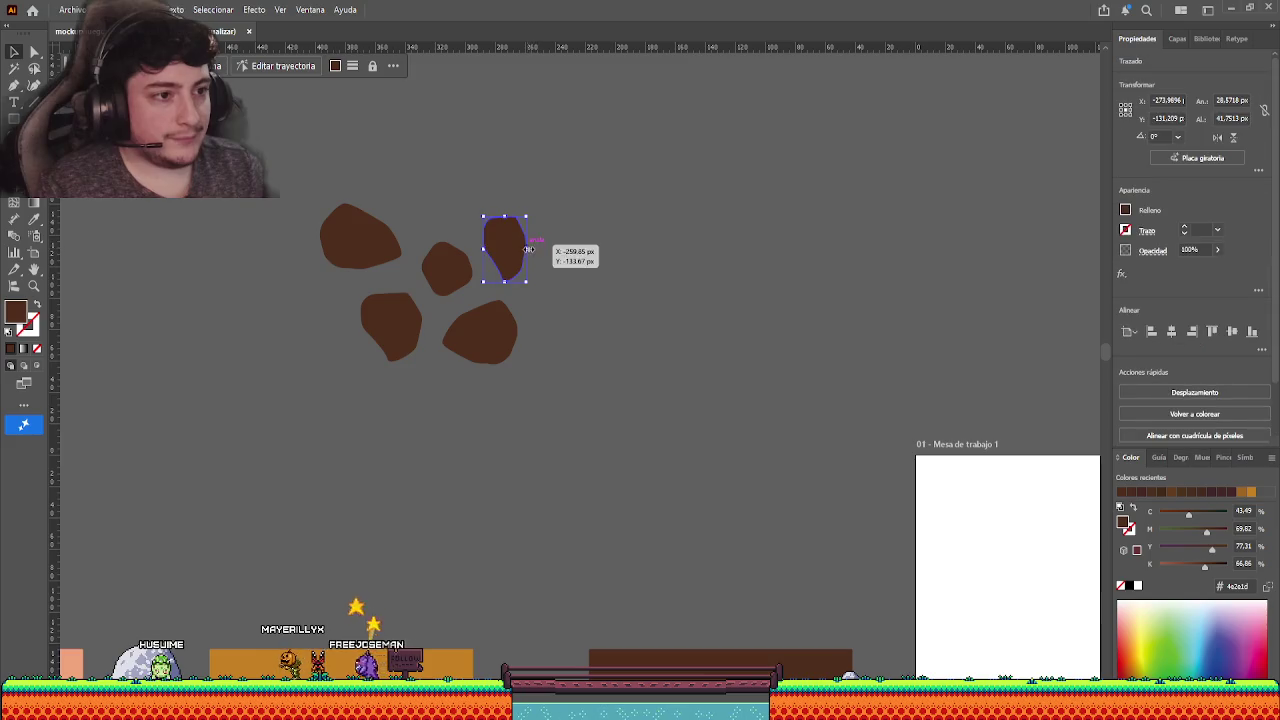
- Reshape the top-right rock by pulling part of its edge inward
{"action": "left_click", "coordinate": [576, 291]}
{"action": "left_click", "coordinate": [33, 52]}
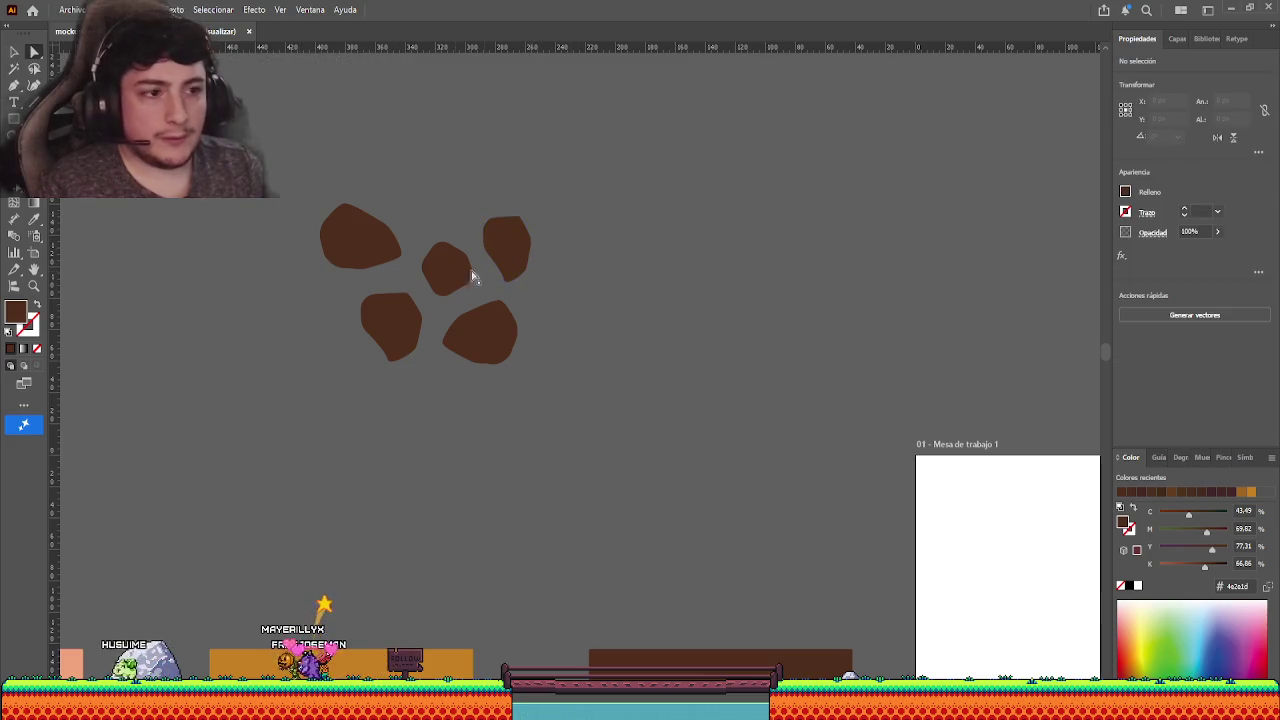
{"action": "left_click_drag", "start_coordinate": [508, 285], "coordinate": [500, 277]}
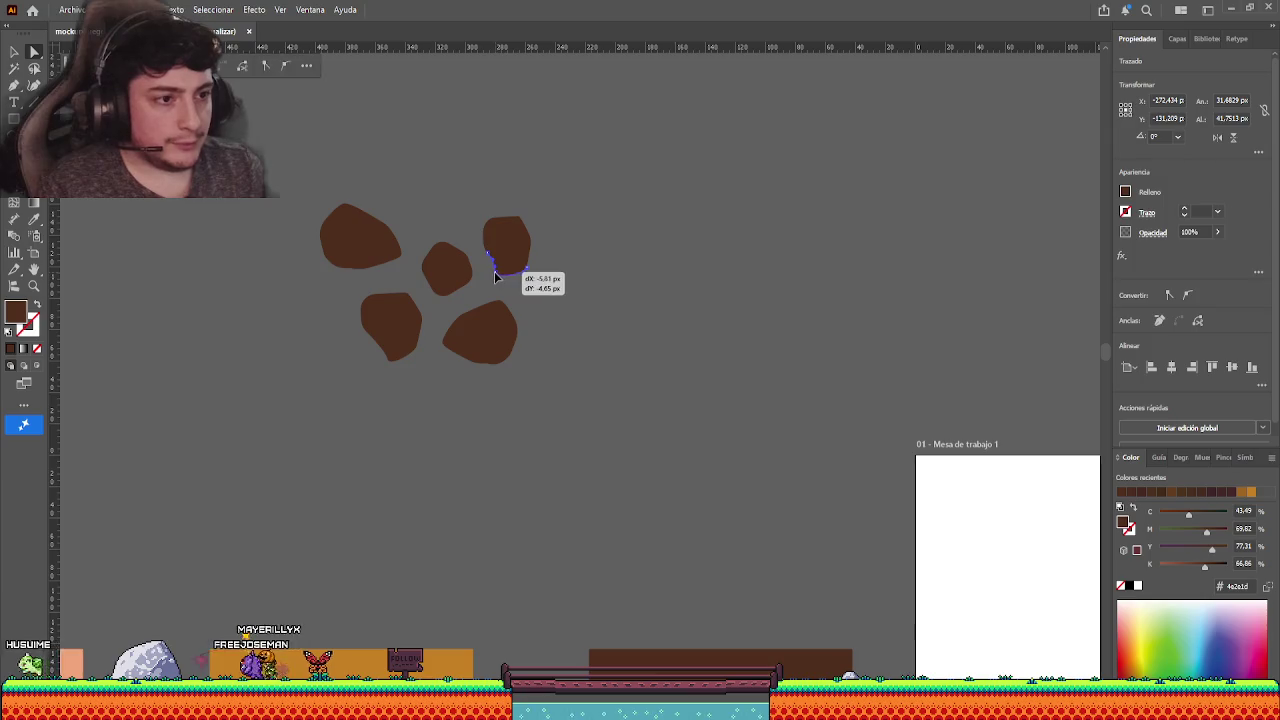
{"action": "left_click", "coordinate": [549, 323]}
{"action": "key", "text": "v"}
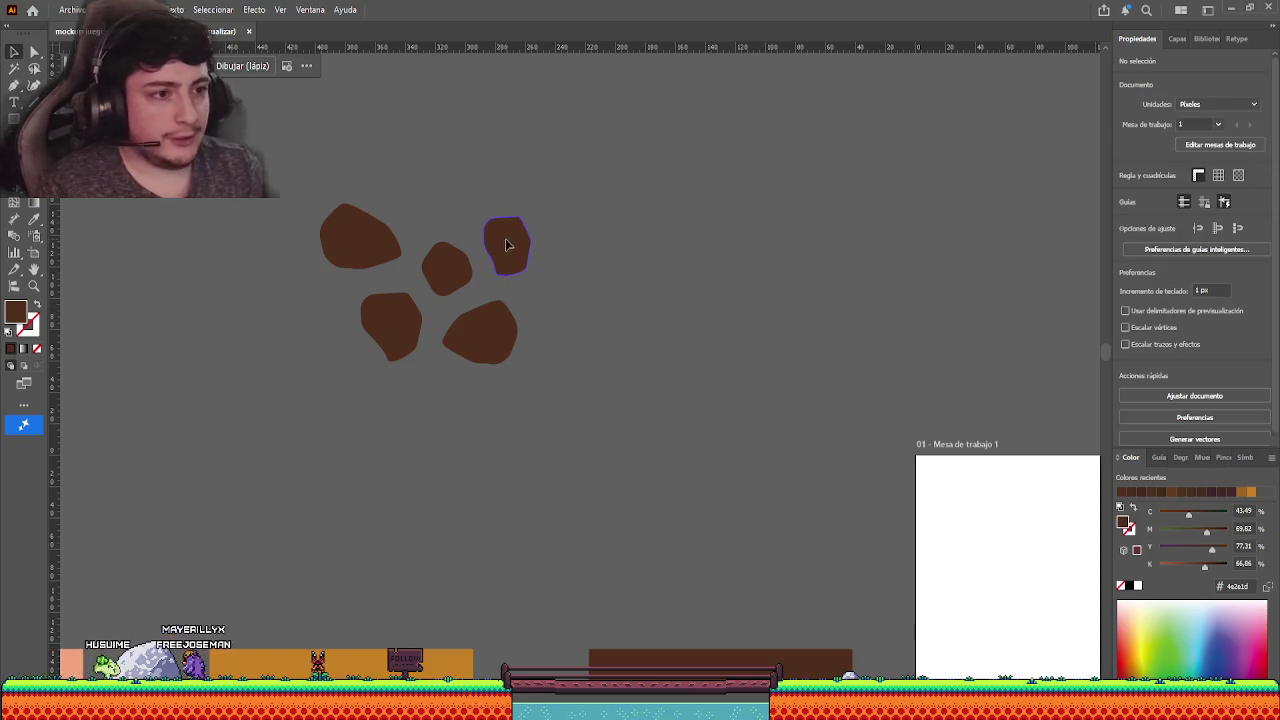
{"action": "left_click", "coordinate": [506, 243]}
{"action": "left_click", "coordinate": [569, 283]}
{"action": "left_click", "coordinate": [510, 244]}
{"action": "left_click", "coordinate": [34, 53]}
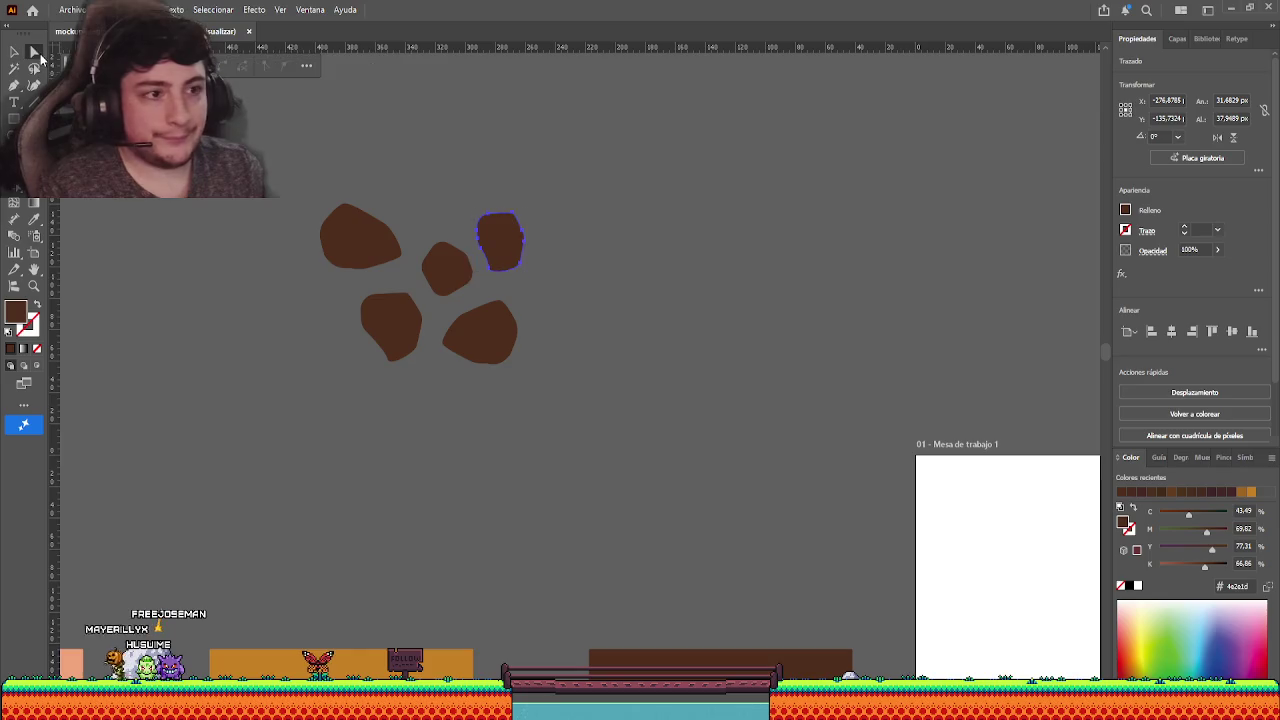
{"action": "key", "text": "v"}
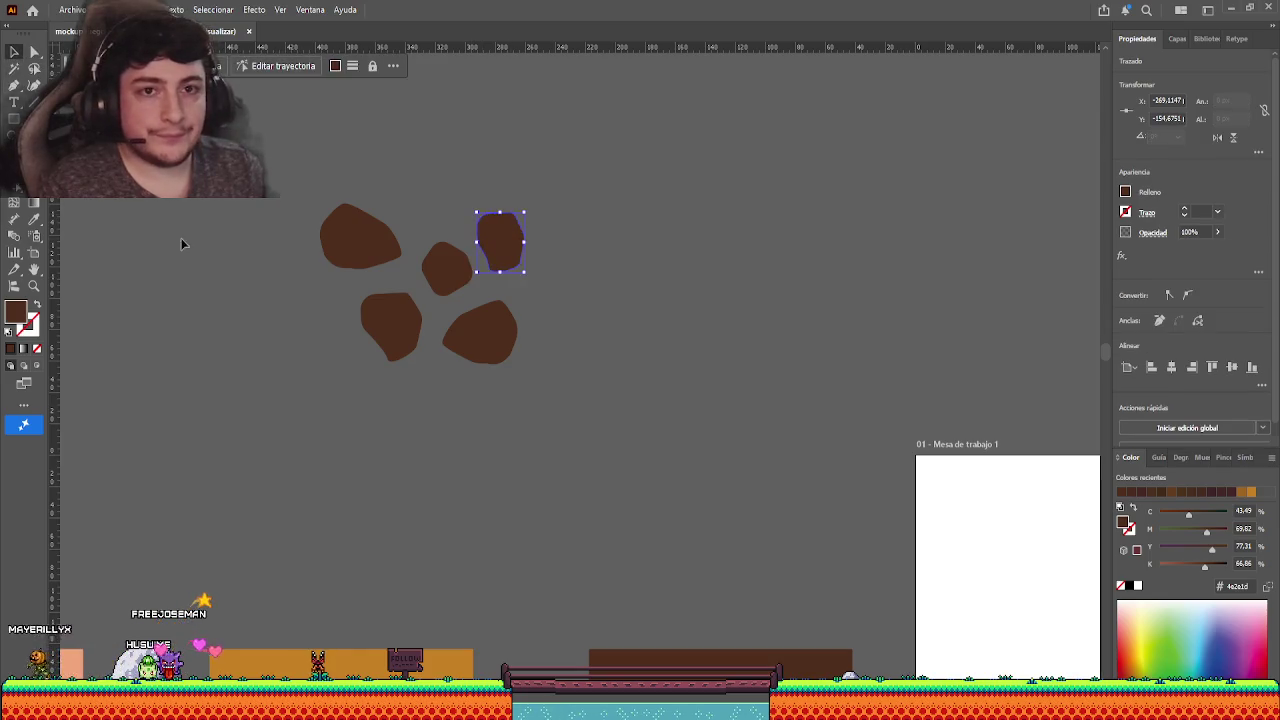
- Nudge the middle and right-hand rocks up-left into a tighter cluster
{"action": "left_click", "coordinate": [342, 317]}
{"action": "mouse_move", "coordinate": [391, 259]}
{"action": "left_mouse_down"}
{"action": "mouse_move", "coordinate": [435, 274]}
{"action": "mouse_move", "coordinate": [476, 256]}
{"action": "left_mouse_up"}
{"action": "left_click_drag", "start_coordinate": [472, 345], "coordinate": [466, 337]}
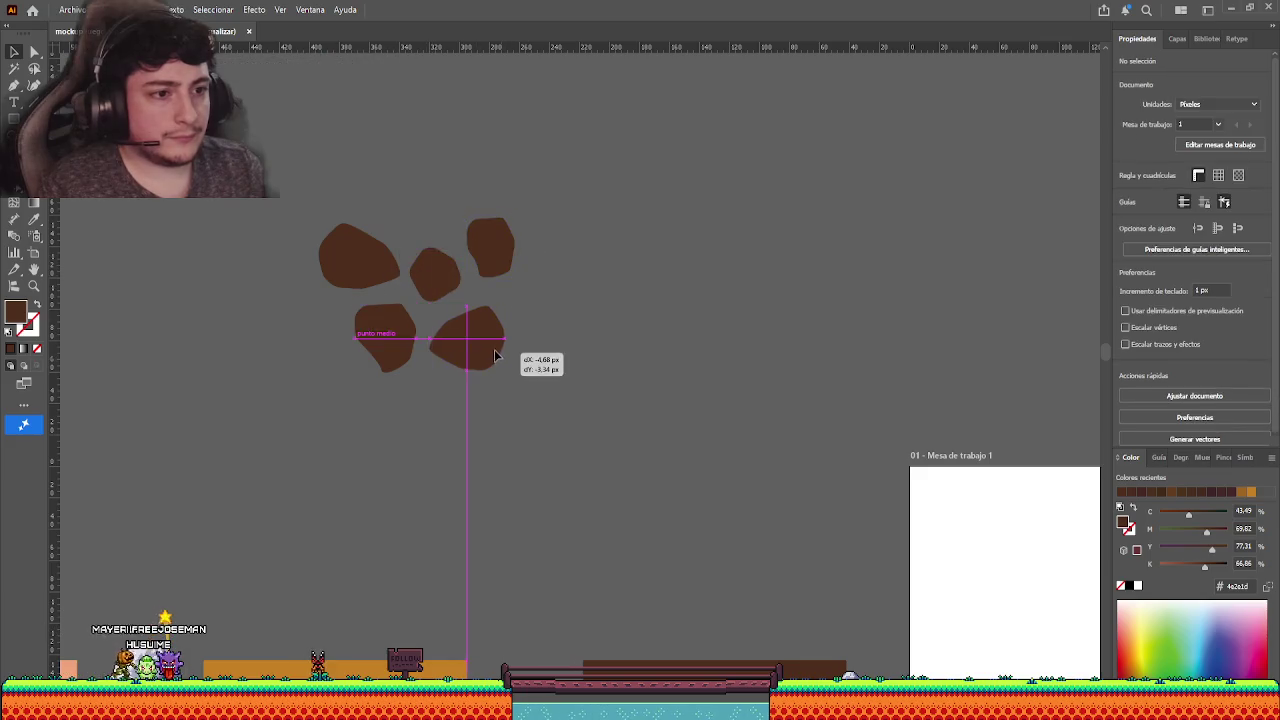
{"action": "left_click", "coordinate": [569, 368]}
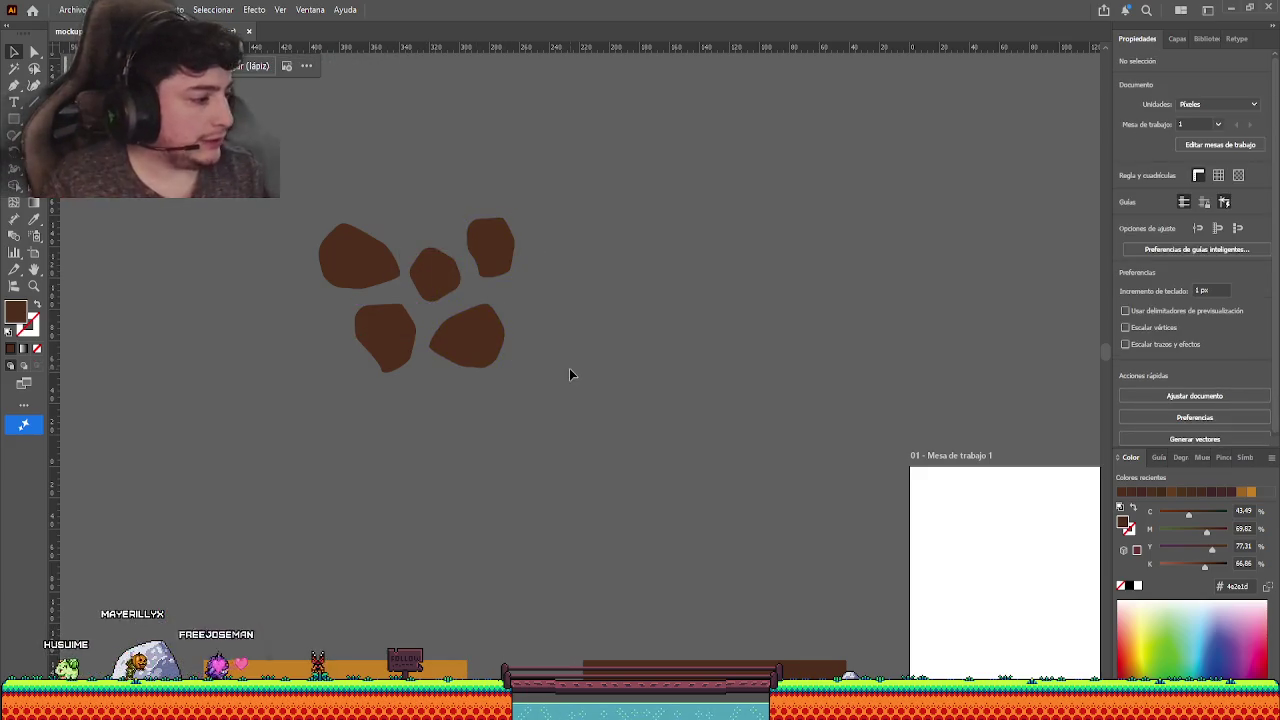
{"action": "left_click_drag", "start_coordinate": [569, 374], "coordinate": [596, 388]}
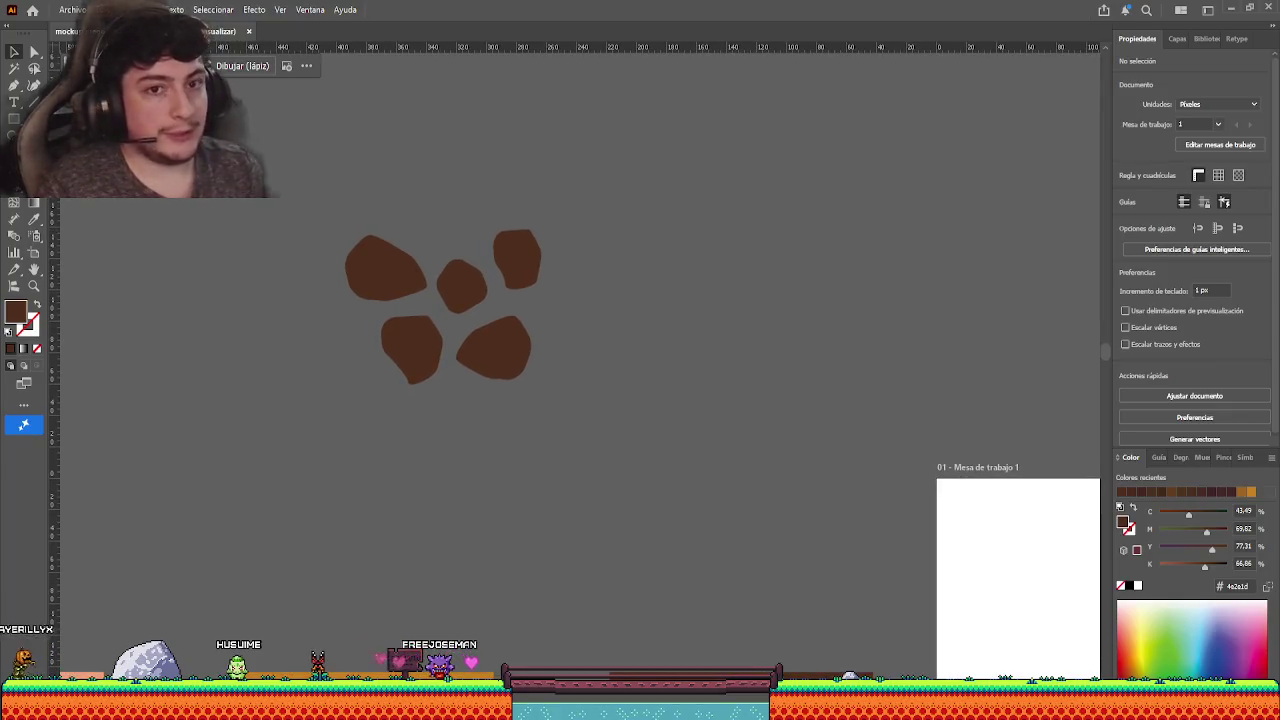
- Undo a stray rectangle, then draw a small new rock above the cluster
{"action": "key", "text": "n"}
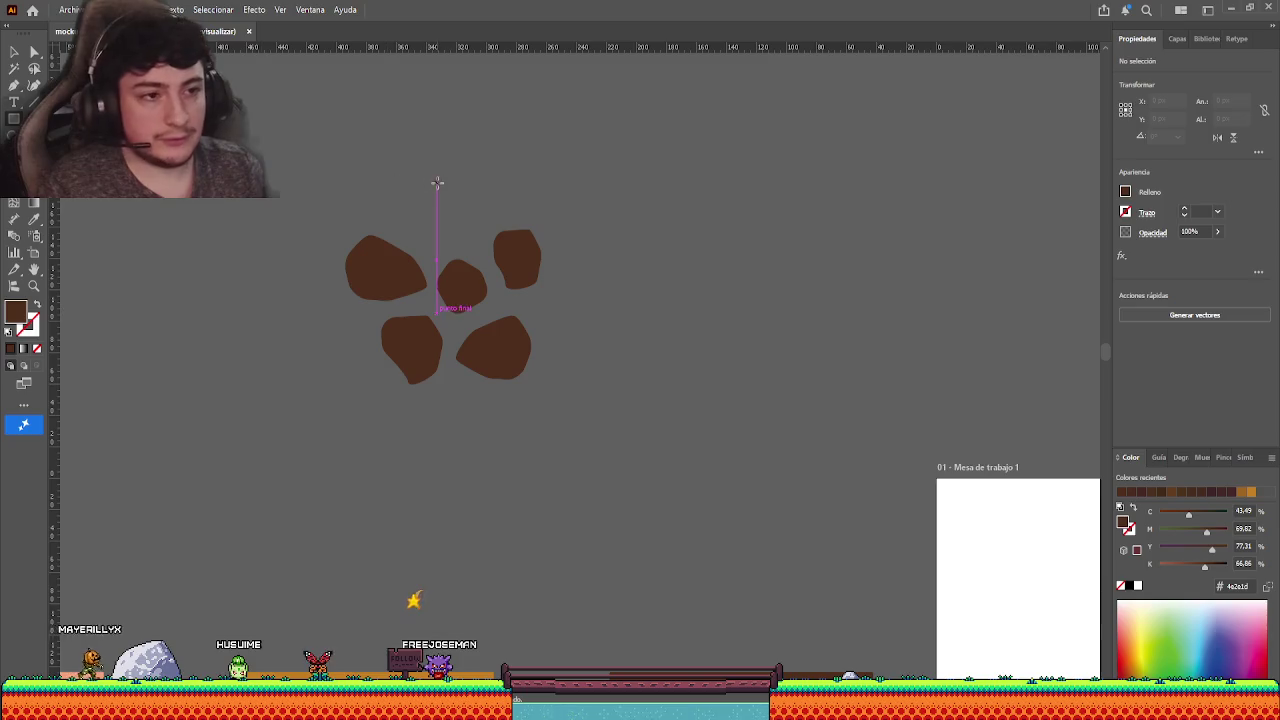
{"action": "left_click_drag", "start_coordinate": [463, 230], "coordinate": [466, 235]}
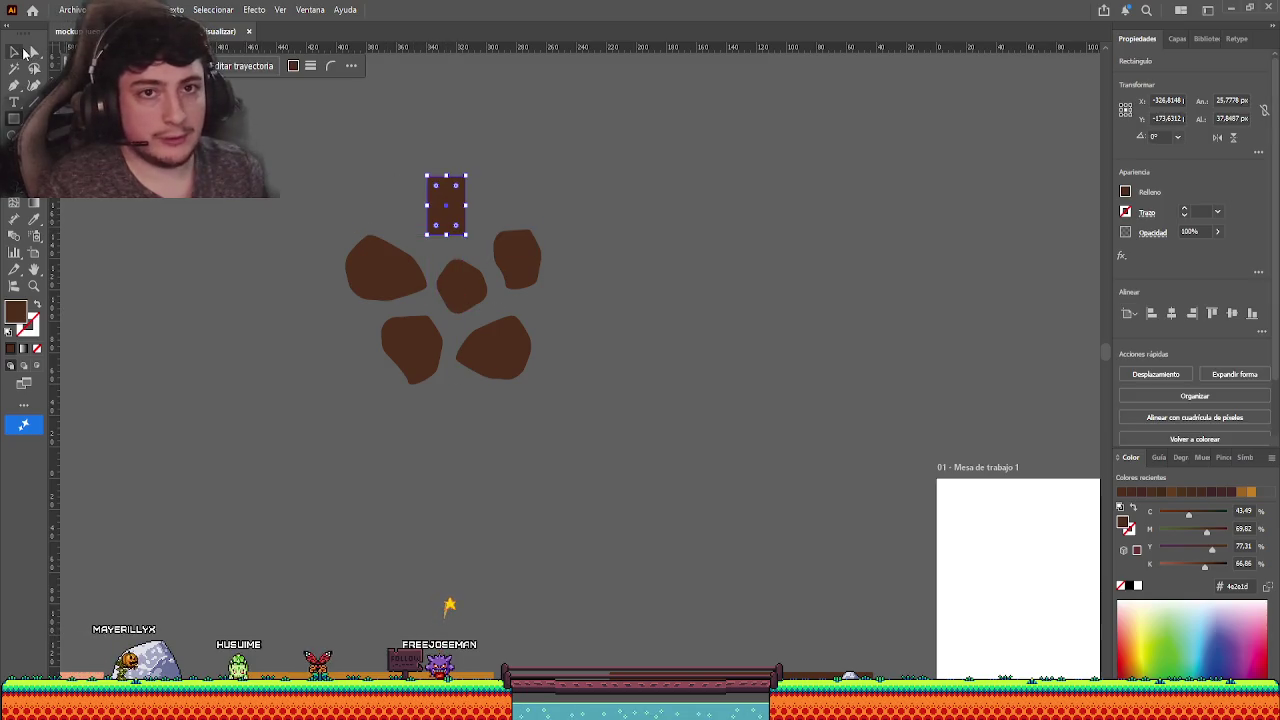
{"action": "left_click", "coordinate": [413, 183]}
{"action": "key", "text": "ctrl+z"}
{"action": "key", "text": "ctrl+z"}
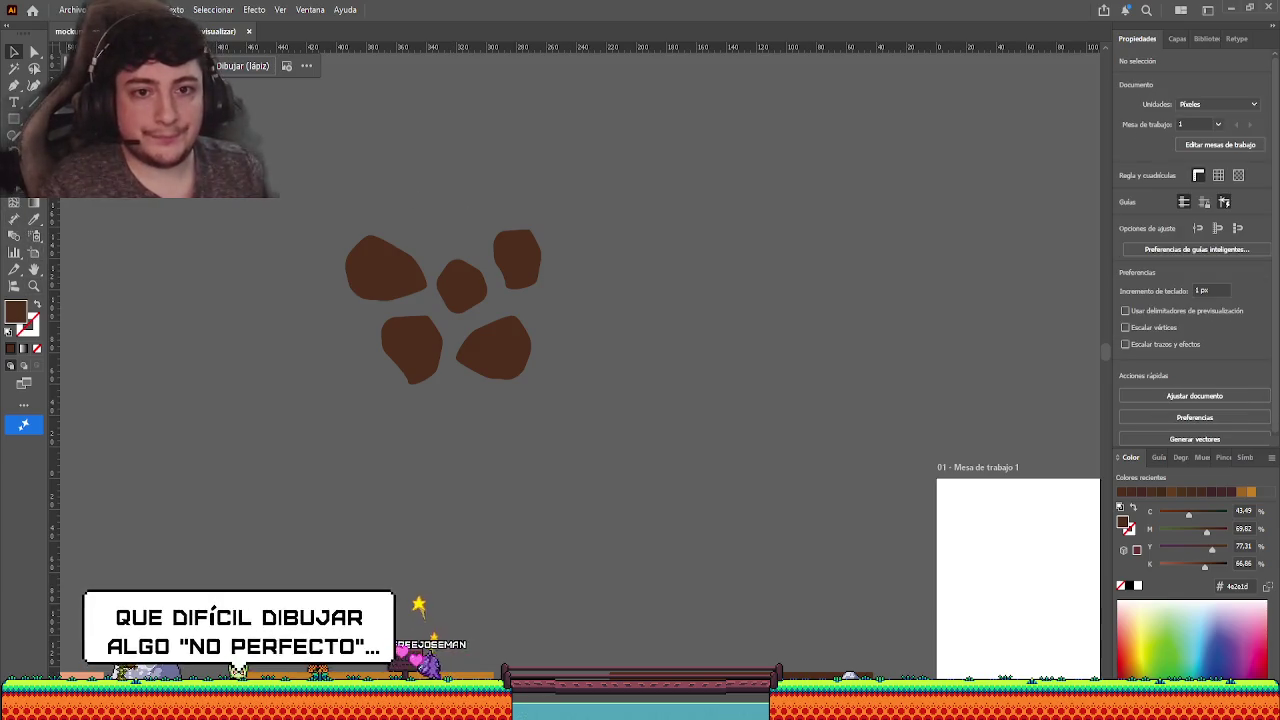
{"action": "left_click", "coordinate": [14, 85]}
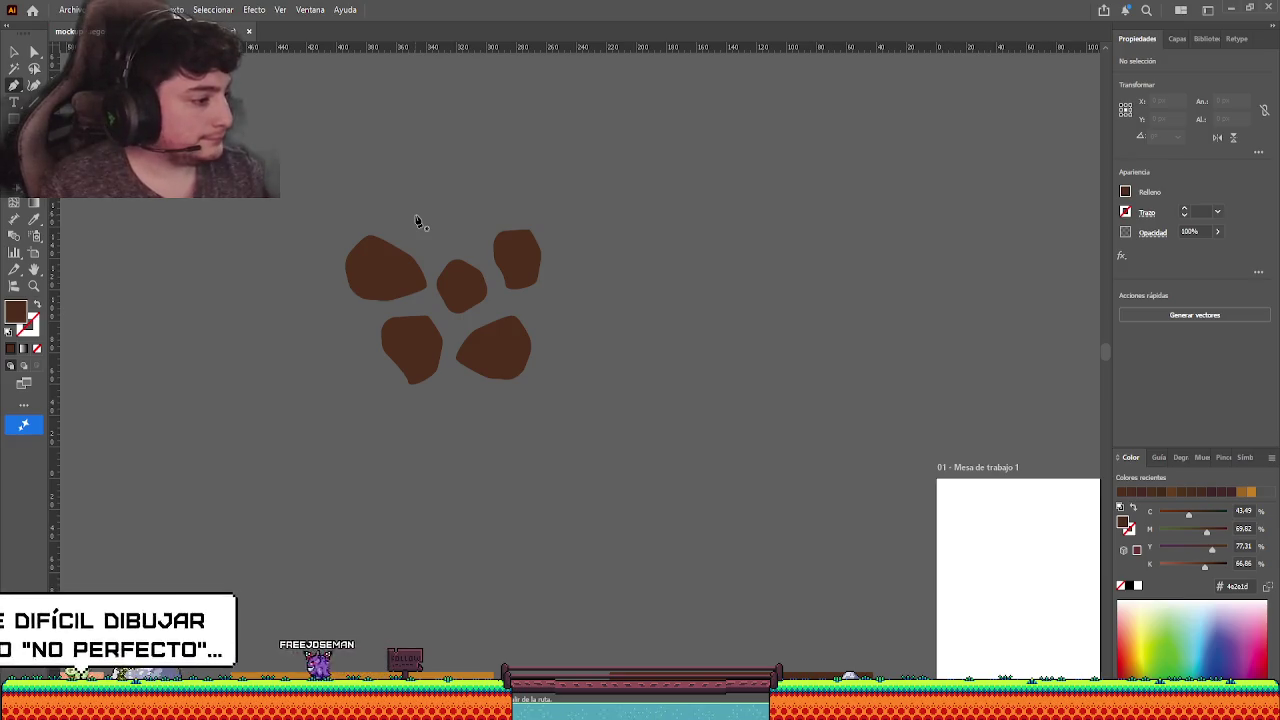
{"action": "left_click_drag", "start_coordinate": [420, 222], "coordinate": [475, 212]}
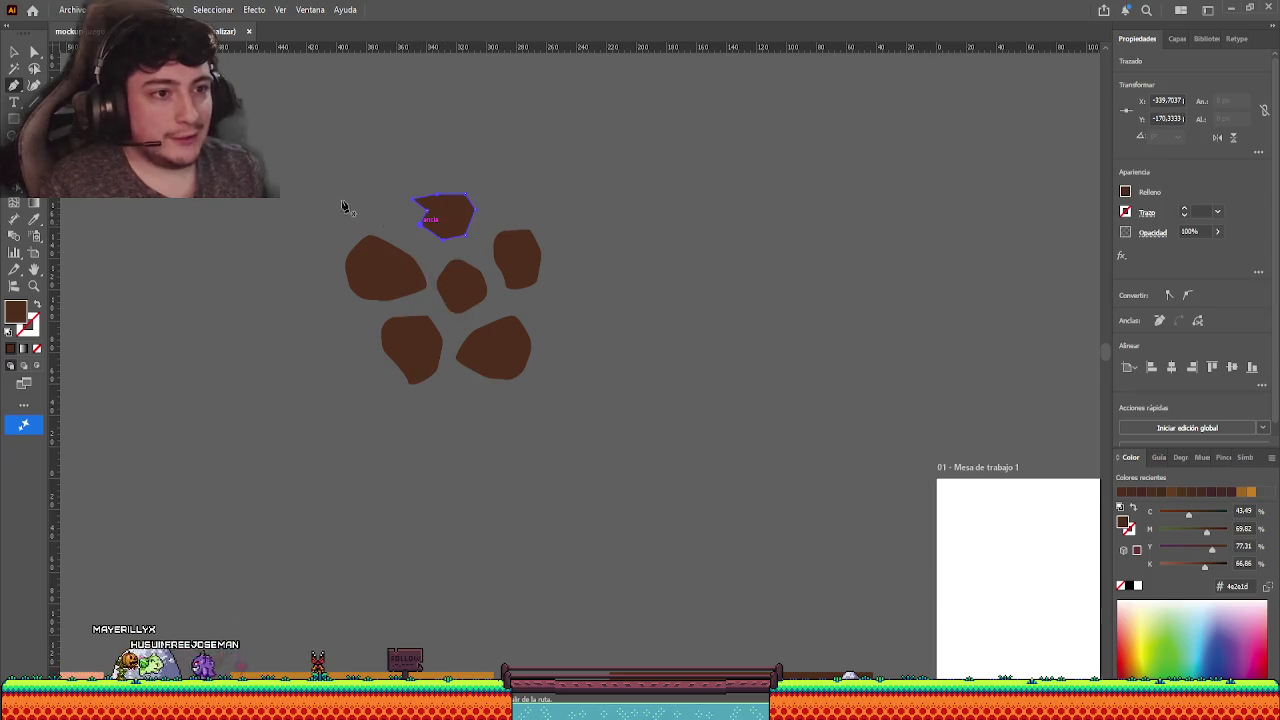
{"action": "left_click", "coordinate": [33, 54]}
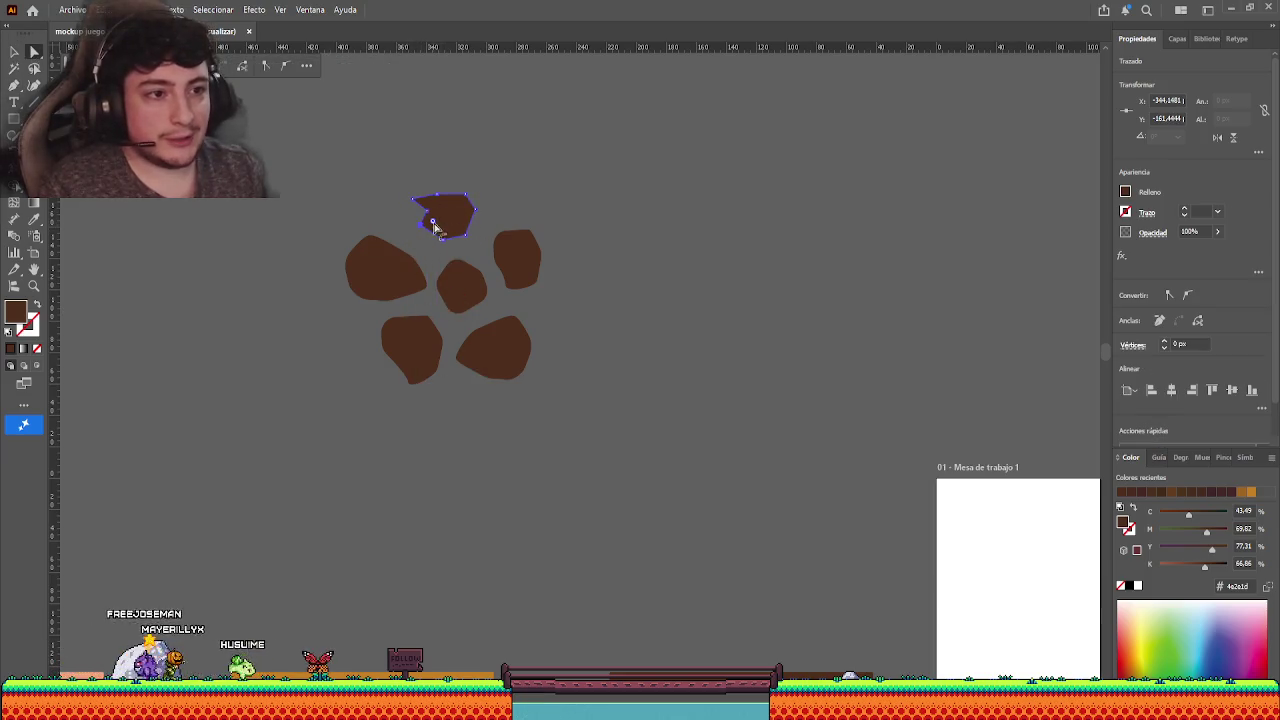
{"action": "left_click", "coordinate": [435, 228]}
{"action": "left_click", "coordinate": [14, 52]}
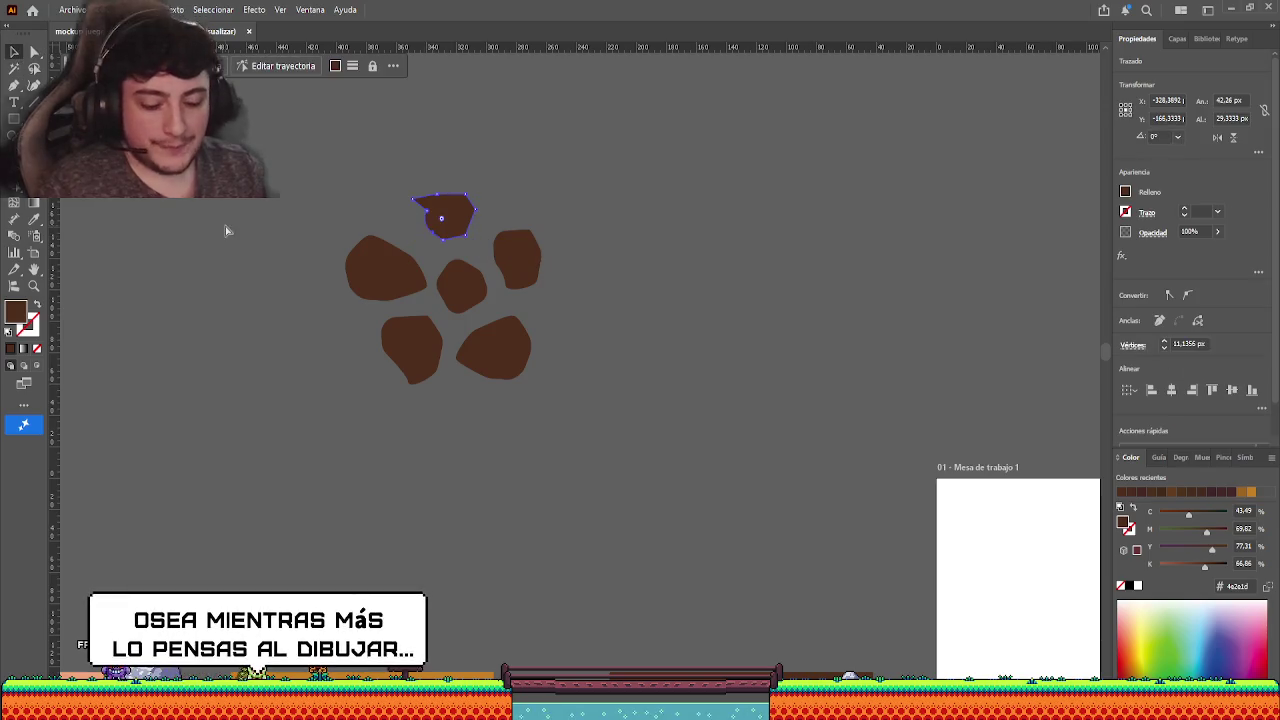
{"action": "left_click", "coordinate": [345, 232]}
- Round off the top rock's sharp corners into a smooth blob
{"action": "left_click", "coordinate": [441, 220]}
{"action": "key", "text": "a"}
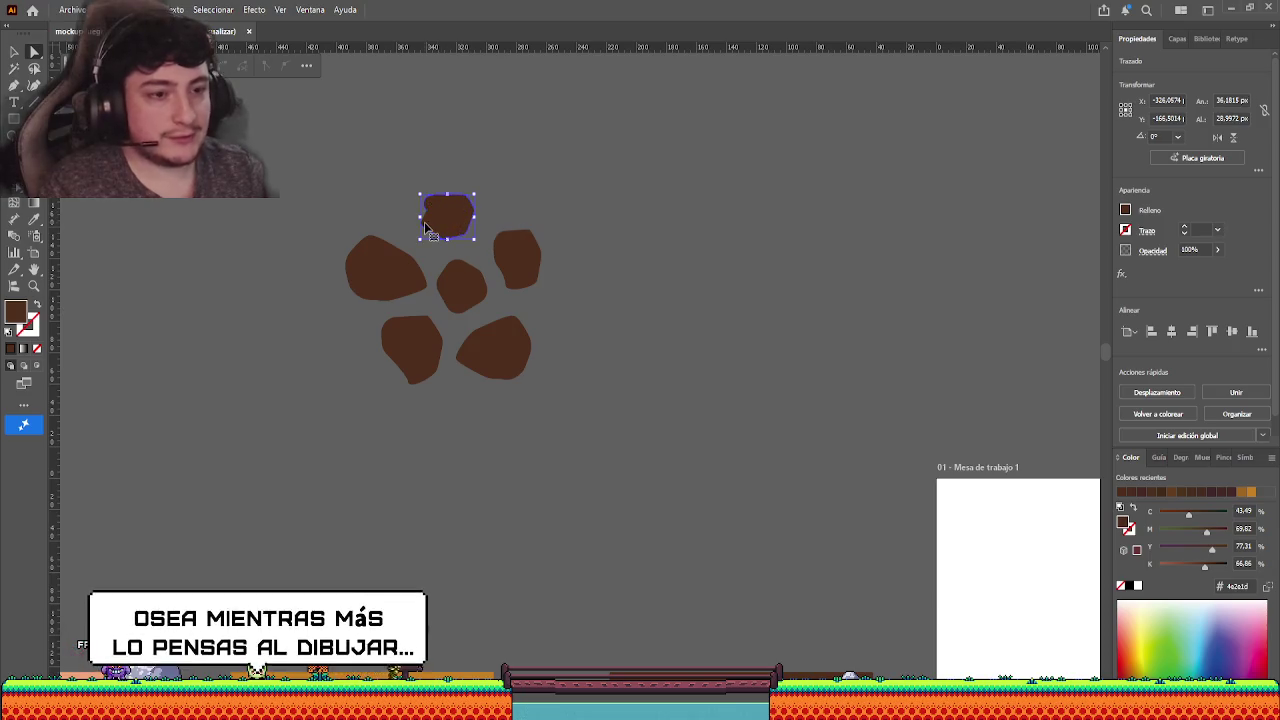
{"action": "scroll", "coordinate": [443, 208], "scroll_direction": "up", "scroll_amount": 1}
{"action": "scroll", "coordinate": [455, 225], "scroll_direction": "up", "scroll_amount": 1}
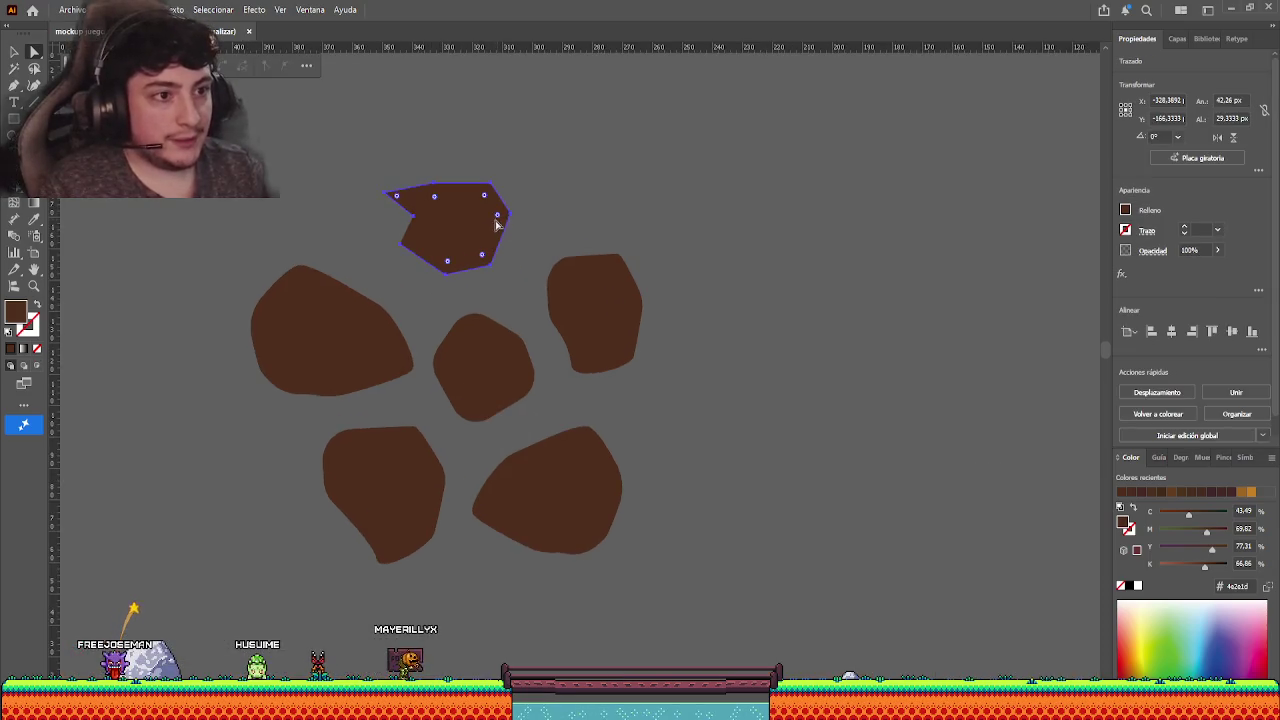
{"action": "left_click", "coordinate": [14, 54]}
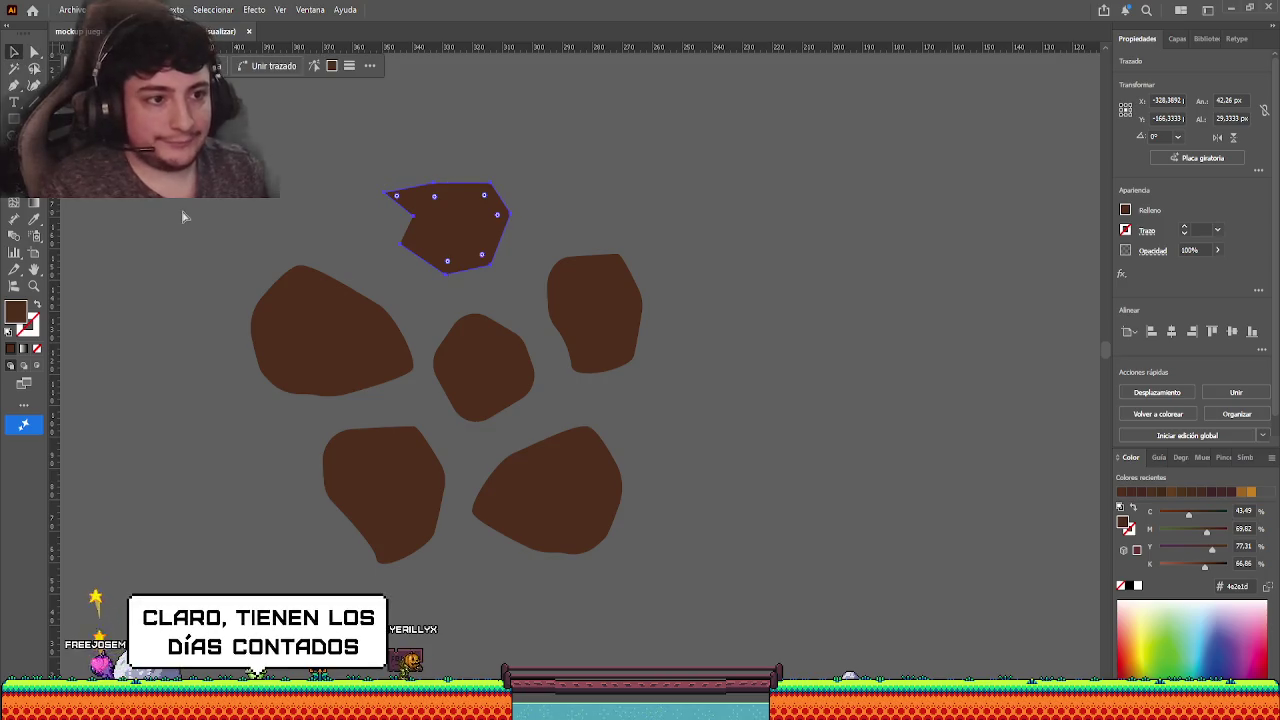
{"action": "key", "text": "v"}
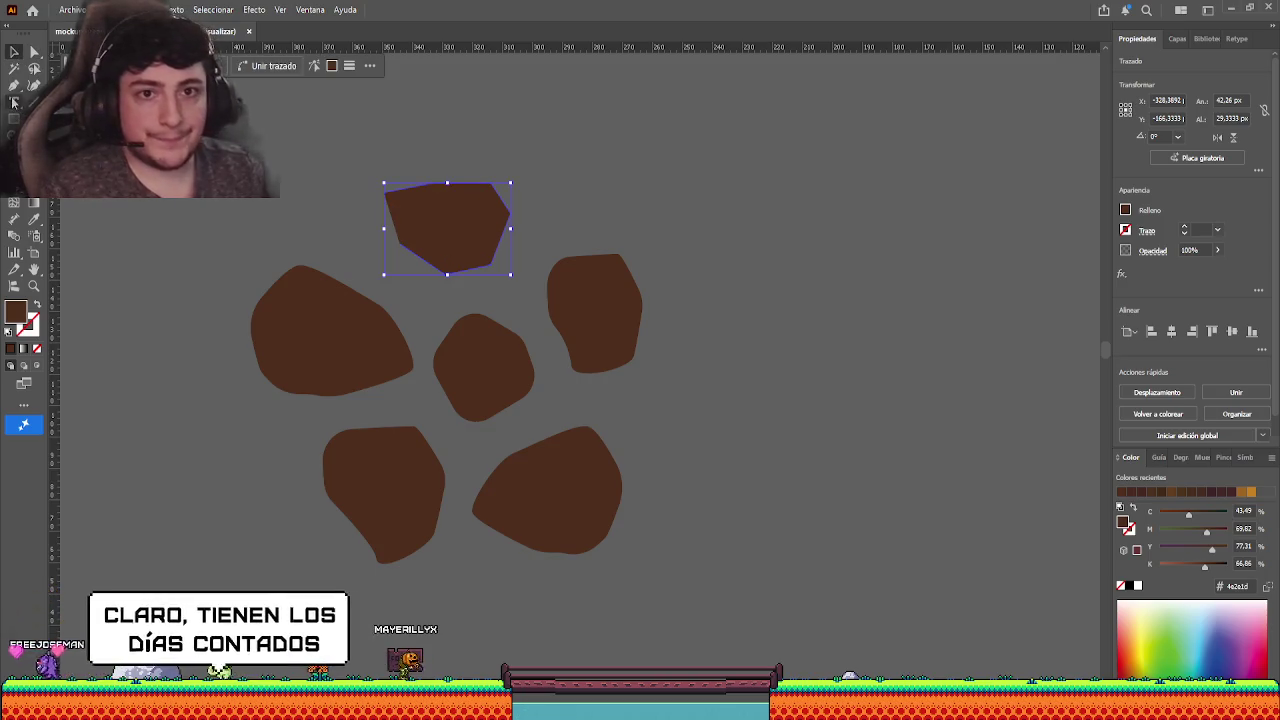
{"action": "left_click", "coordinate": [14, 86]}
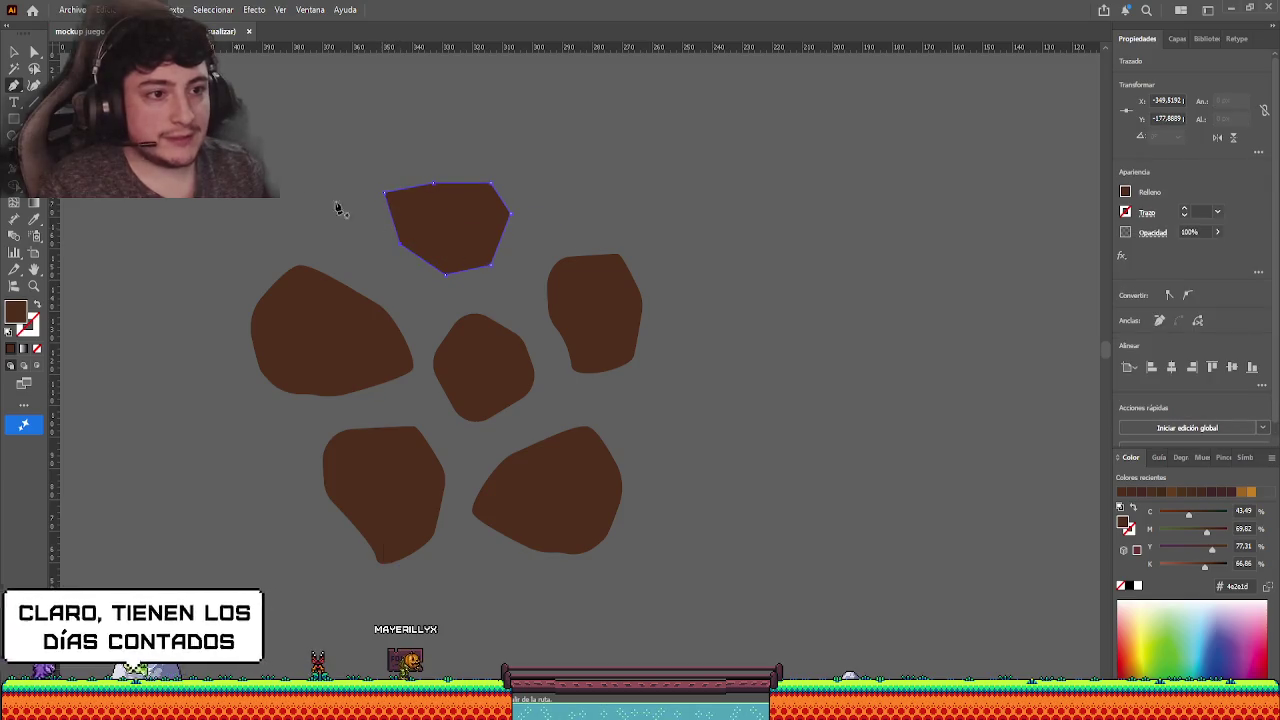
{"action": "key", "text": "a"}
{"action": "left_click", "coordinate": [428, 243]}
{"action": "left_click_drag", "start_coordinate": [446, 200], "coordinate": [448, 222]}
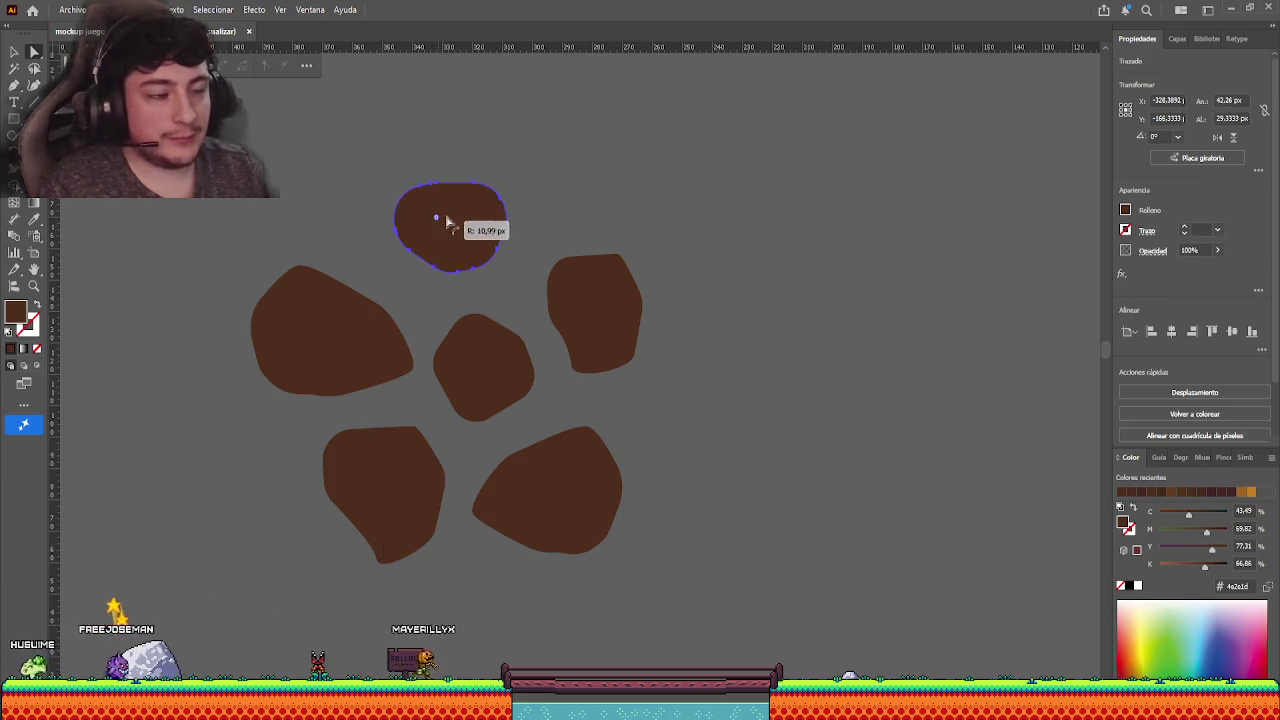
- Move the top rock down-left into the gap atop the cluster
{"action": "left_click", "coordinate": [538, 215]}
{"action": "key", "text": "v"}
{"action": "left_click_drag", "start_coordinate": [465, 227], "coordinate": [457, 241]}
- Add a 180°-flipped rock copy at the cluster's right edge, widening the brown rock pile
{"action": "scroll", "coordinate": [783, 330], "scroll_direction": "down", "scroll_amount": 2}
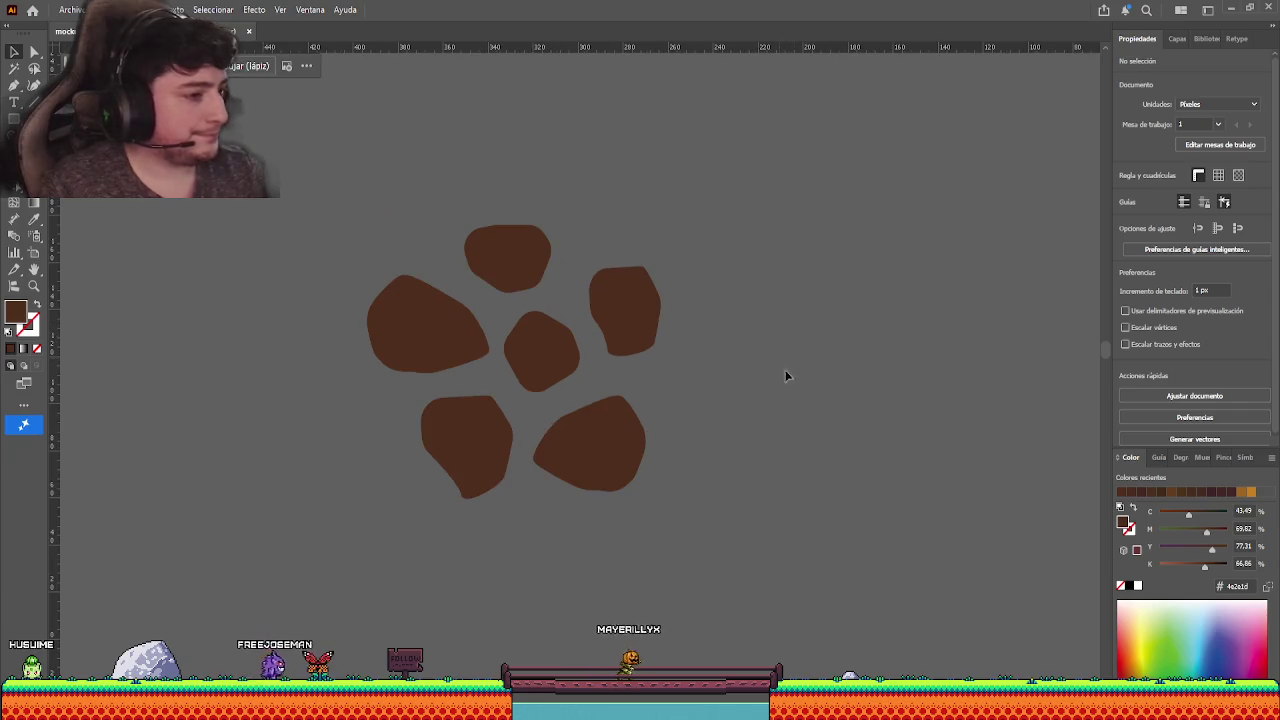
{"action": "scroll", "coordinate": [780, 405], "scroll_direction": "down", "scroll_amount": 2}
{"action": "scroll", "coordinate": [787, 418], "scroll_direction": "down", "scroll_amount": 3}
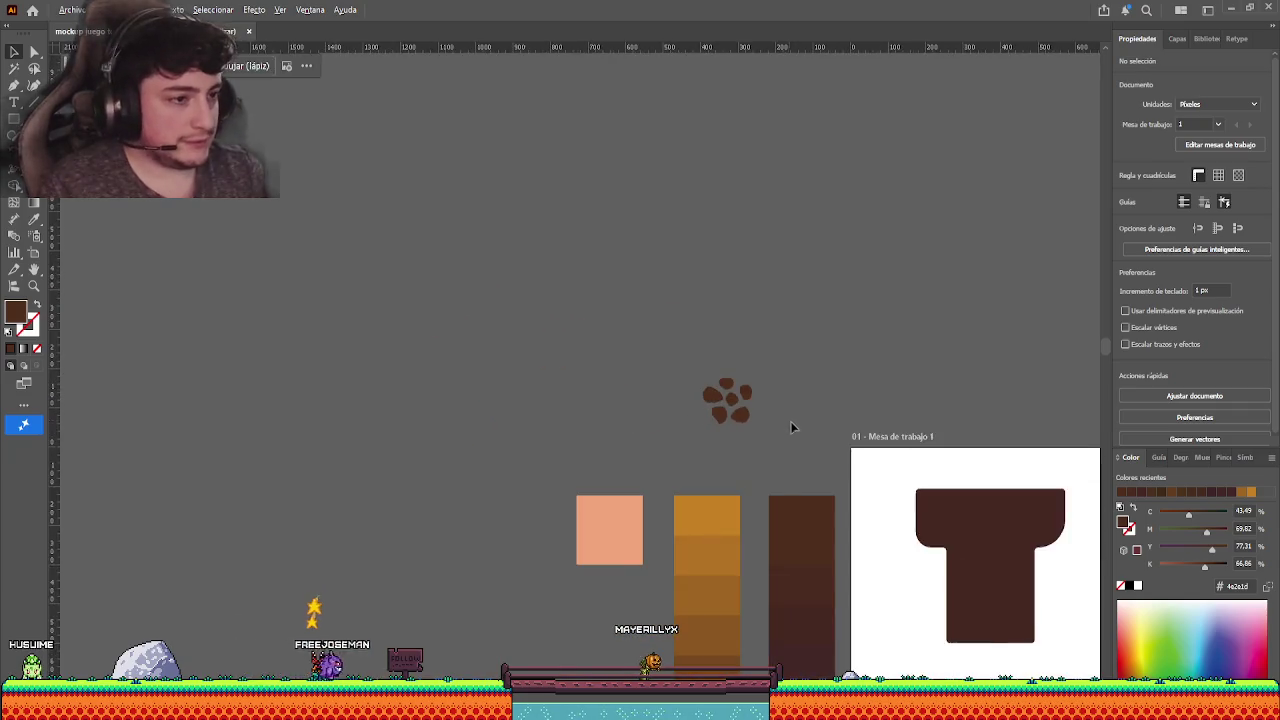
{"action": "left_click_drag", "start_coordinate": [790, 427], "coordinate": [464, 277]}
{"action": "scroll", "coordinate": [479, 295], "scroll_direction": "up", "scroll_amount": 2}
{"action": "mouse_move", "coordinate": [368, 259]}
{"action": "left_mouse_down"}
{"action": "mouse_move", "coordinate": [451, 245]}
{"action": "mouse_move", "coordinate": [450, 224]}
{"action": "left_mouse_up"}
{"action": "scroll", "coordinate": [451, 283], "scroll_direction": "up", "scroll_amount": 2}
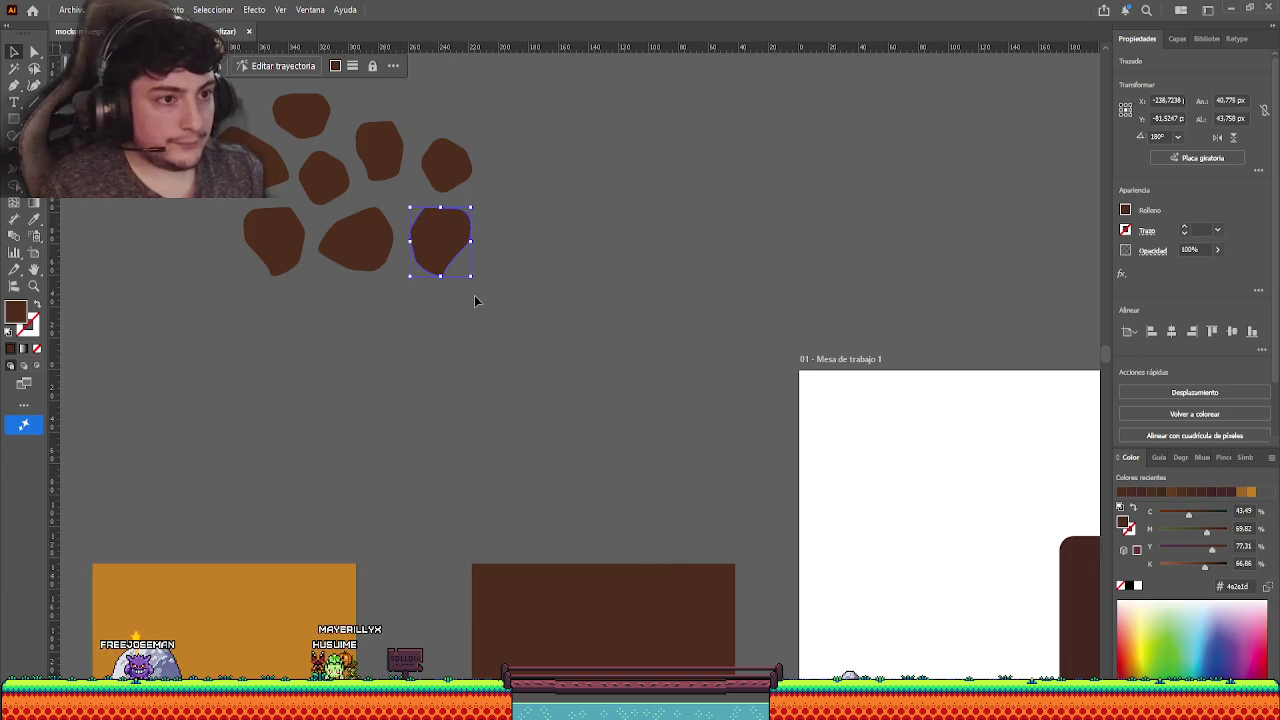
- Stretch one rock blob taller and widen the top-right rock blob
{"action": "left_click_drag", "start_coordinate": [441, 278], "coordinate": [449, 262]}
{"action": "left_click", "coordinate": [452, 255]}
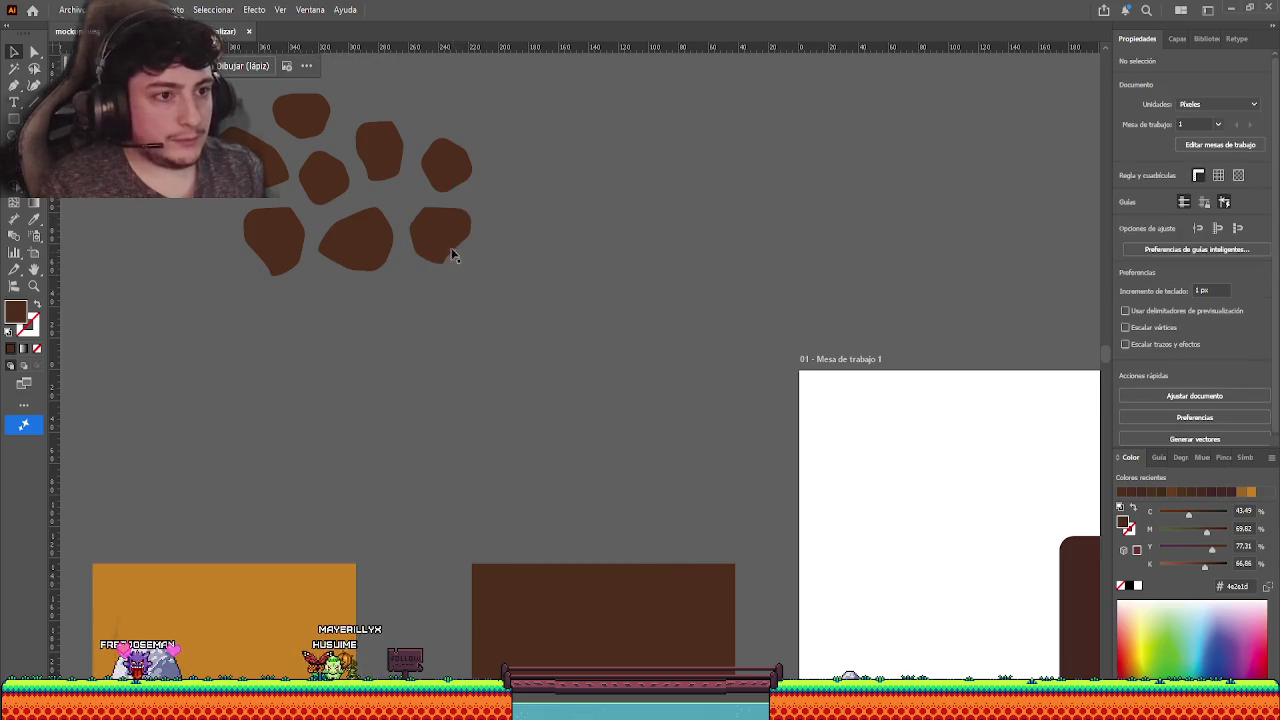
{"action": "left_click", "coordinate": [468, 167]}
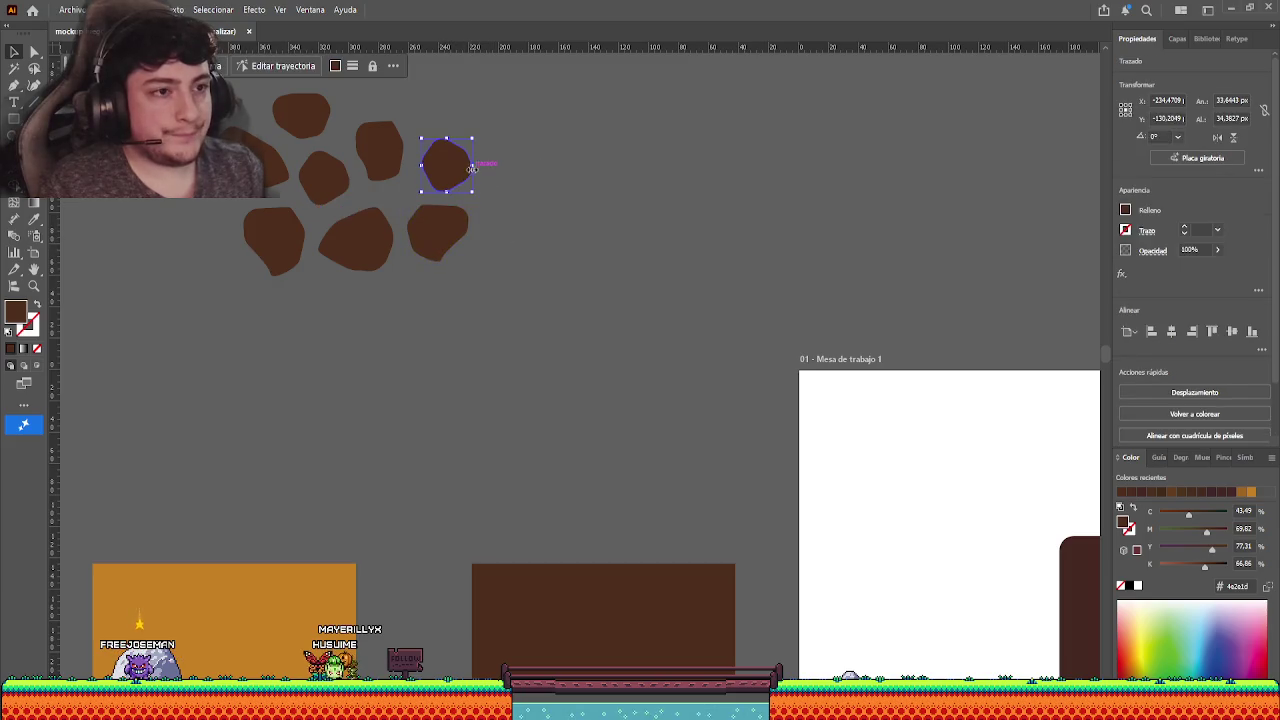
{"action": "left_click_drag", "start_coordinate": [474, 168], "coordinate": [488, 168]}
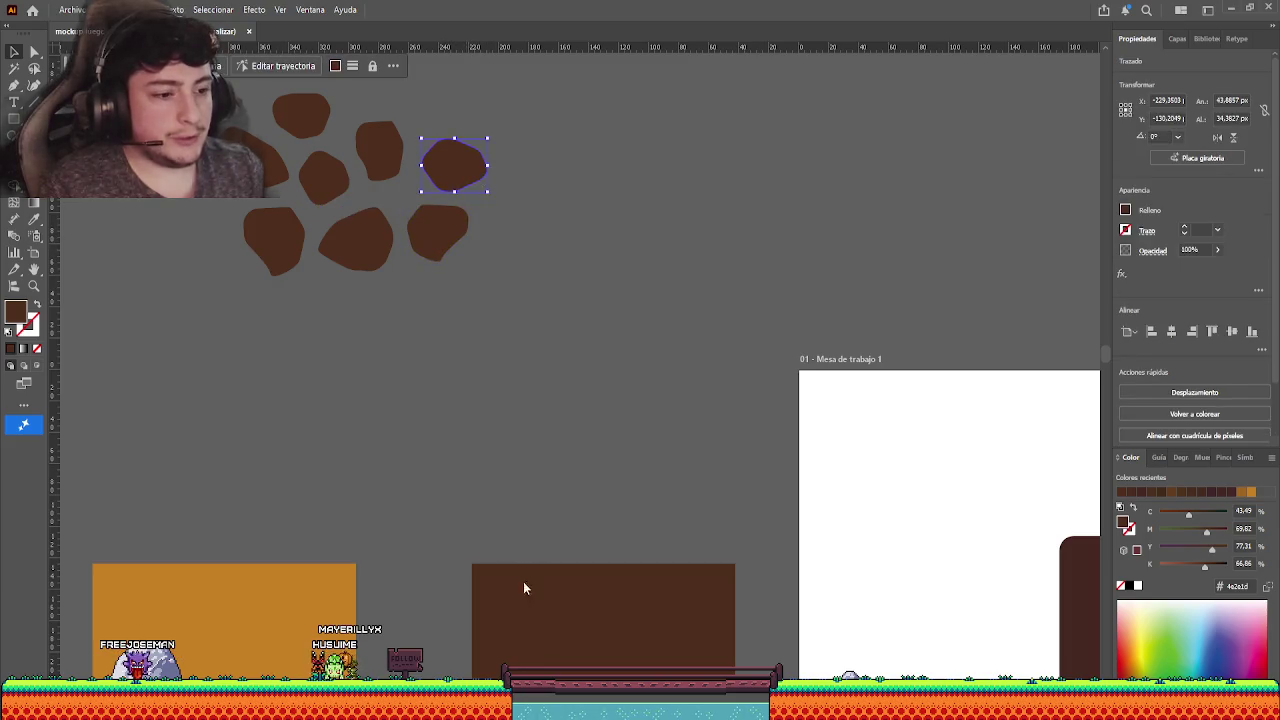
{"action": "left_click", "coordinate": [753, 454]}
{"action": "left_click", "coordinate": [477, 145]}
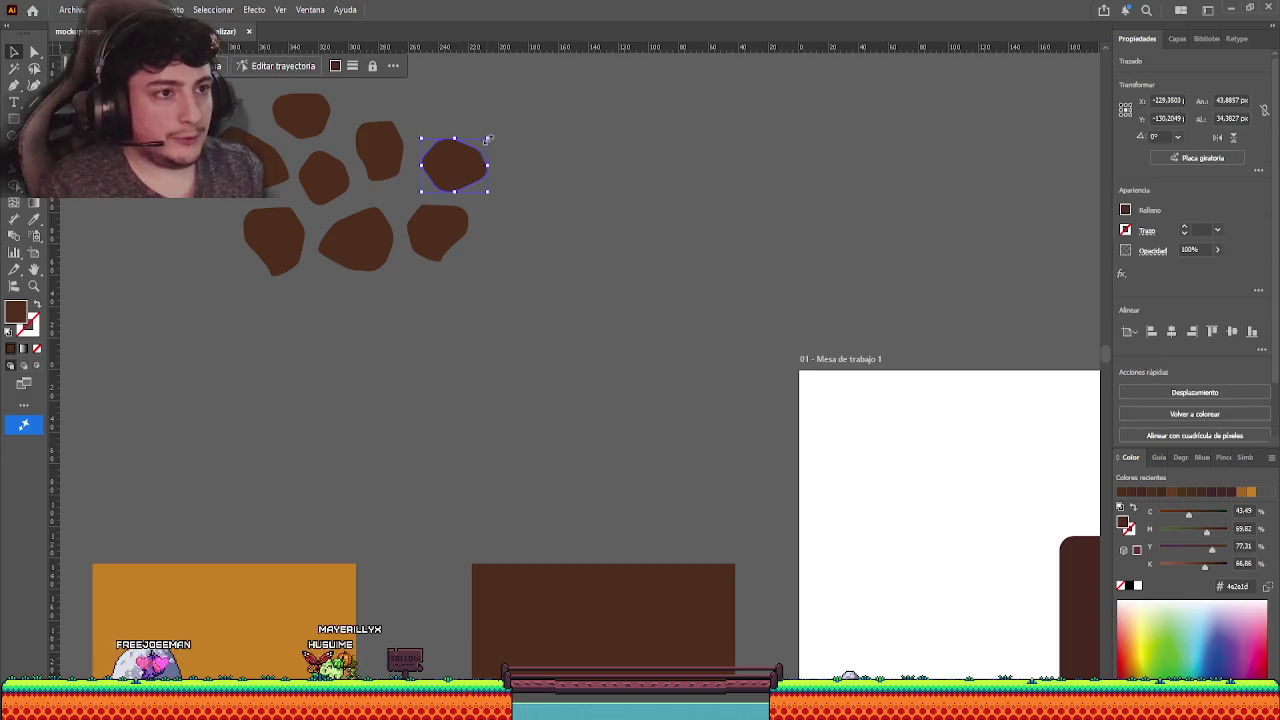
- Rotate one rock blob about 135° so it stands more upright
{"action": "left_click", "coordinate": [367, 108]}
{"action": "left_click", "coordinate": [454, 164]}
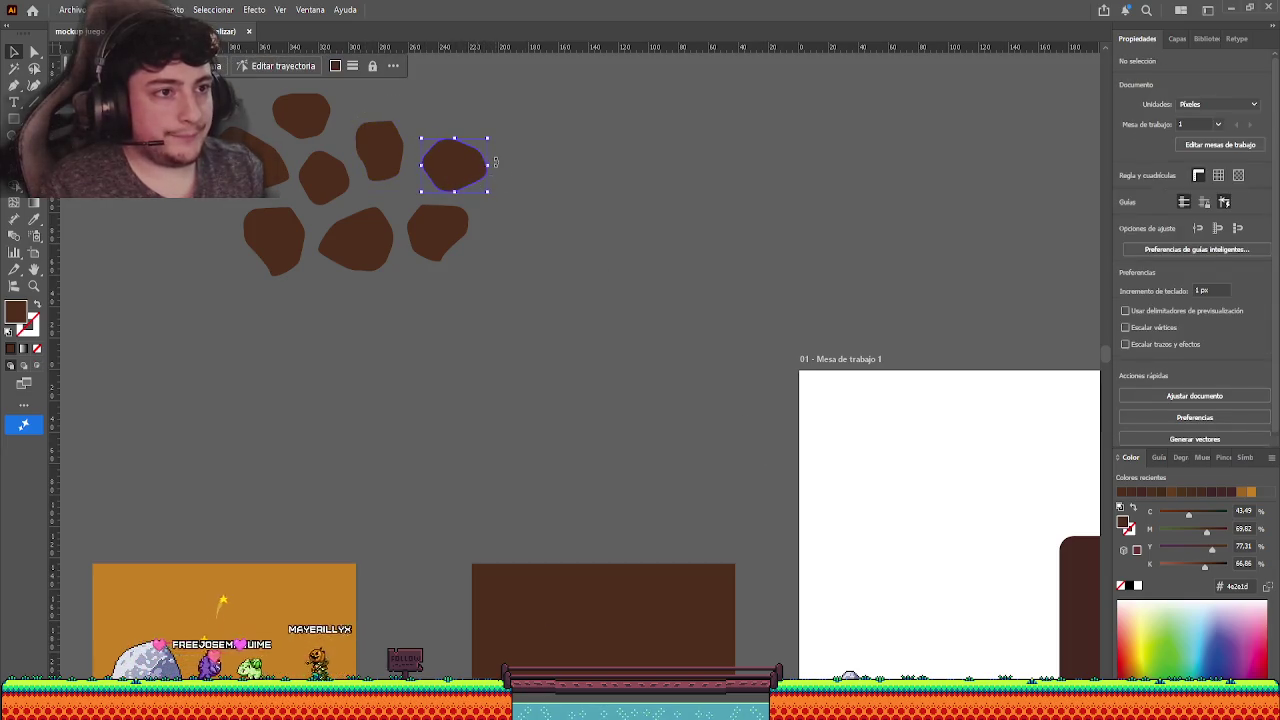
{"action": "left_click_drag", "start_coordinate": [517, 120], "coordinate": [410, 101]}
{"action": "left_click", "coordinate": [400, 105]}
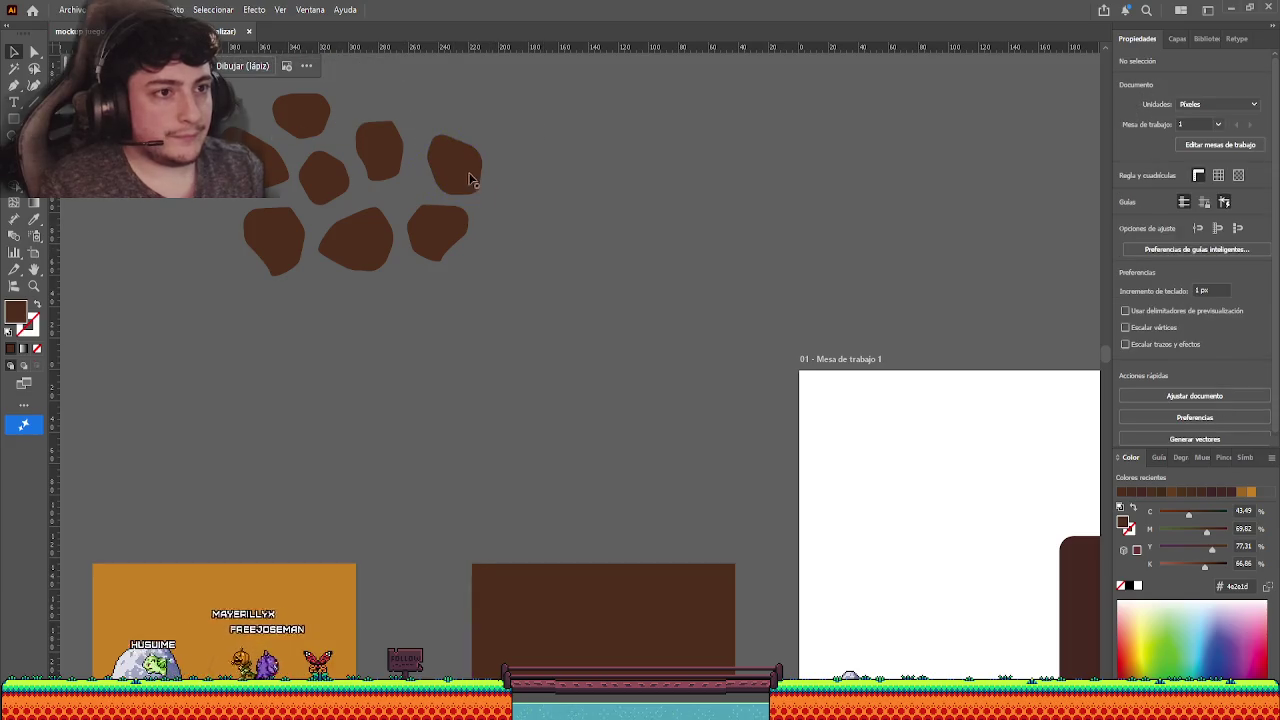
{"action": "left_click", "coordinate": [454, 164]}
{"action": "left_click", "coordinate": [558, 300]}
- Shuffle five rock blobs into a tighter, irregular cluster, discarding a trial copy
{"action": "scroll", "coordinate": [558, 300], "scroll_direction": "down", "scroll_amount": 2}
{"action": "scroll", "coordinate": [510, 290], "scroll_direction": "right", "scroll_amount": 1}
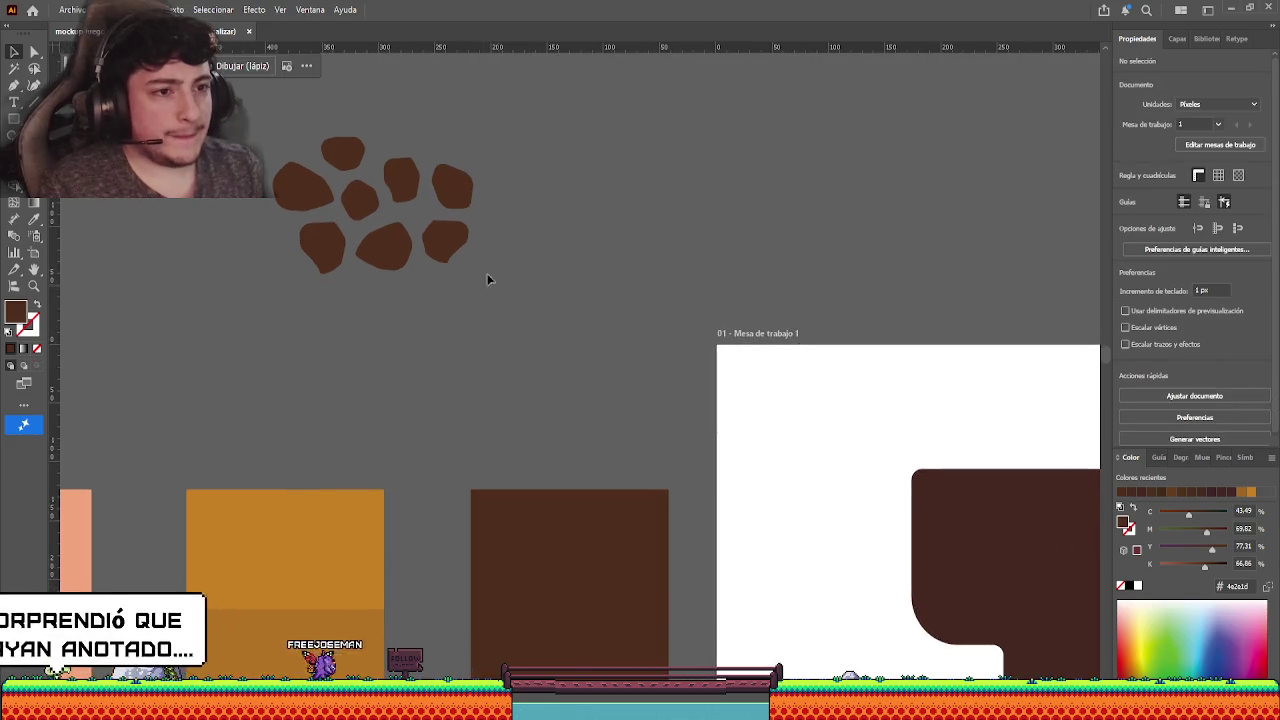
{"action": "left_click", "coordinate": [463, 262]}
{"action": "left_click_drag", "start_coordinate": [398, 250], "coordinate": [403, 263]}
{"action": "left_click_drag", "start_coordinate": [322, 250], "coordinate": [303, 271]}
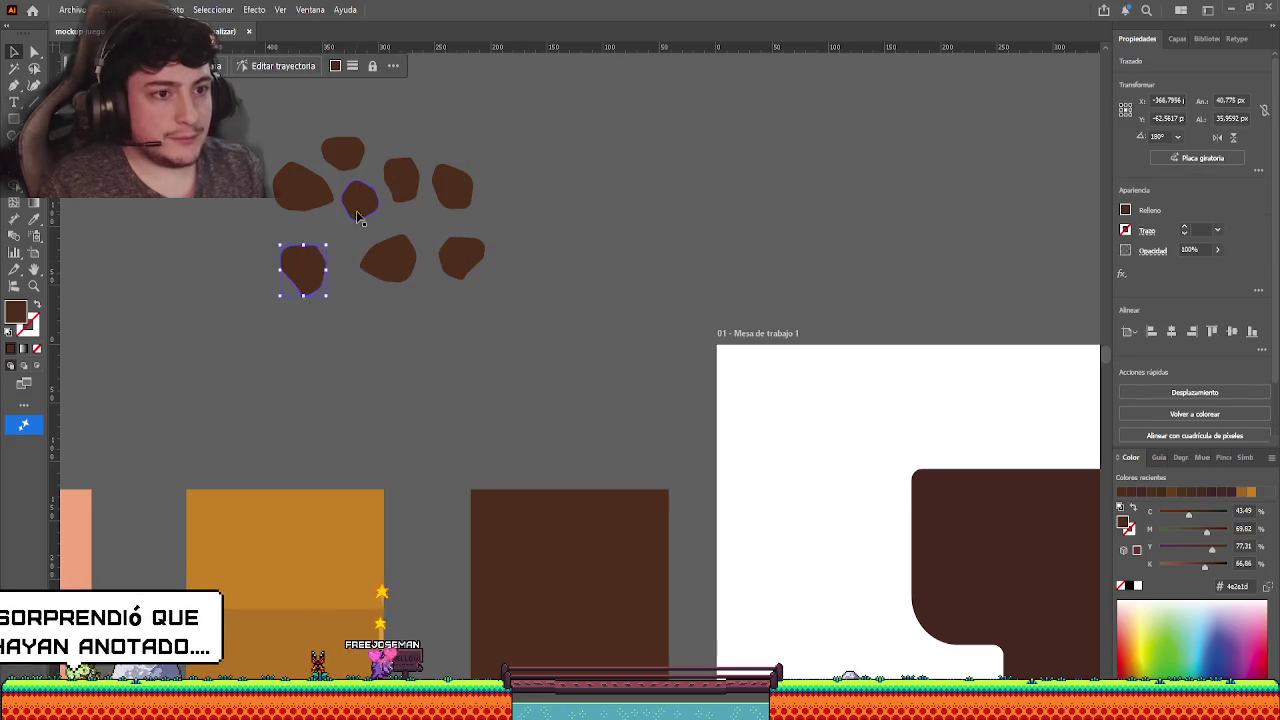
{"action": "left_click_drag", "start_coordinate": [360, 205], "coordinate": [359, 220]}
{"action": "left_click_drag", "start_coordinate": [449, 189], "coordinate": [459, 193]}
{"action": "left_click_drag", "start_coordinate": [343, 155], "coordinate": [347, 148]}
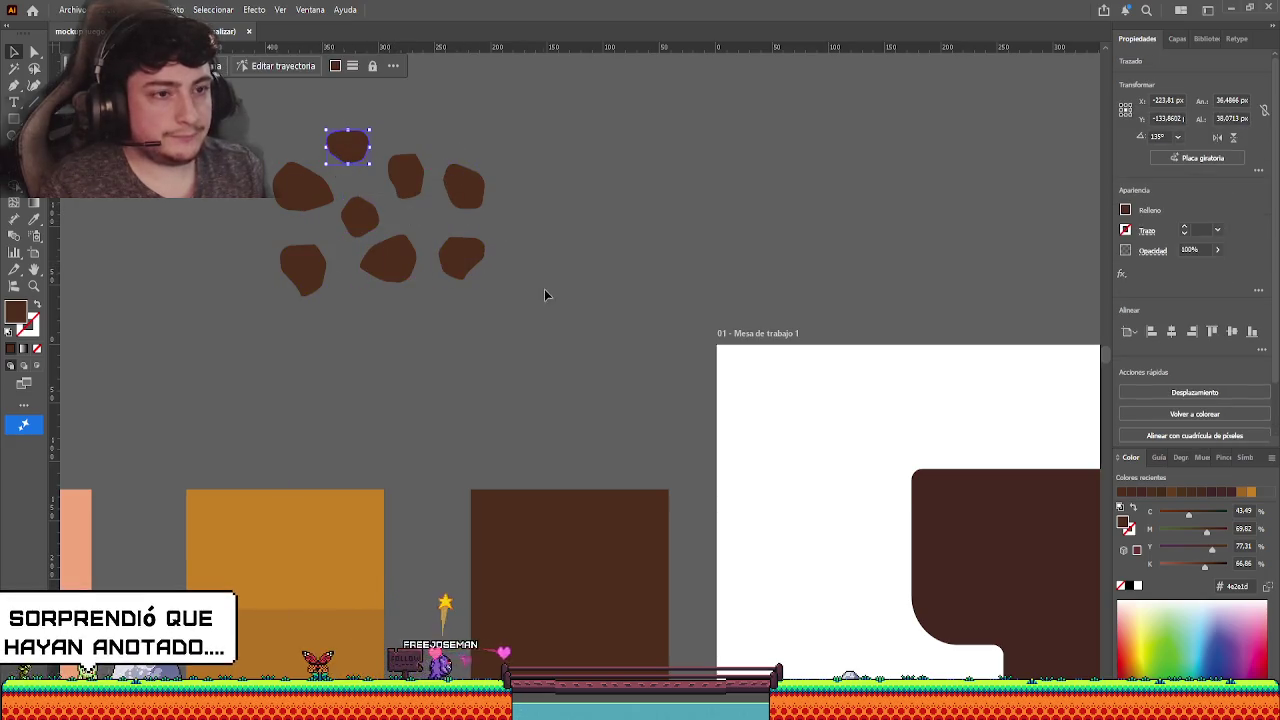
{"action": "left_click", "coordinate": [544, 289]}
{"action": "left_click_drag", "start_coordinate": [396, 271], "coordinate": [451, 232]}
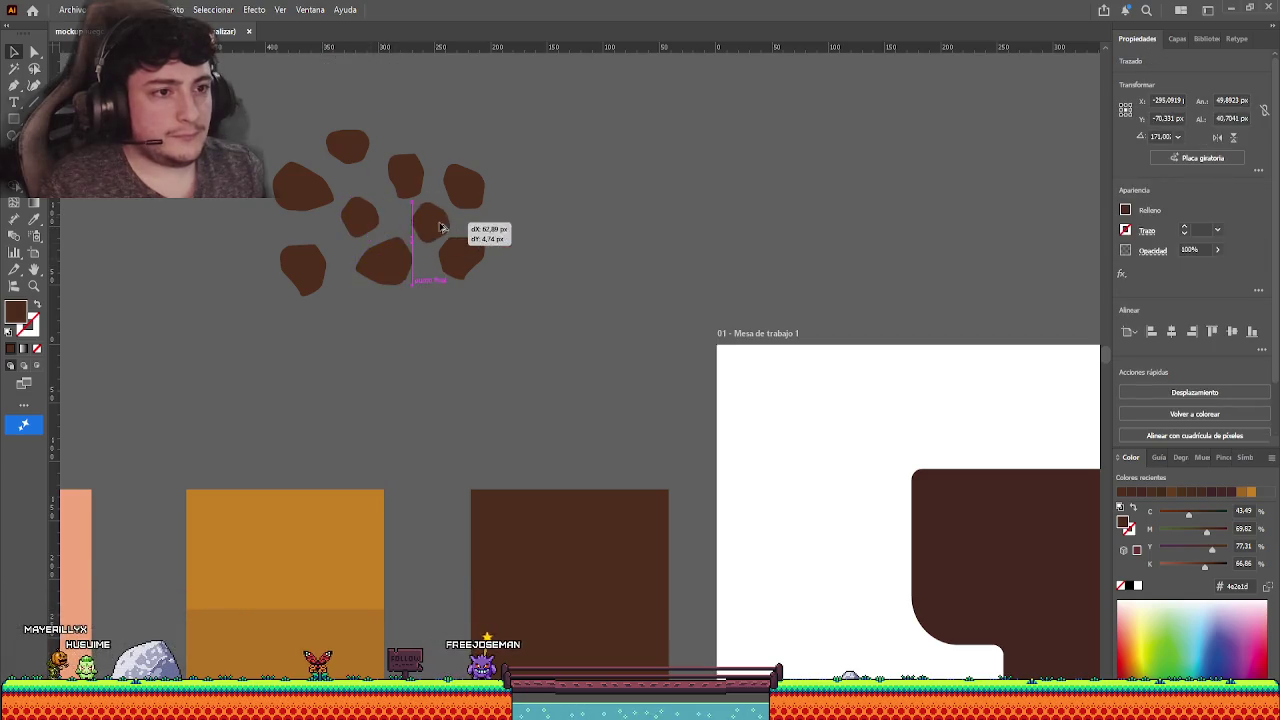
{"action": "key", "text": "Delete"}
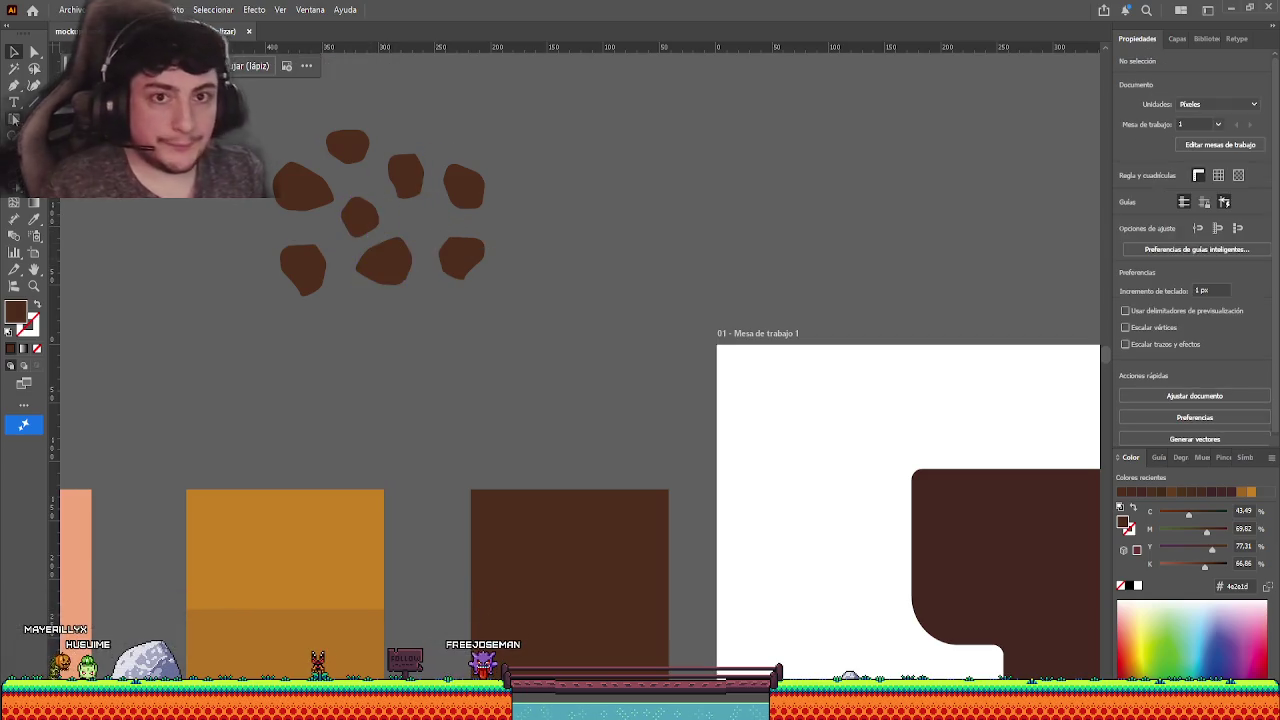
{"action": "key", "text": "p"}
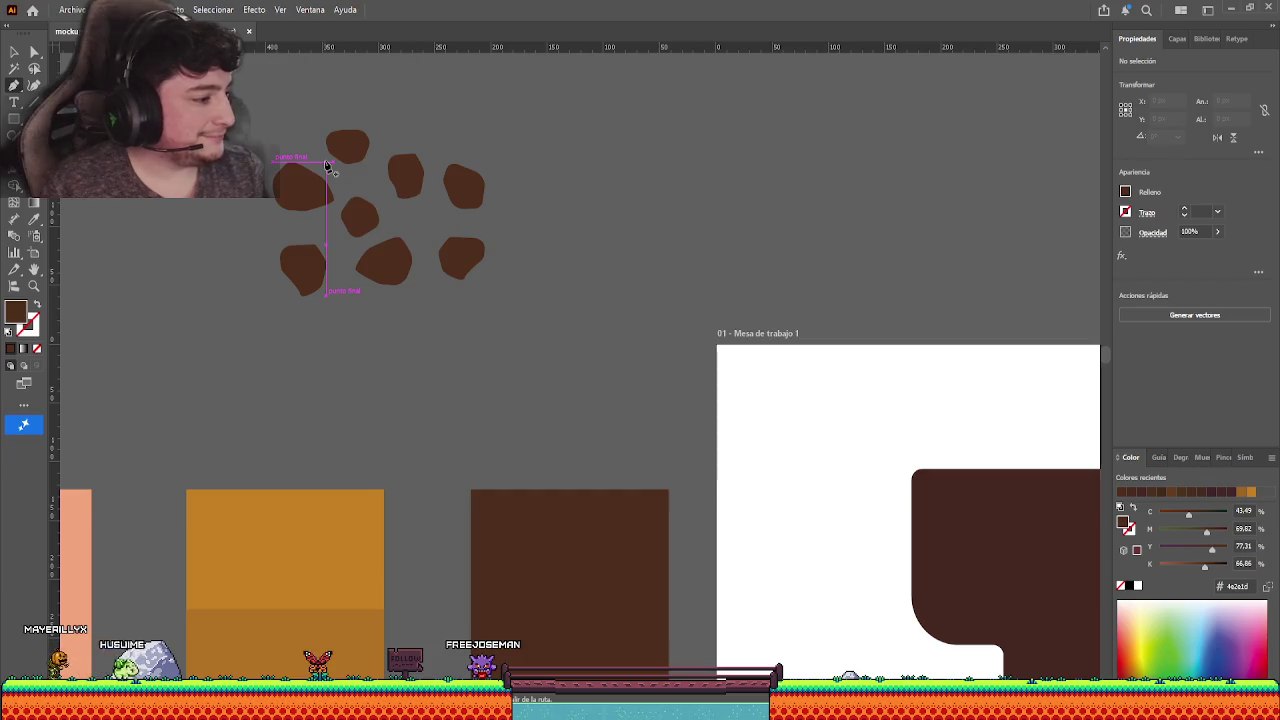
{"action": "scroll", "coordinate": [377, 193], "scroll_direction": "up", "scroll_amount": 3}
{"action": "left_click", "coordinate": [438, 263]}
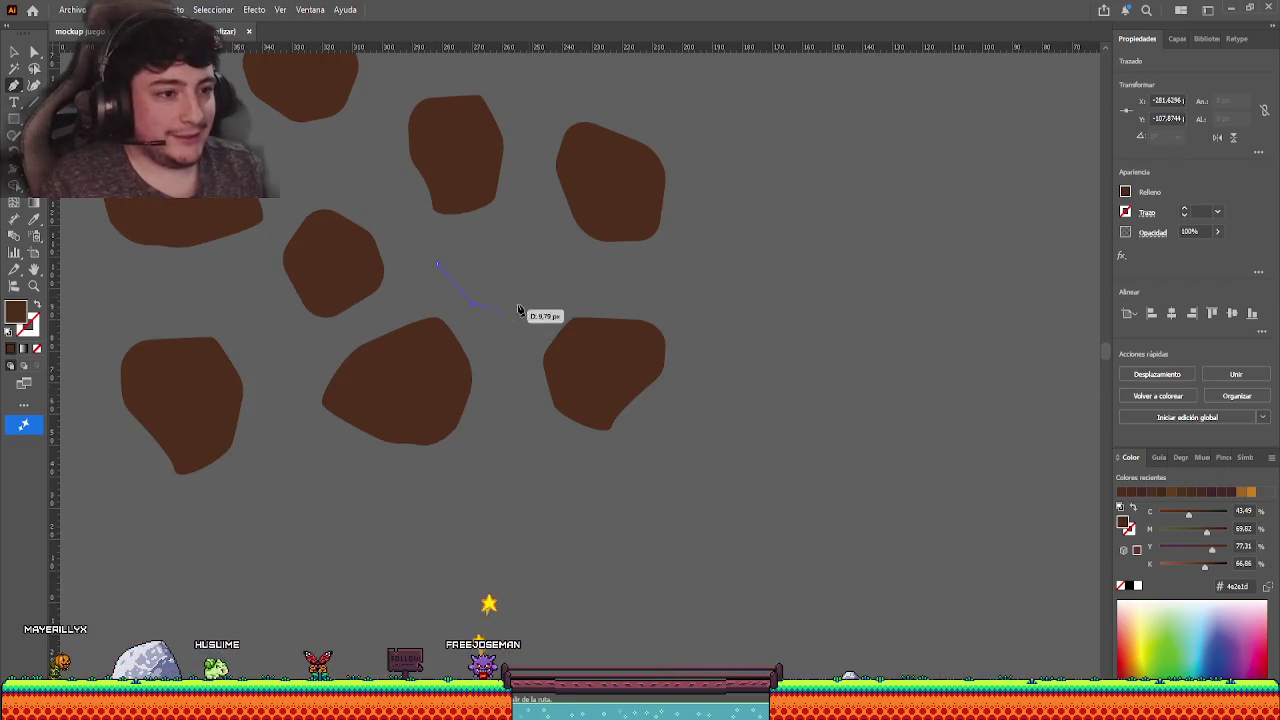
{"action": "left_click", "coordinate": [472, 302]}
{"action": "left_click", "coordinate": [535, 292]}
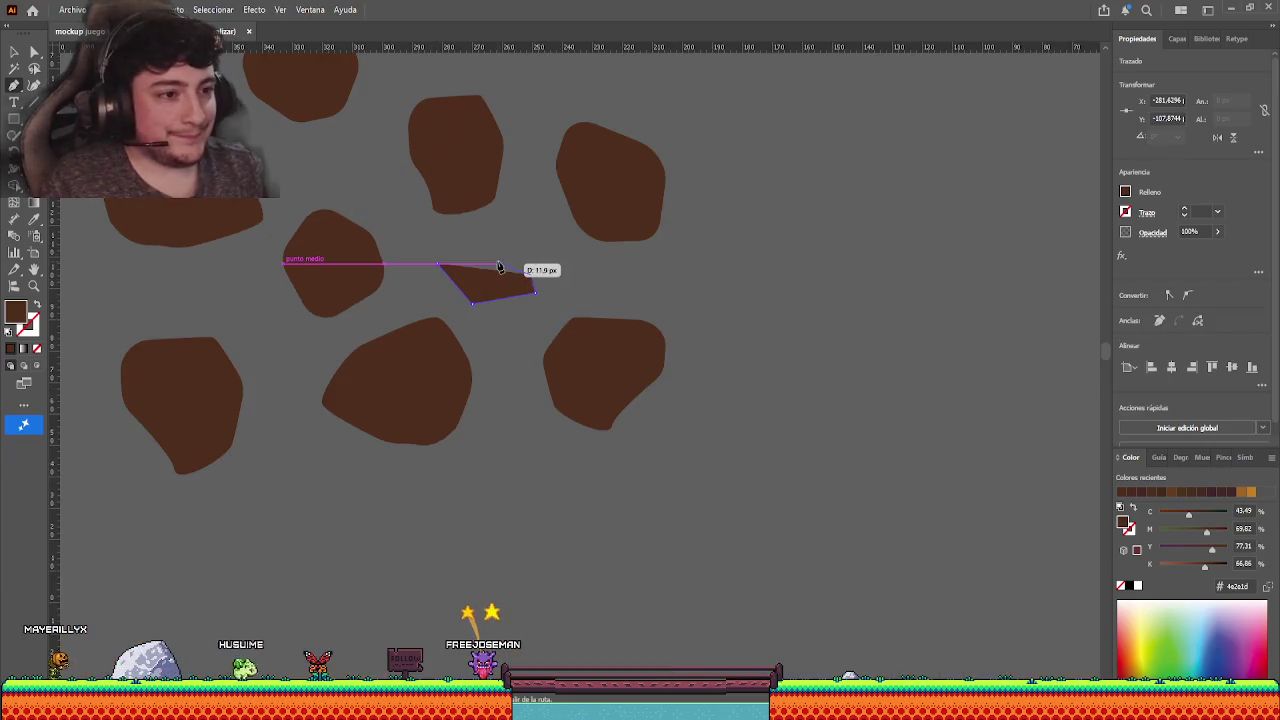
{"action": "left_click", "coordinate": [438, 265]}
{"action": "key", "text": "v"}
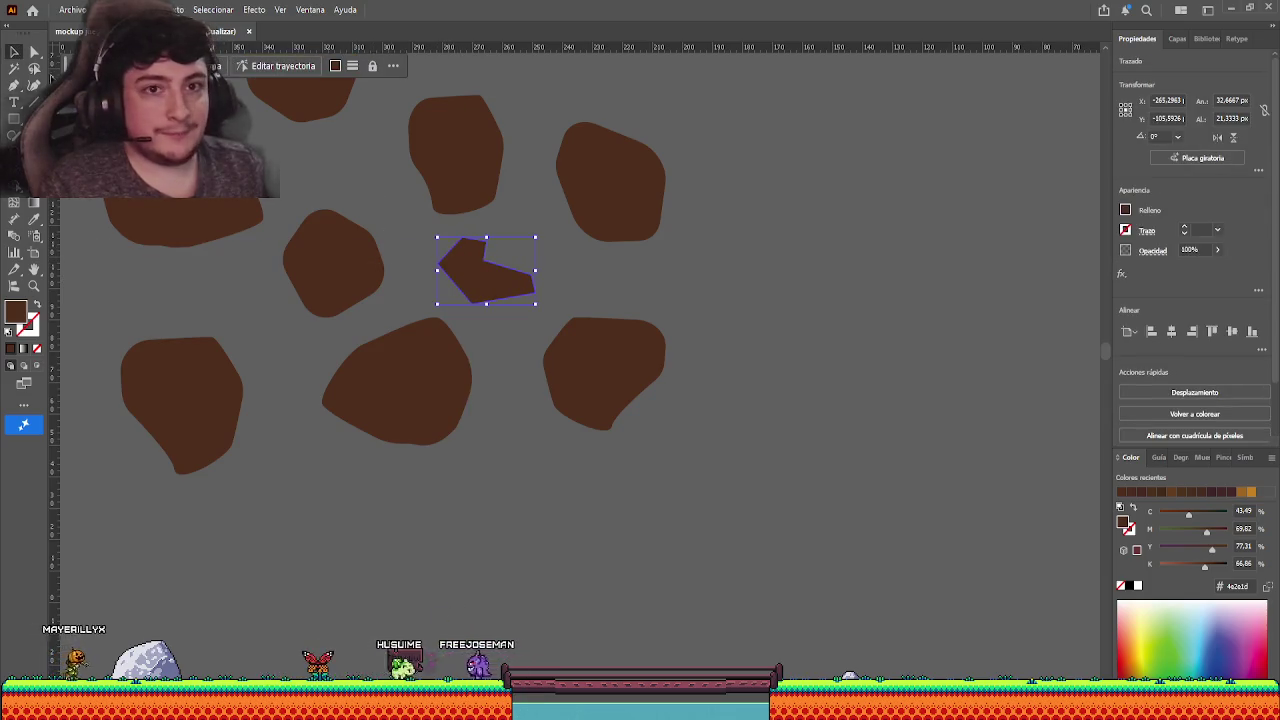
{"action": "key", "text": "a"}
{"action": "left_click_drag", "start_coordinate": [456, 274], "coordinate": [460, 279]}
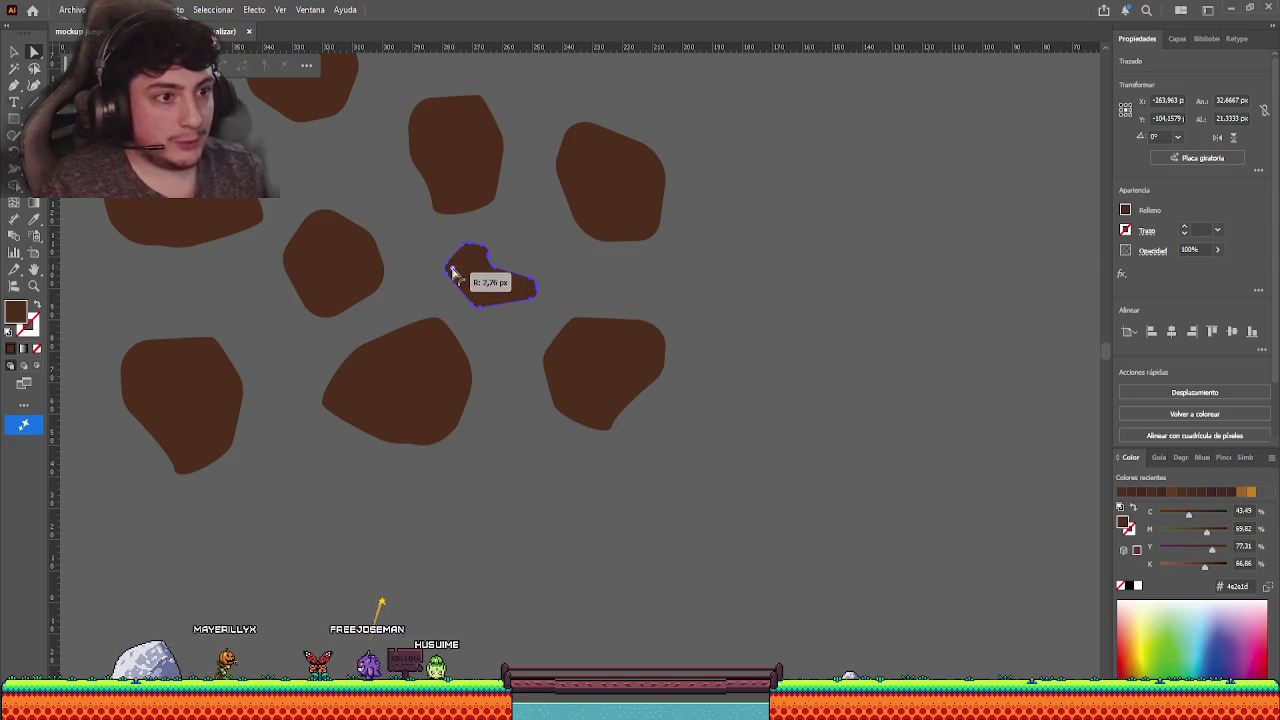
{"action": "left_click", "coordinate": [428, 237]}
{"action": "left_click", "coordinate": [478, 275]}
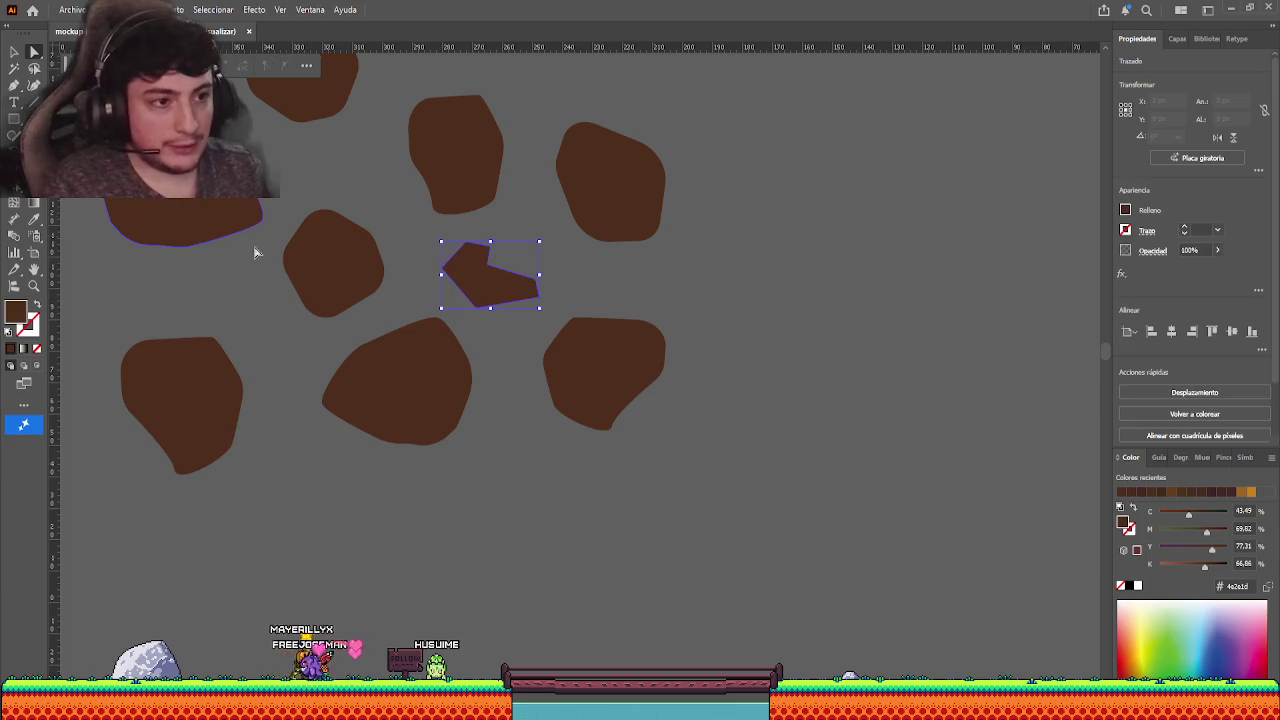
{"action": "left_click", "coordinate": [13, 53]}
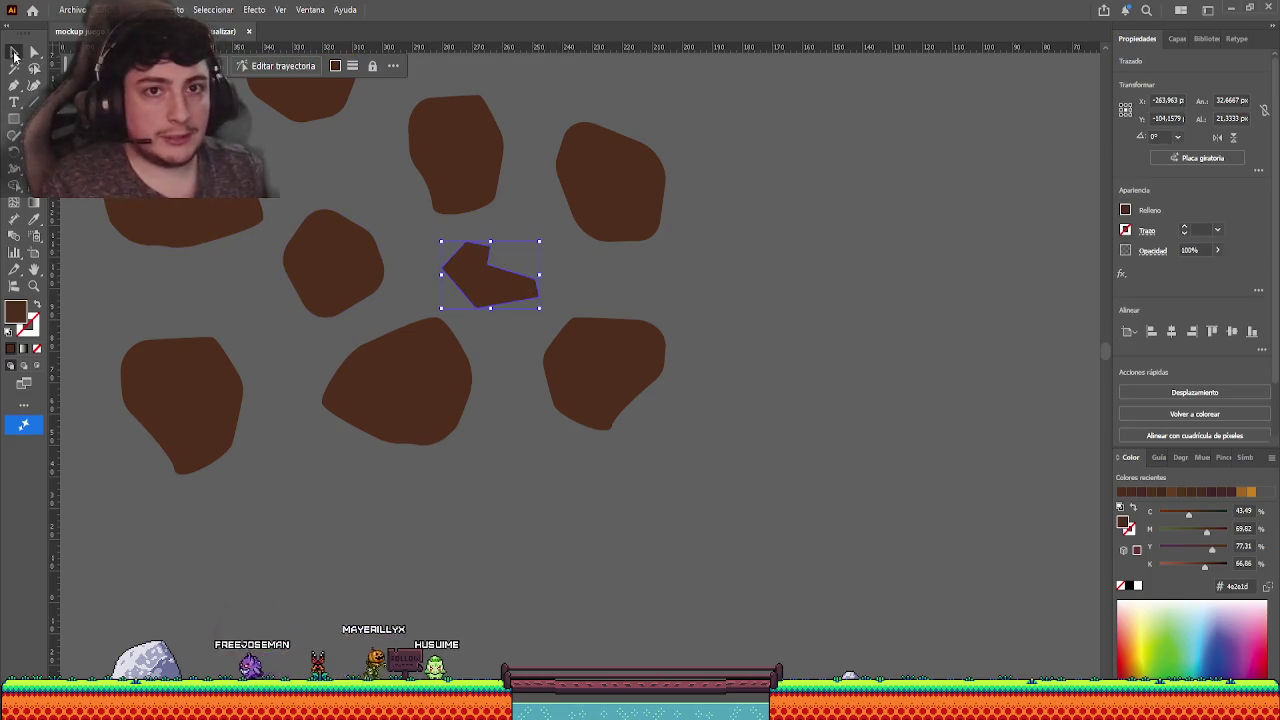
{"action": "left_click_drag", "start_coordinate": [541, 242], "coordinate": [551, 238]}
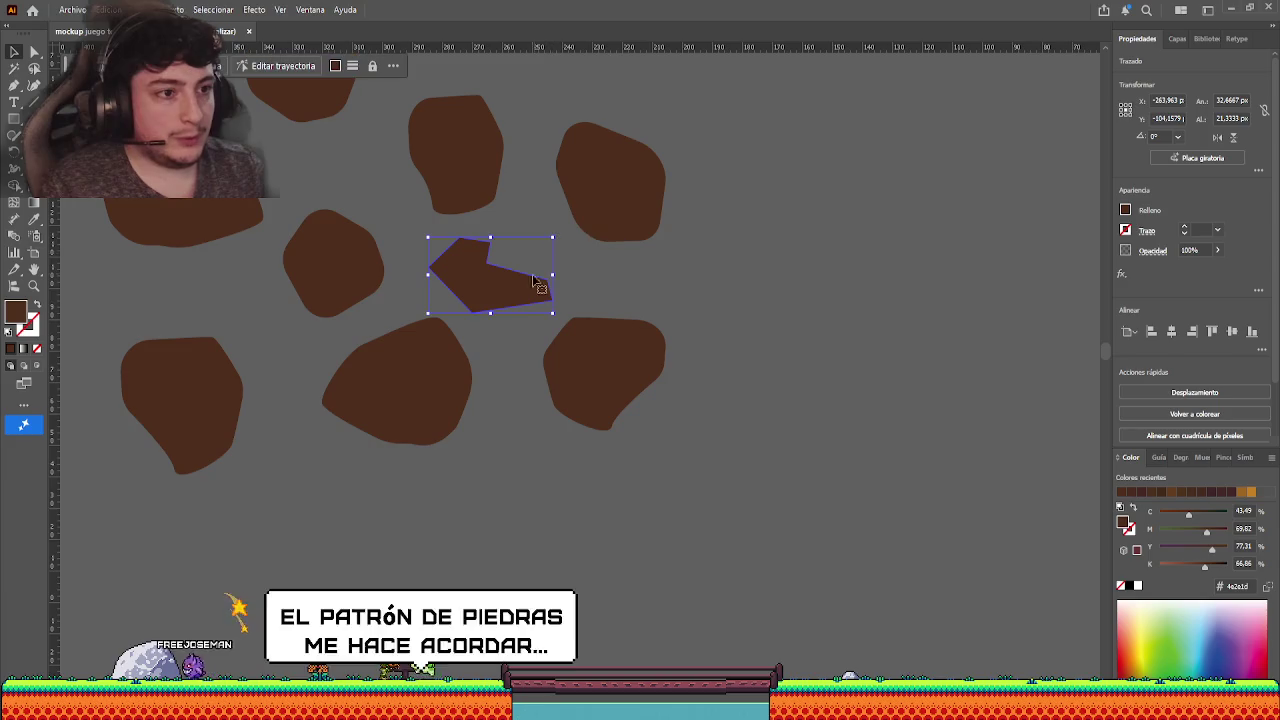
{"action": "key", "text": "a"}
{"action": "left_click_drag", "start_coordinate": [441, 267], "coordinate": [443, 273]}
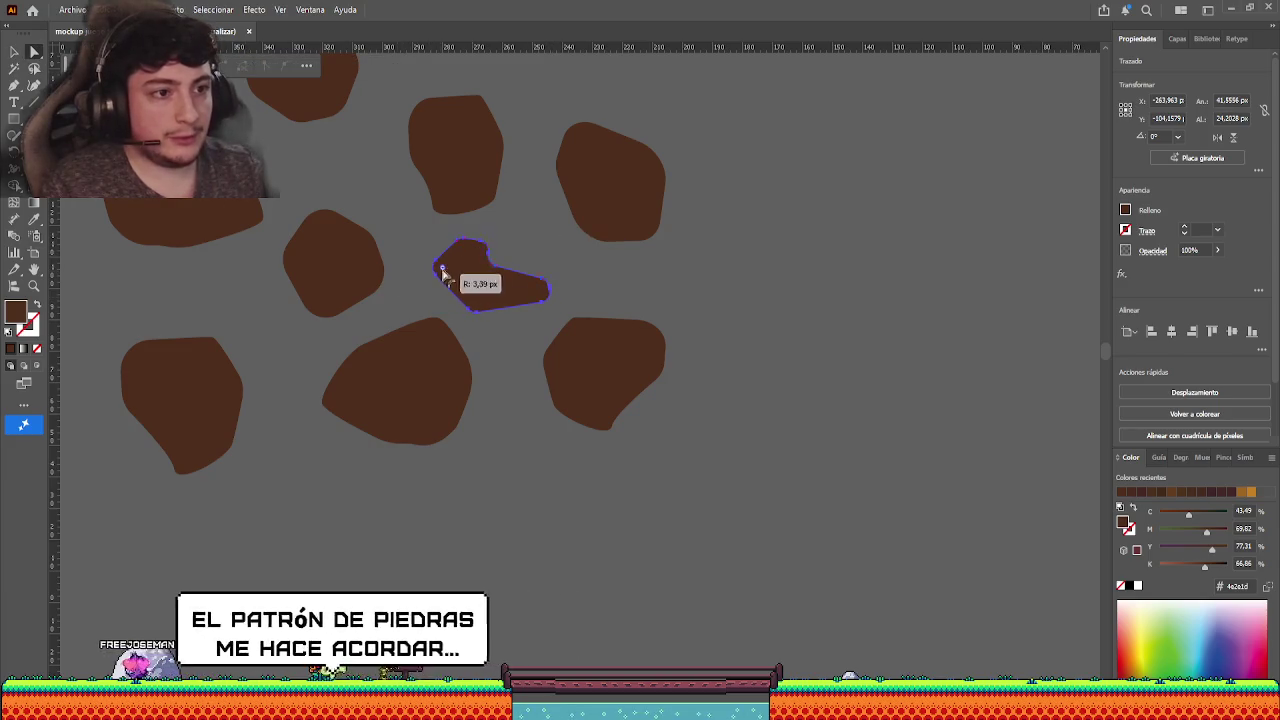
{"action": "key", "text": "v"}
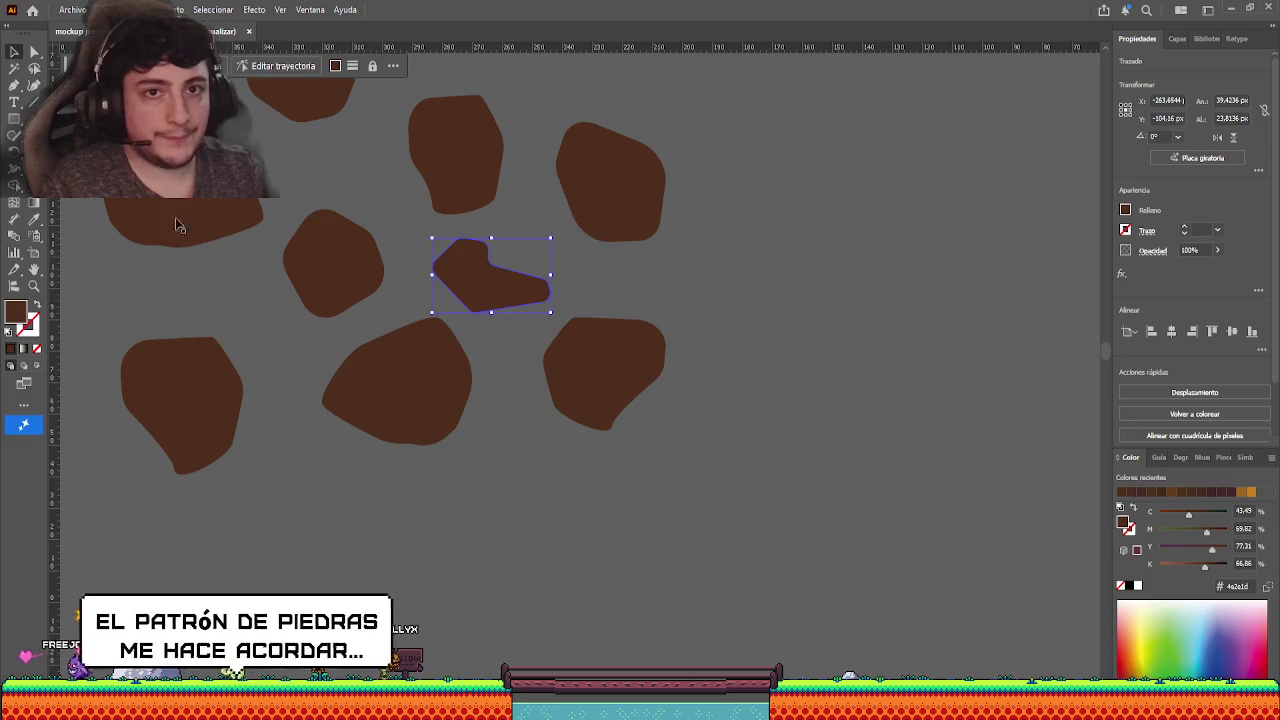
{"action": "left_click", "coordinate": [238, 272]}
{"action": "left_click", "coordinate": [521, 296]}
{"action": "key", "text": "Delete"}
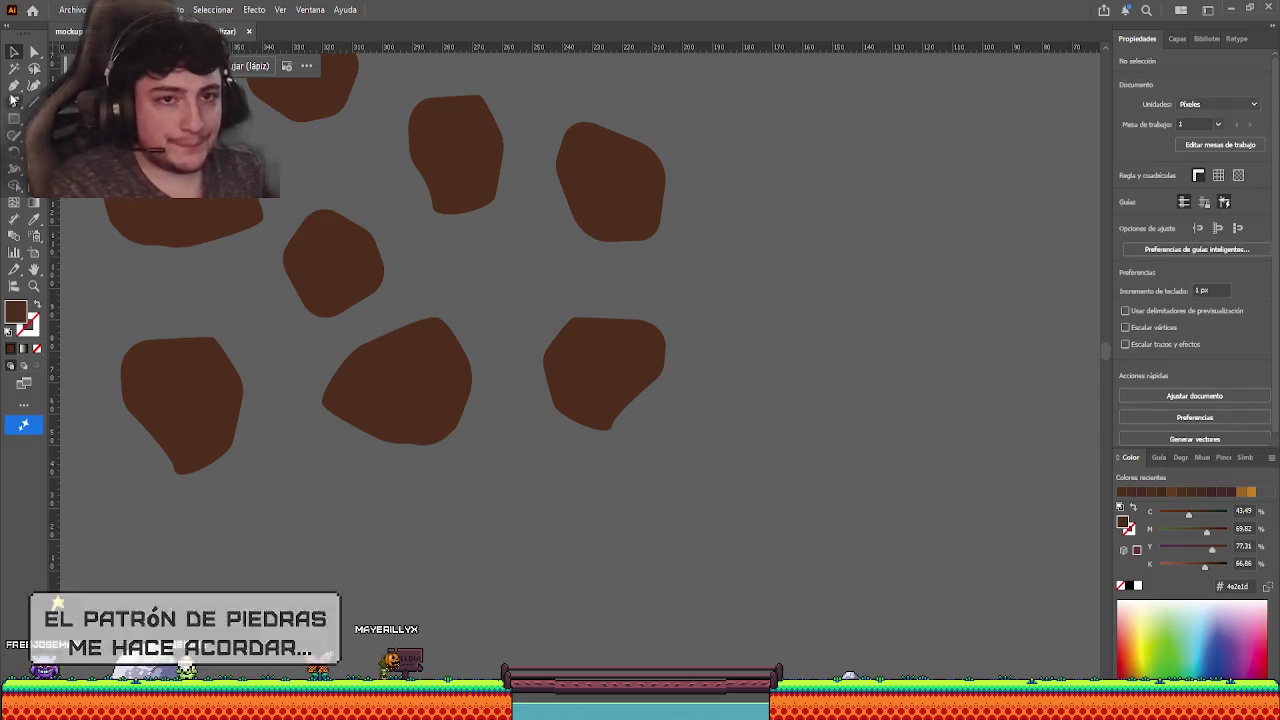
{"action": "key", "text": "p"}
{"action": "left_click", "coordinate": [490, 310]}
{"action": "left_click", "coordinate": [543, 287]}
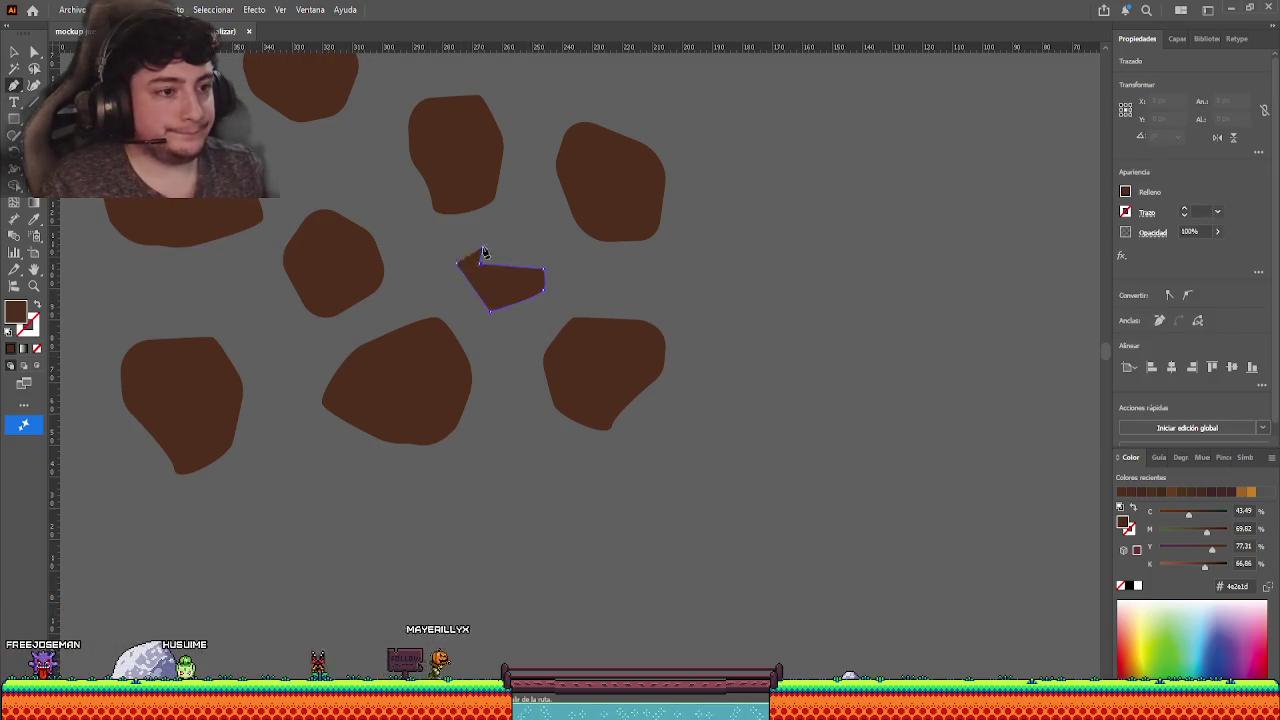
{"action": "left_click", "coordinate": [458, 266]}
{"action": "left_click", "coordinate": [33, 51]}
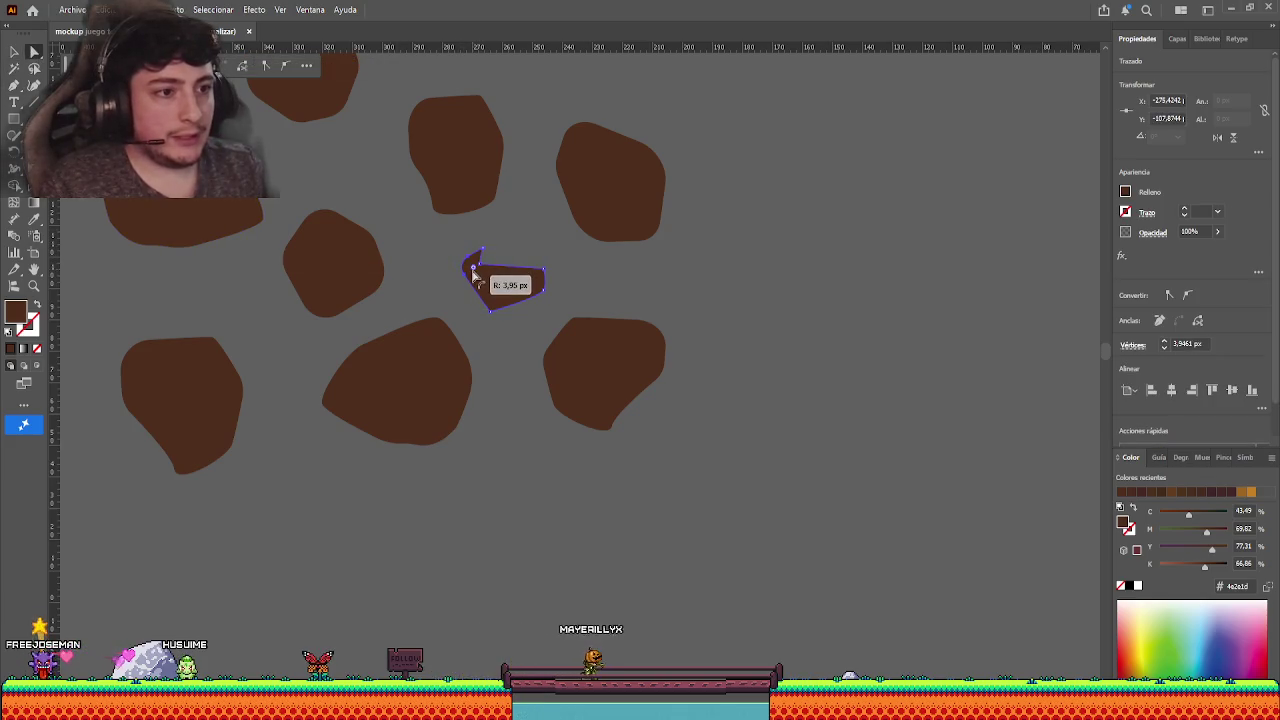
{"action": "left_click_drag", "start_coordinate": [474, 272], "coordinate": [475, 273]}
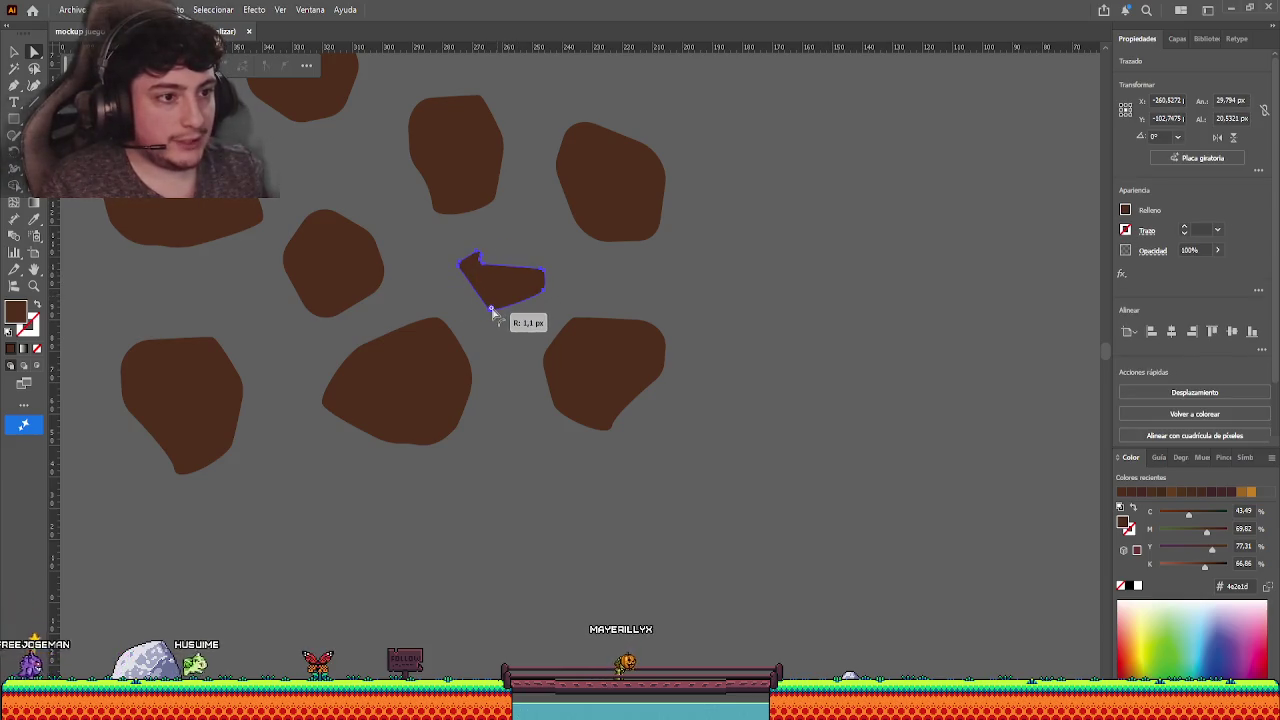
{"action": "left_click", "coordinate": [504, 314]}
{"action": "left_click", "coordinate": [19, 55]}
{"action": "left_click", "coordinate": [481, 273]}
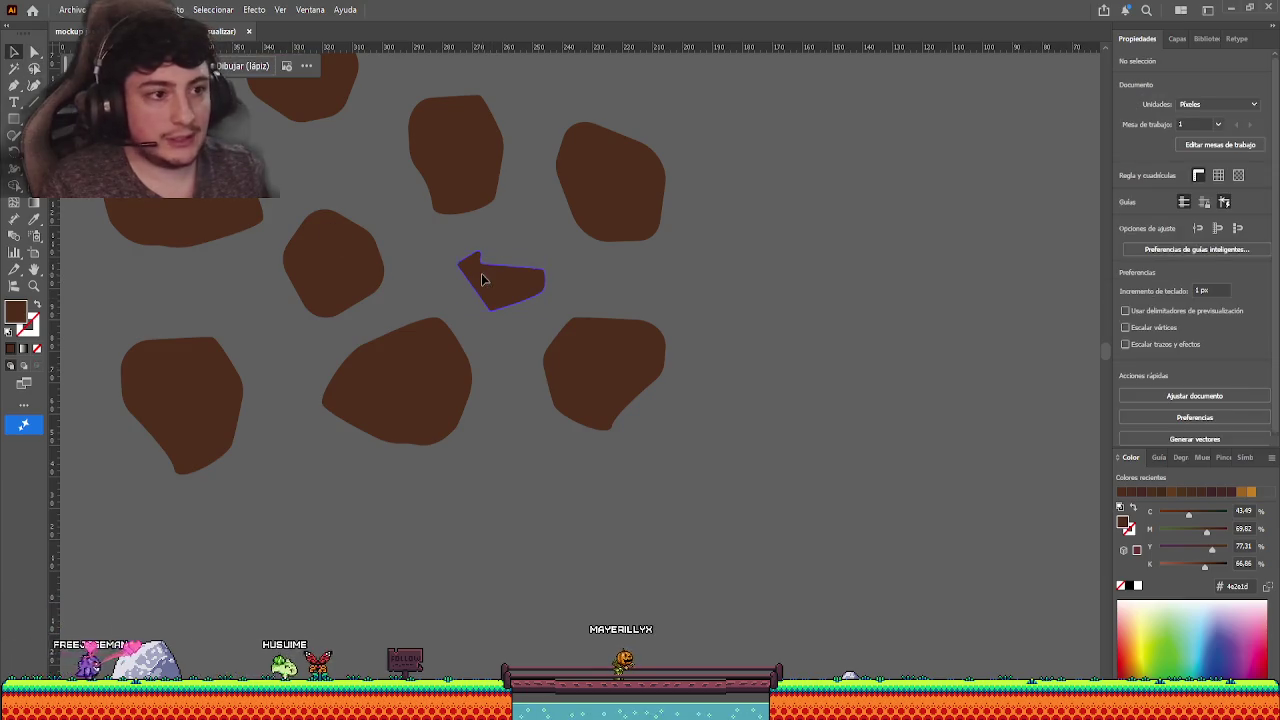
{"action": "key", "text": "Delete"}
{"action": "left_click", "coordinate": [15, 87]}
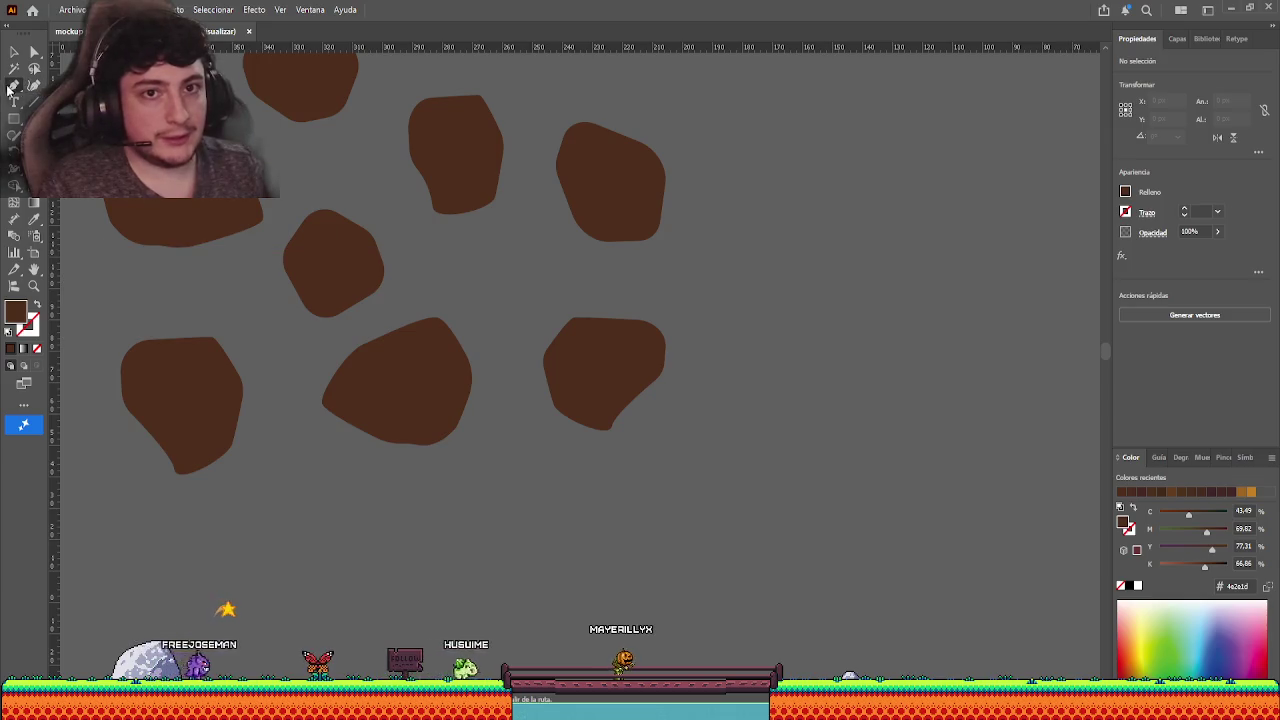
{"action": "left_click", "coordinate": [440, 264]}
{"action": "left_click", "coordinate": [455, 298]}
{"action": "left_click", "coordinate": [512, 298]}
{"action": "left_click", "coordinate": [542, 260]}
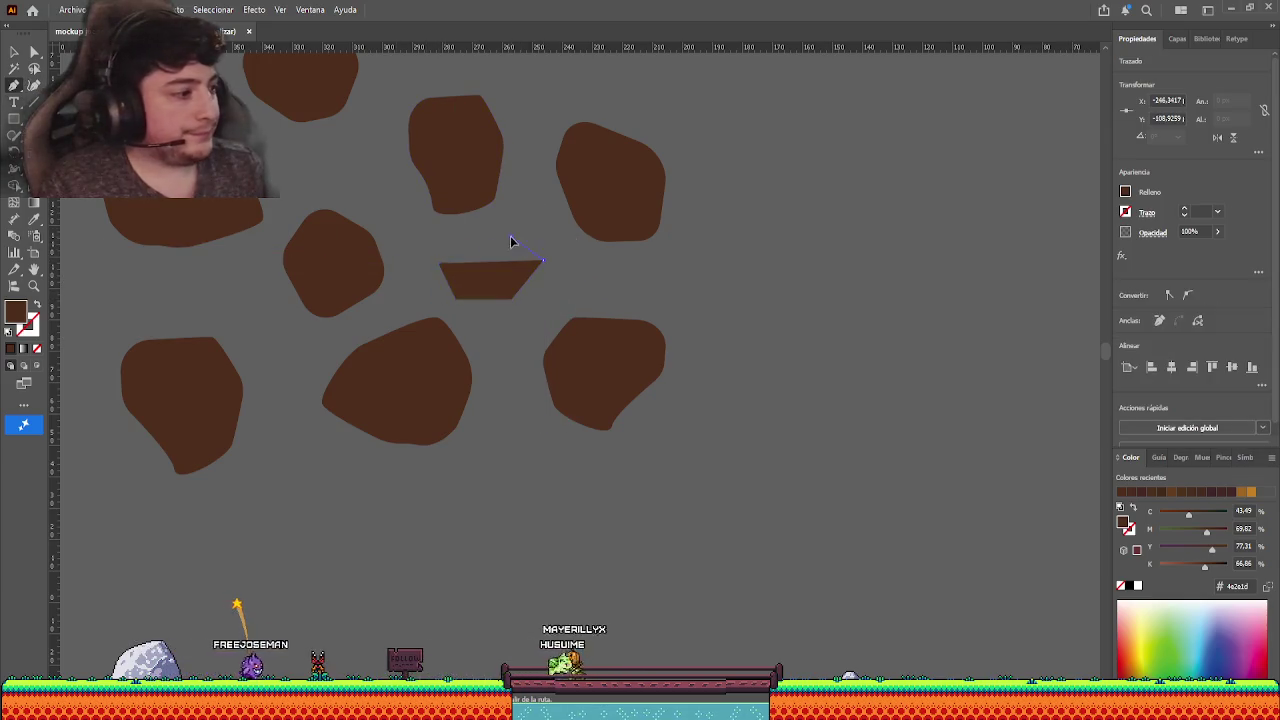
{"action": "left_click", "coordinate": [511, 238]}
{"action": "left_click", "coordinate": [459, 238]}
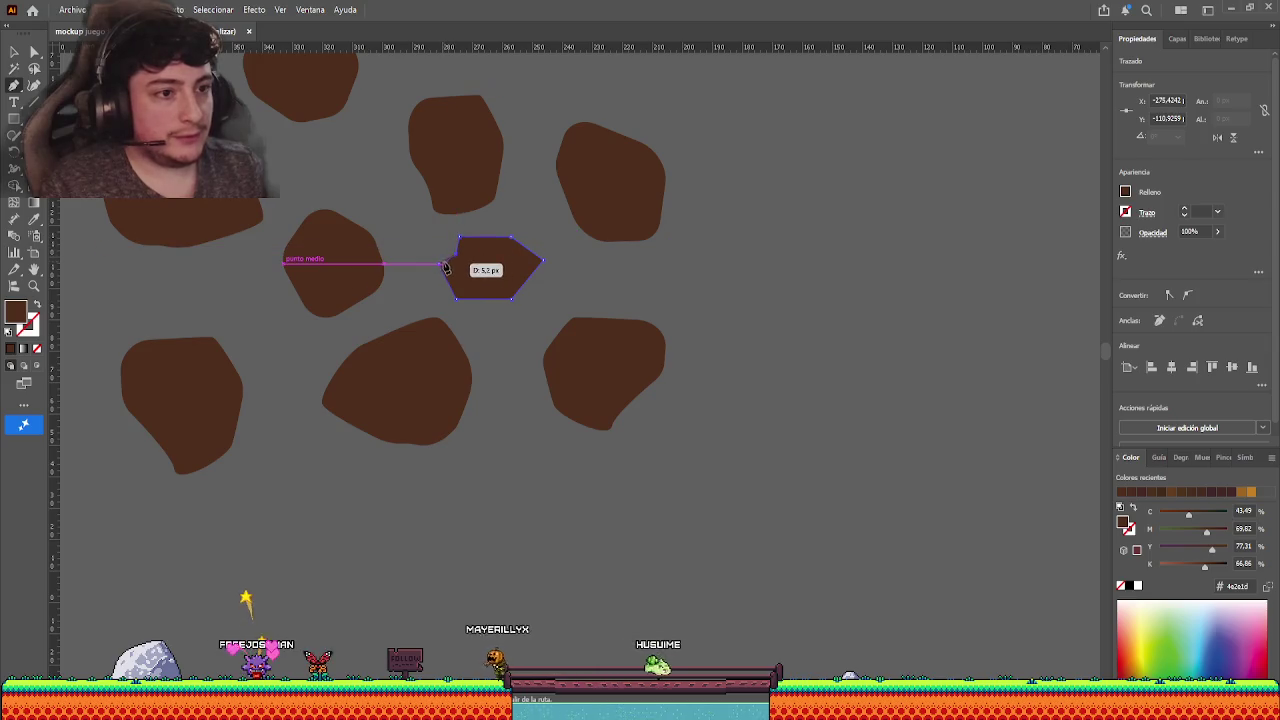
{"action": "left_click", "coordinate": [444, 266]}
{"action": "left_click", "coordinate": [36, 51]}
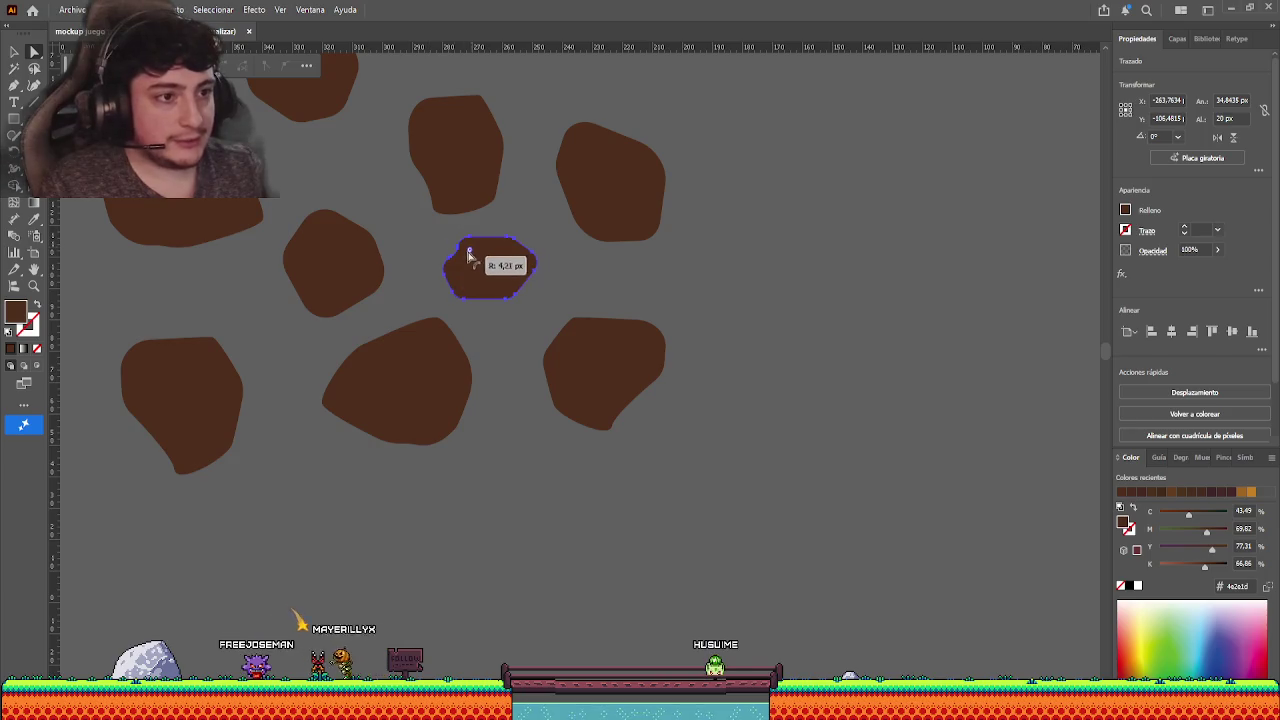
{"action": "left_click", "coordinate": [598, 287]}
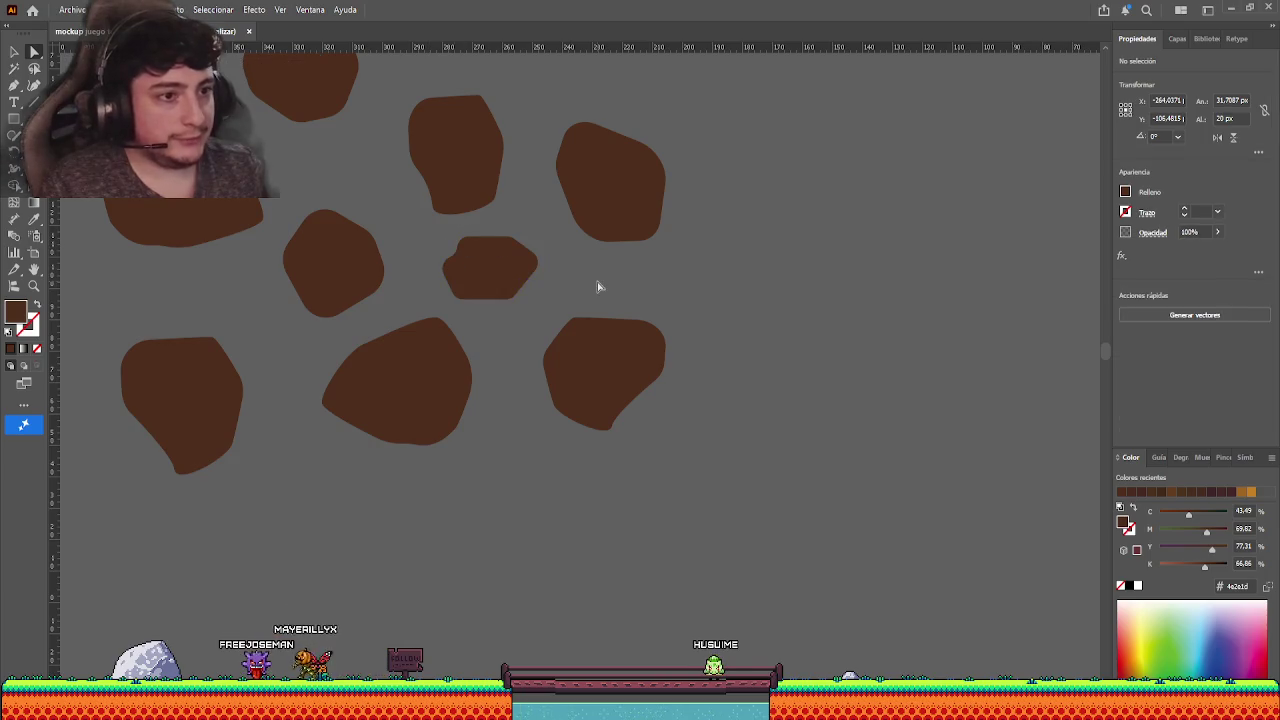
{"action": "left_click", "coordinate": [514, 280]}
{"action": "key", "text": "Delete"}
- Copy a large blob into the cluster's centre gap and shrink it to about 24.5 × 17 px
{"action": "scroll", "coordinate": [495, 265], "scroll_direction": "down", "scroll_amount": 2}
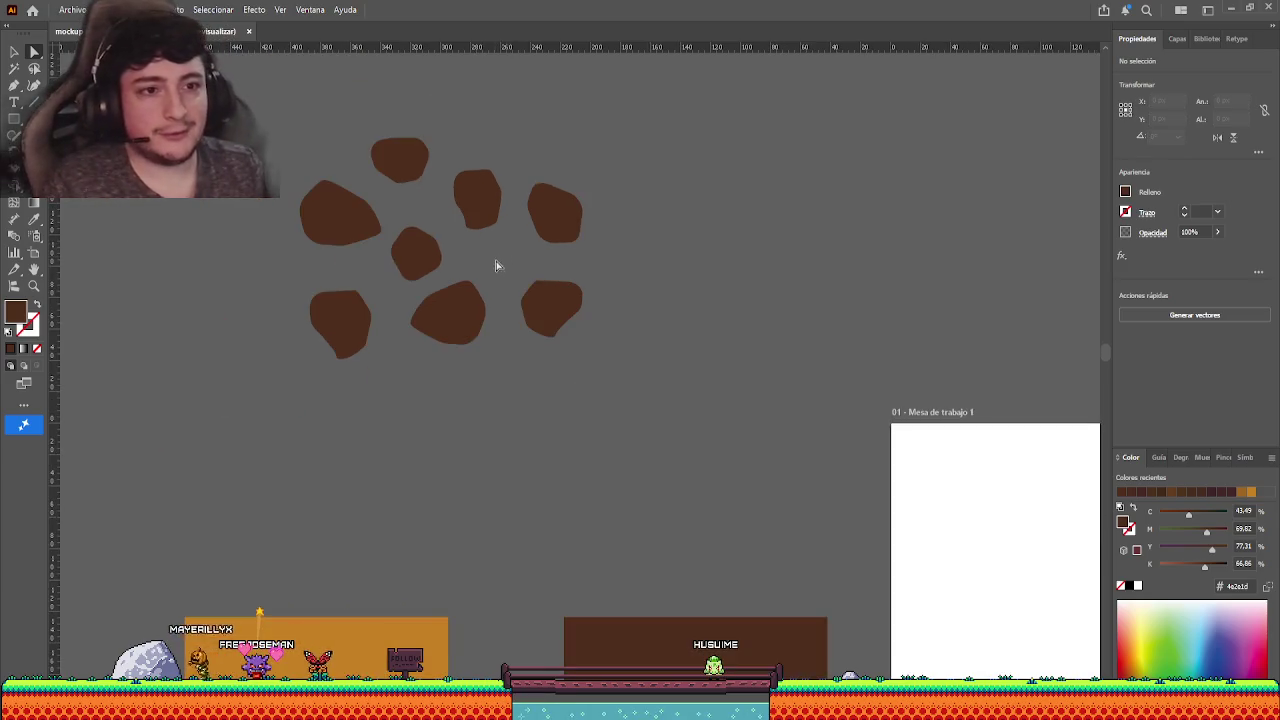
{"action": "scroll", "coordinate": [495, 265], "scroll_direction": "up", "scroll_amount": 2}
{"action": "left_click_drag", "start_coordinate": [253, 204], "coordinate": [545, 290]}
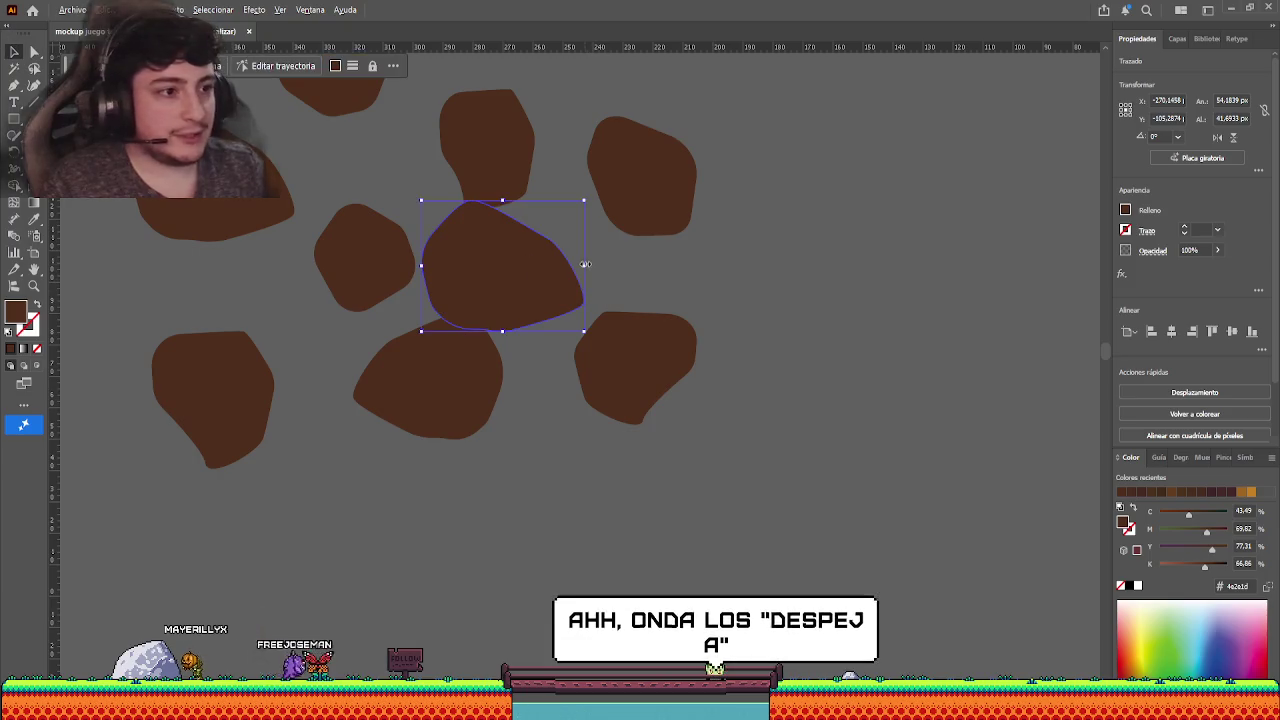
{"action": "left_click_drag", "start_coordinate": [585, 264], "coordinate": [578, 270]}
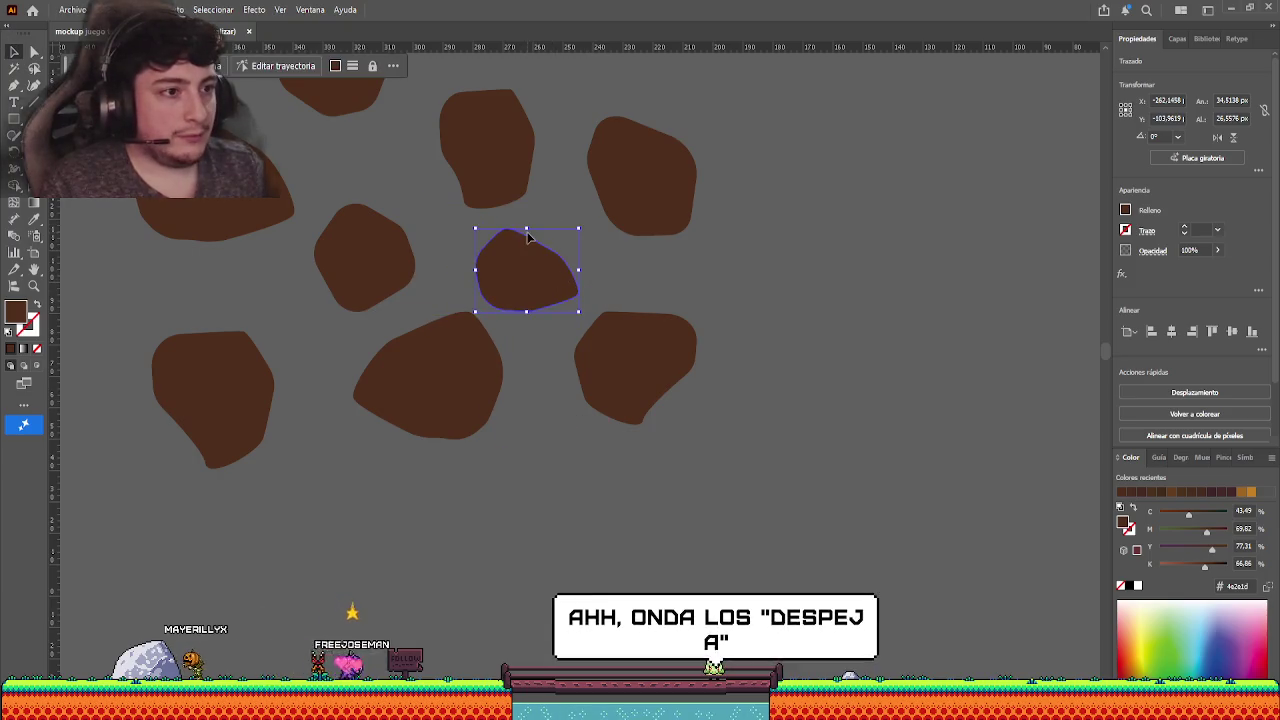
{"action": "mouse_move", "coordinate": [526, 229]}
{"action": "left_mouse_down"}
{"action": "mouse_move", "coordinate": [527, 258]}
{"action": "mouse_move", "coordinate": [567, 288]}
{"action": "mouse_move", "coordinate": [530, 300]}
{"action": "mouse_move", "coordinate": [518, 262]}
{"action": "left_mouse_up"}
{"action": "key", "text": "a"}
{"action": "key", "text": "v"}
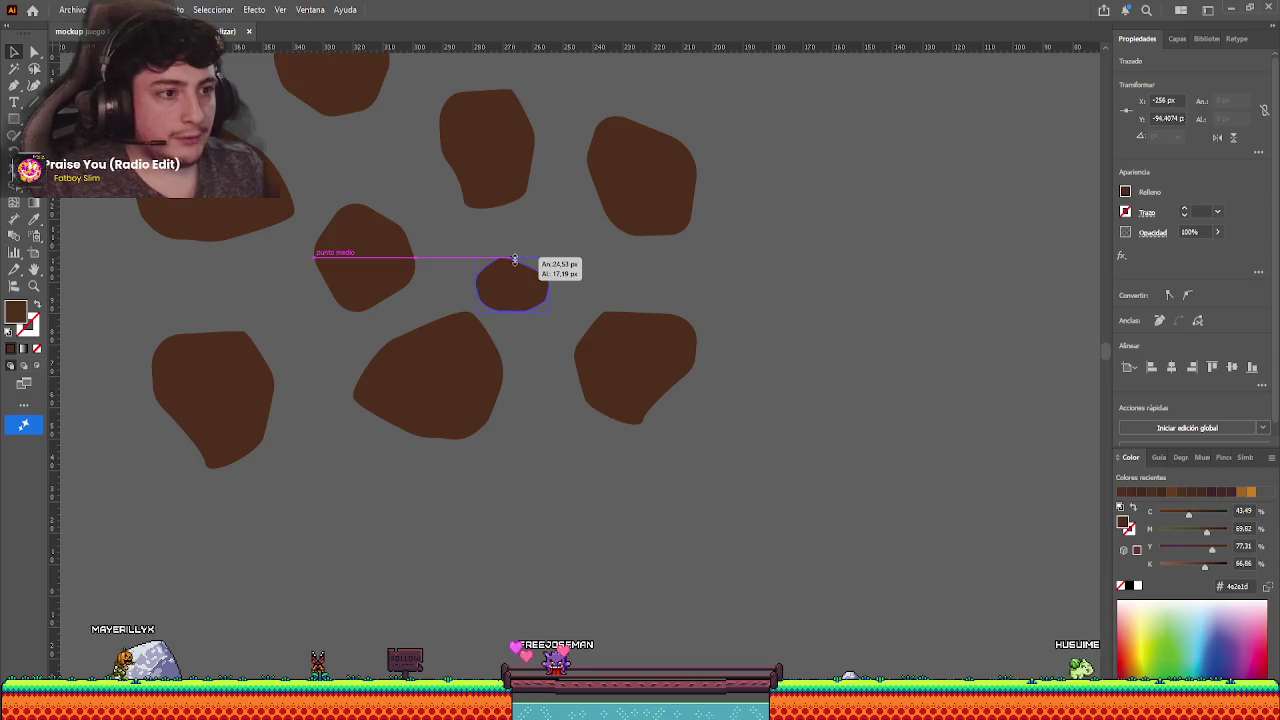
{"action": "left_click", "coordinate": [665, 318]}
{"action": "scroll", "coordinate": [665, 318], "scroll_direction": "down", "scroll_amount": 1}
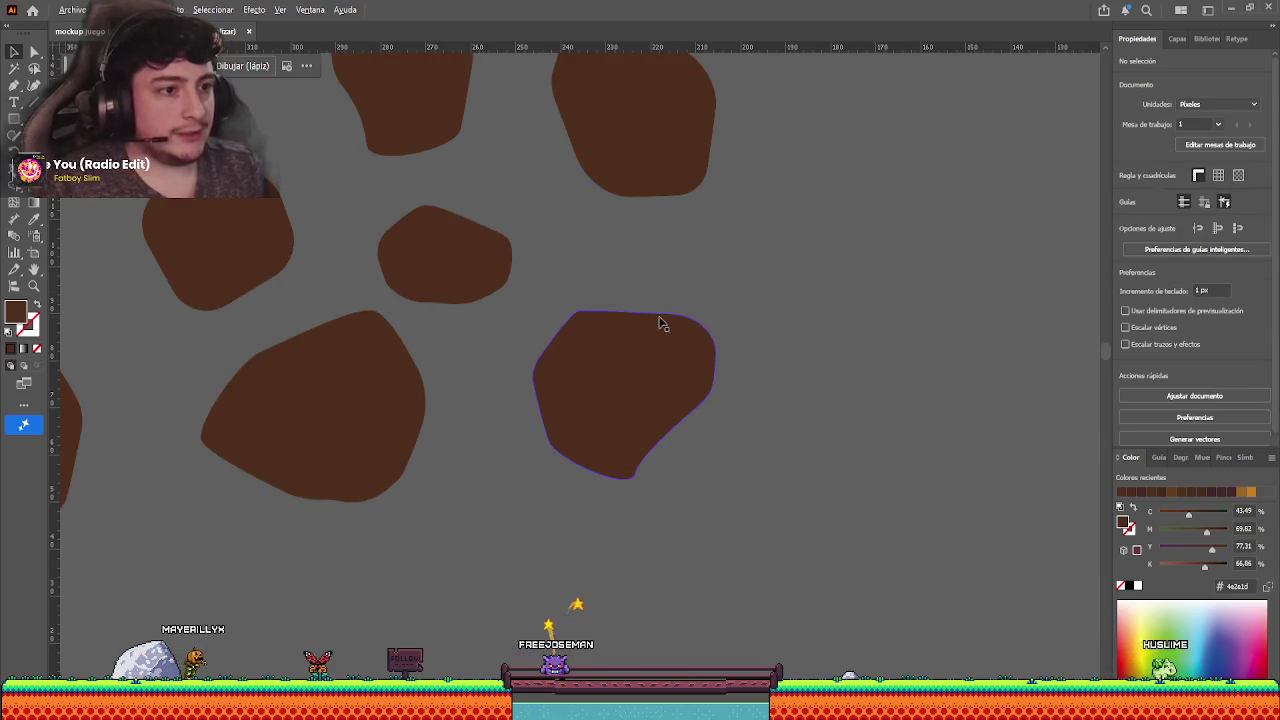
{"action": "scroll", "coordinate": [660, 320], "scroll_direction": "down", "scroll_amount": 1}
{"action": "scroll", "coordinate": [660, 318], "scroll_direction": "down", "scroll_amount": 1}
{"action": "scroll", "coordinate": [689, 382], "scroll_direction": "down", "scroll_amount": 1}
- Nudge the bottom-middle rock and an upper rock to even the spacing
{"action": "left_click_drag", "start_coordinate": [689, 376], "coordinate": [506, 276]}
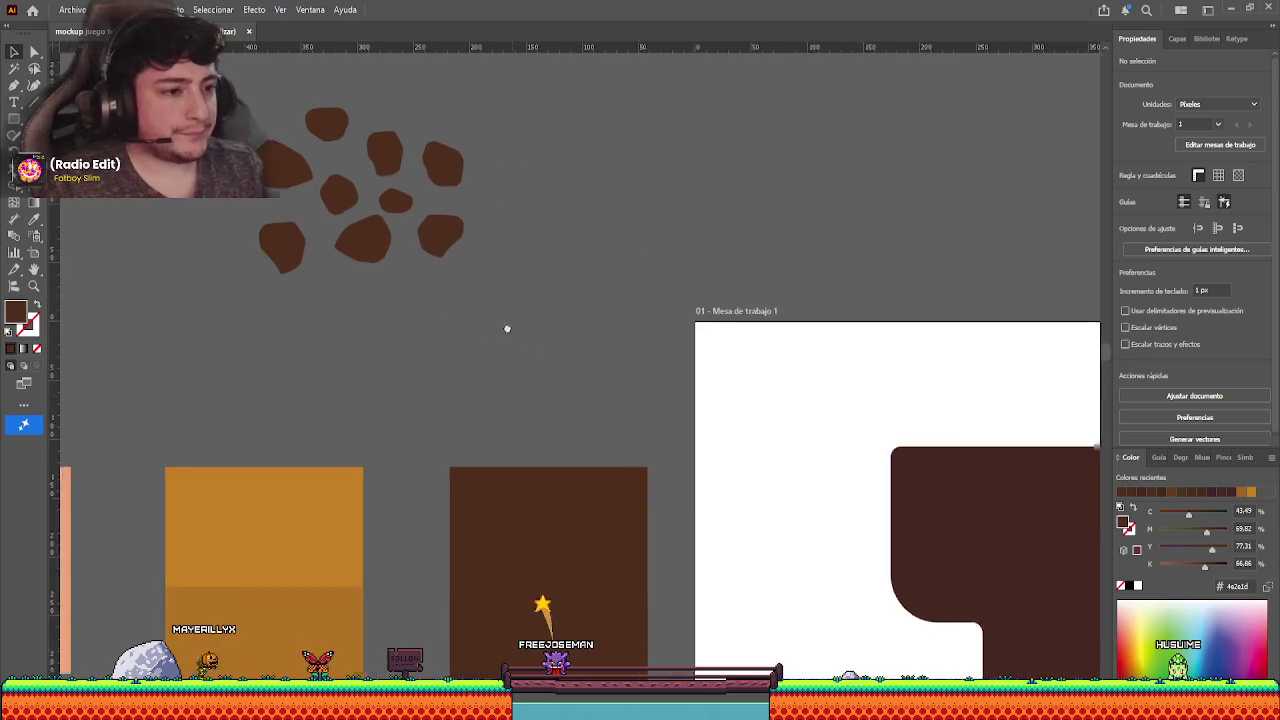
{"action": "left_click", "coordinate": [470, 200]}
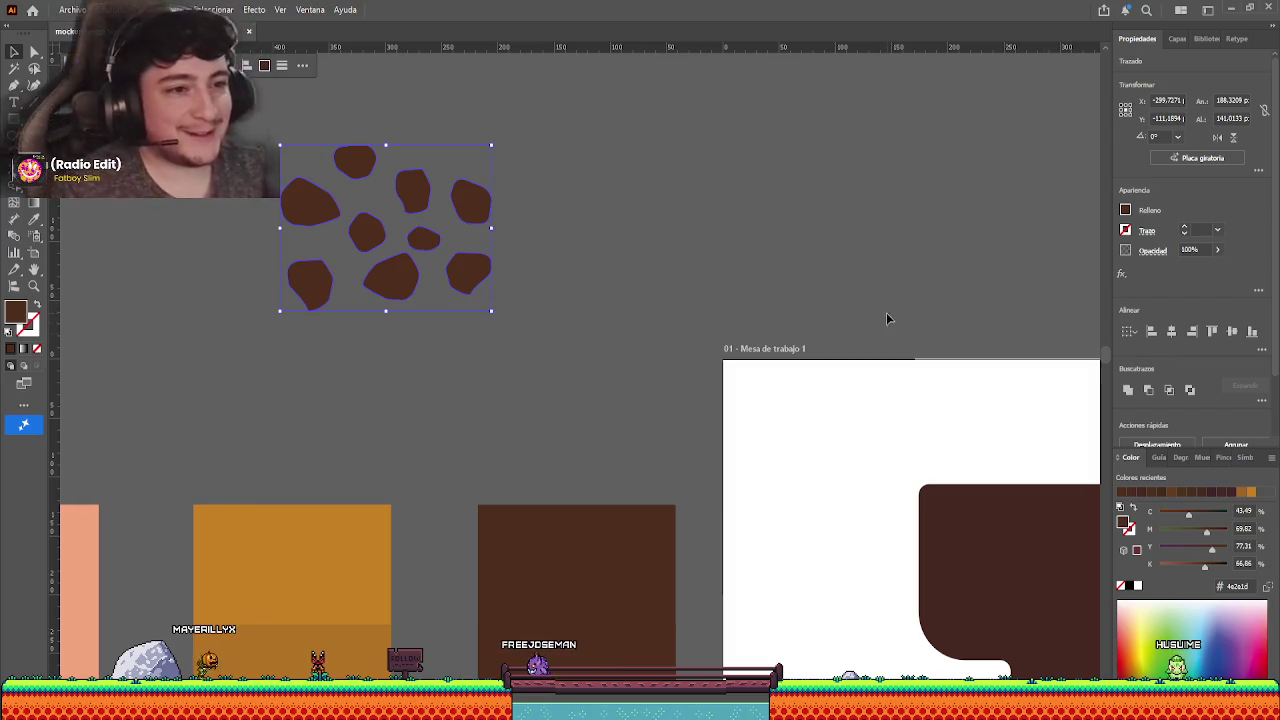
{"action": "left_click", "coordinate": [663, 261]}
{"action": "scroll", "coordinate": [627, 324], "scroll_direction": "up", "scroll_amount": 1}
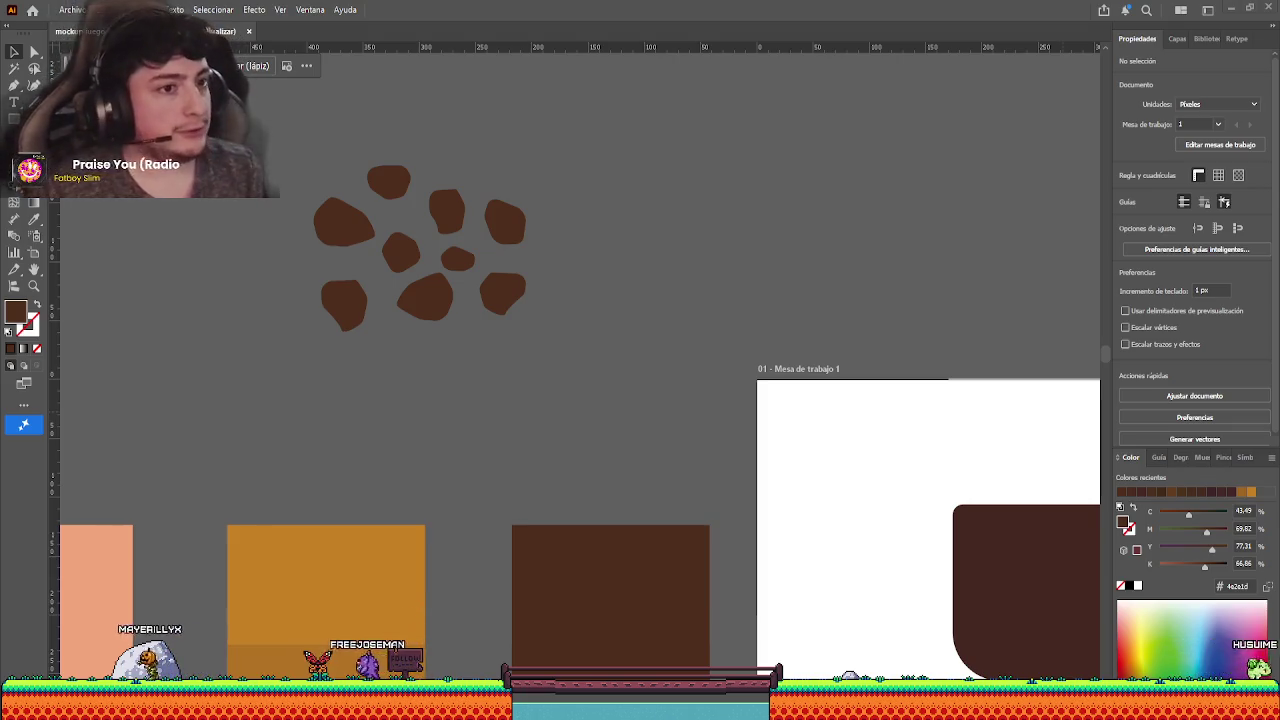
{"action": "left_click_drag", "start_coordinate": [417, 305], "coordinate": [421, 312]}
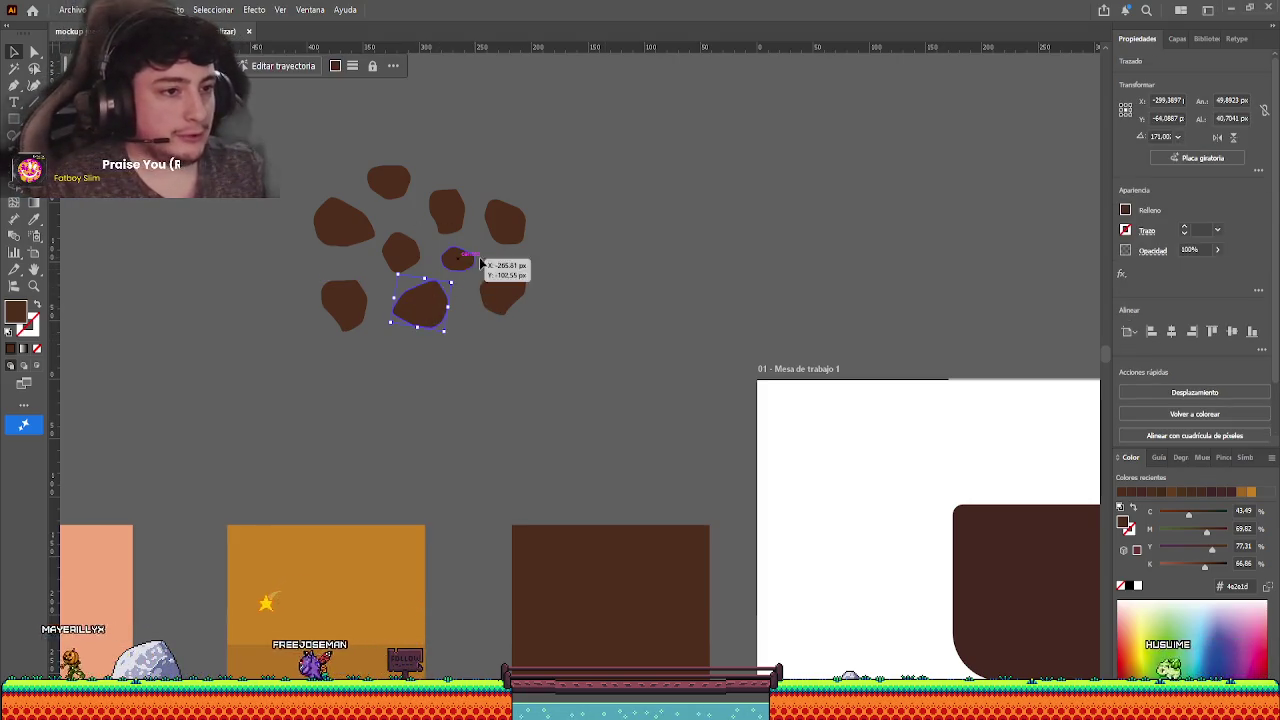
{"action": "left_click", "coordinate": [587, 268]}
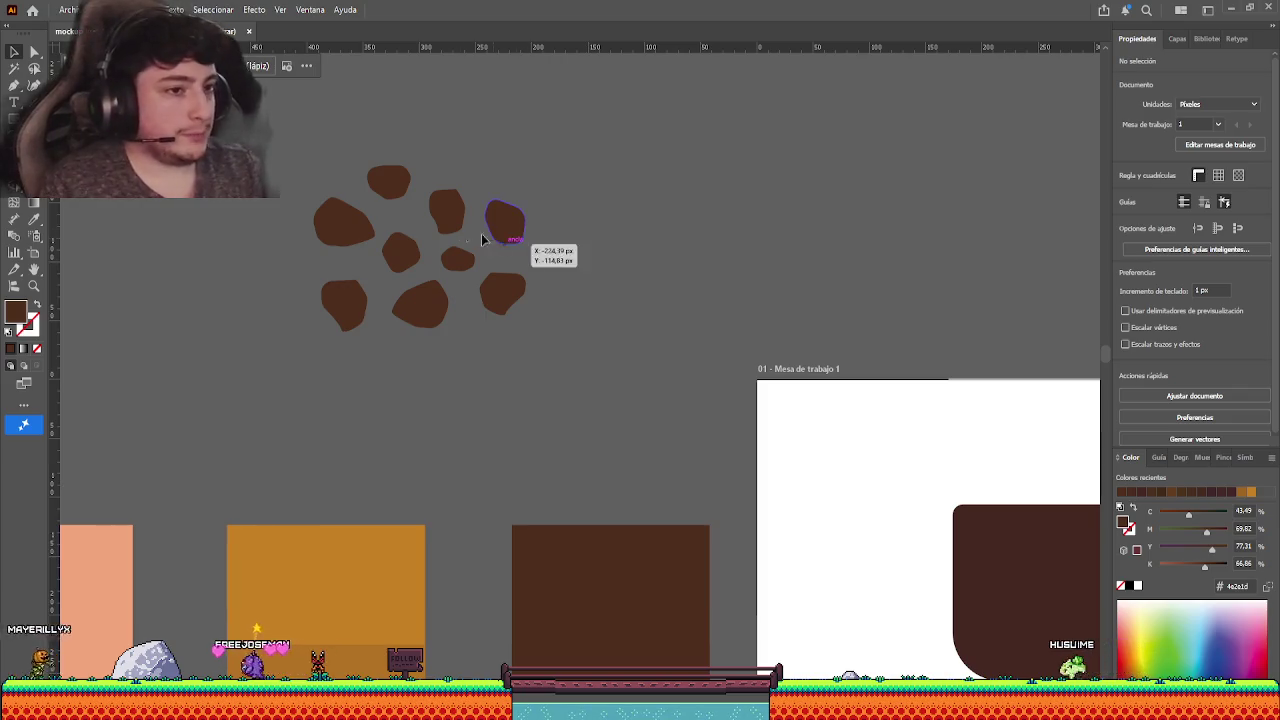
{"action": "mouse_move", "coordinate": [458, 234]}
{"action": "left_mouse_down"}
{"action": "mouse_move", "coordinate": [462, 265]}
{"action": "mouse_move", "coordinate": [493, 258]}
{"action": "left_mouse_up"}
{"action": "scroll", "coordinate": [462, 262], "scroll_direction": "up", "scroll_amount": 1, "text": "alt"}
{"action": "left_click", "coordinate": [515, 275]}
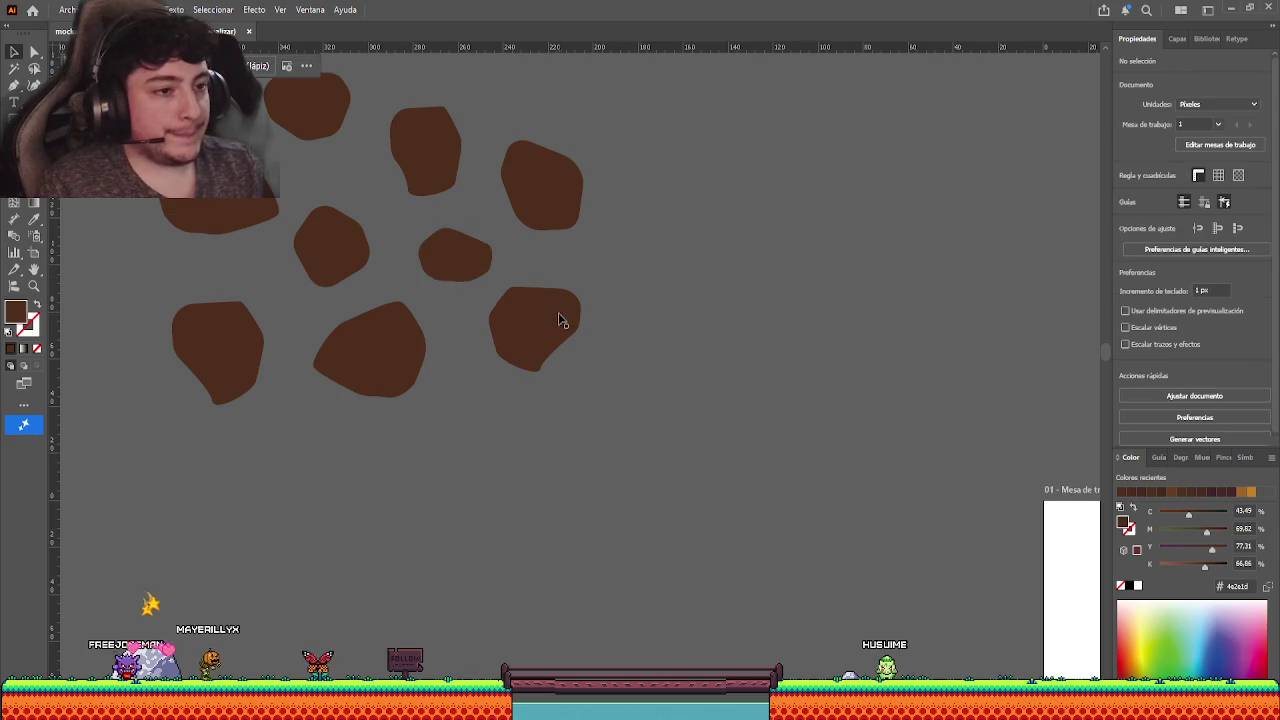
- Adjust the lower-right rock blob's outline points with Direct Selection
{"action": "left_click", "coordinate": [562, 322]}
{"action": "left_click", "coordinate": [640, 323]}
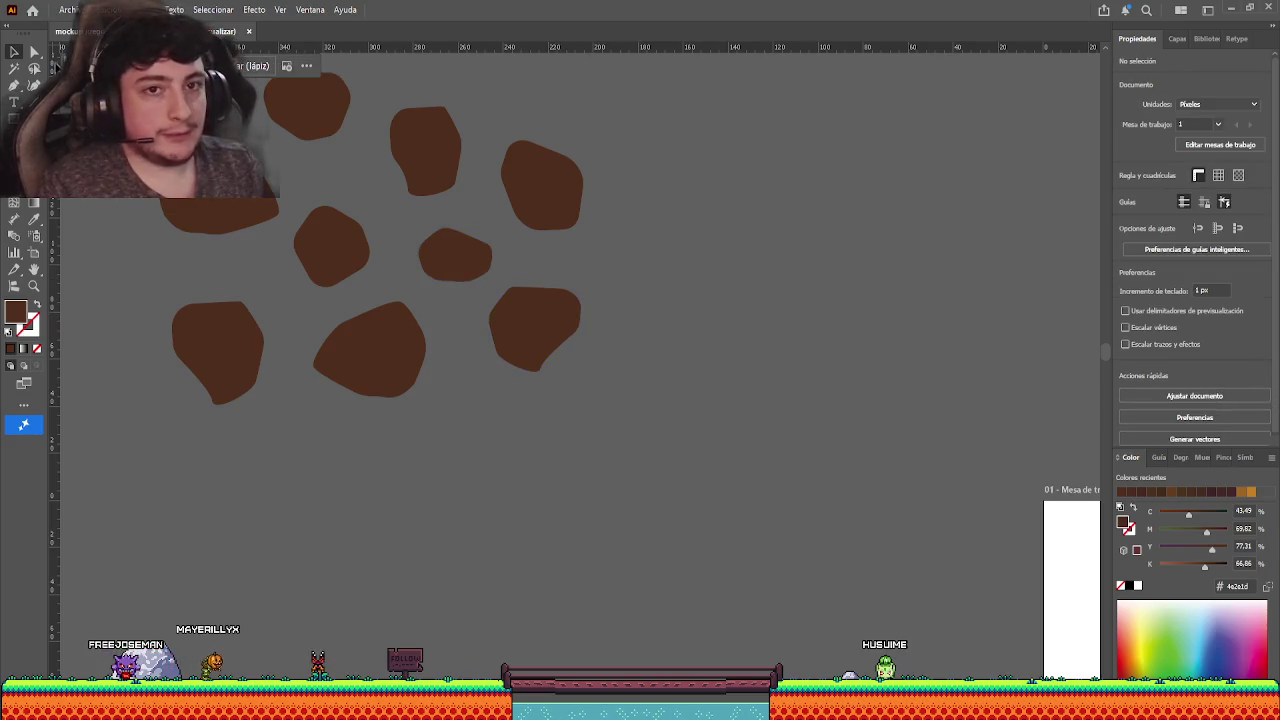
{"action": "key", "text": "a"}
{"action": "left_click", "coordinate": [515, 300]}
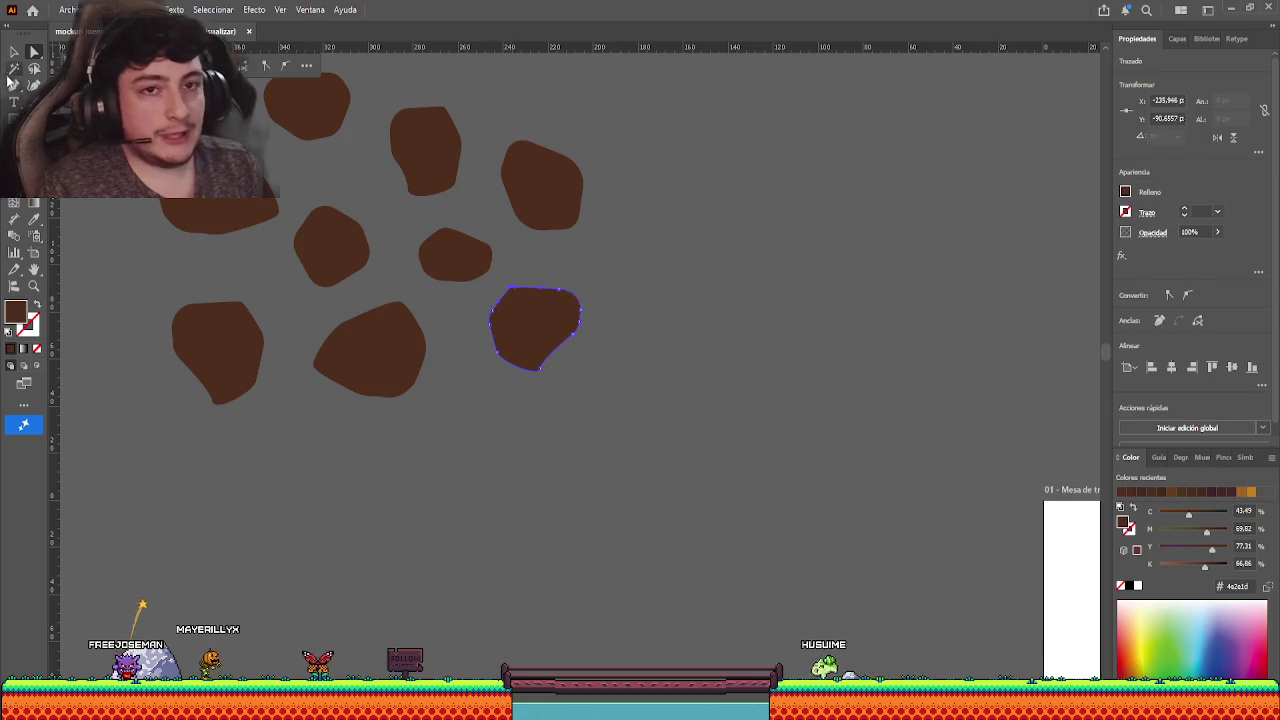
{"action": "left_click", "coordinate": [14, 51]}
{"action": "left_click", "coordinate": [581, 477]}
{"action": "scroll", "coordinate": [583, 478], "scroll_direction": "down", "scroll_amount": 3}
{"action": "scroll", "coordinate": [594, 475], "scroll_direction": "up", "scroll_amount": 1}
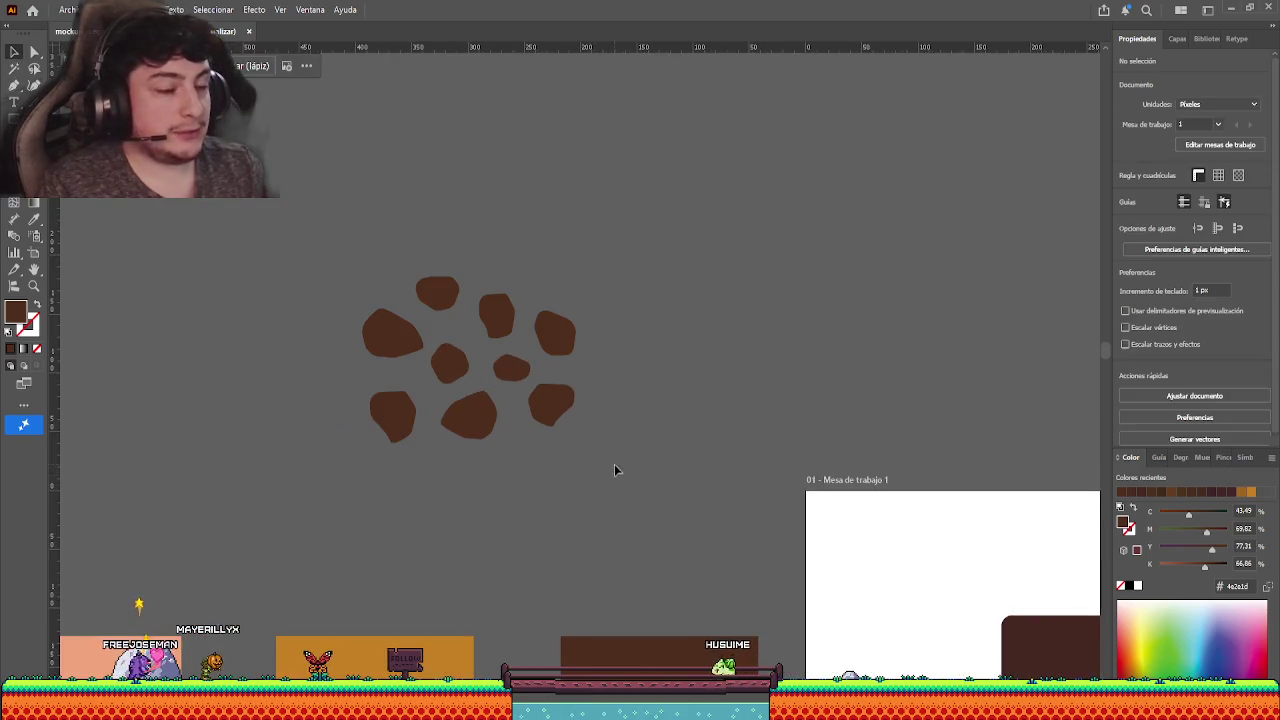
{"action": "scroll", "coordinate": [563, 439], "scroll_direction": "down", "scroll_amount": 3}
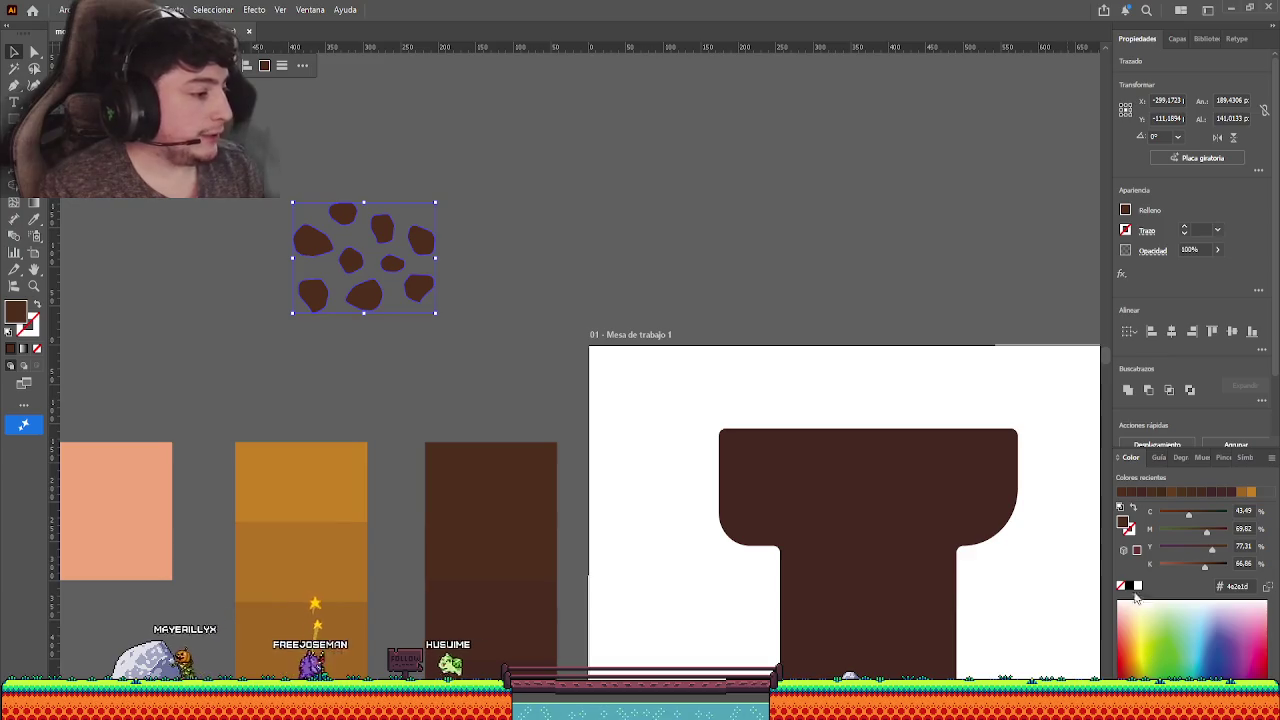
{"action": "left_click", "coordinate": [644, 287]}
{"action": "left_click_drag", "start_coordinate": [400, 290], "coordinate": [477, 337]}
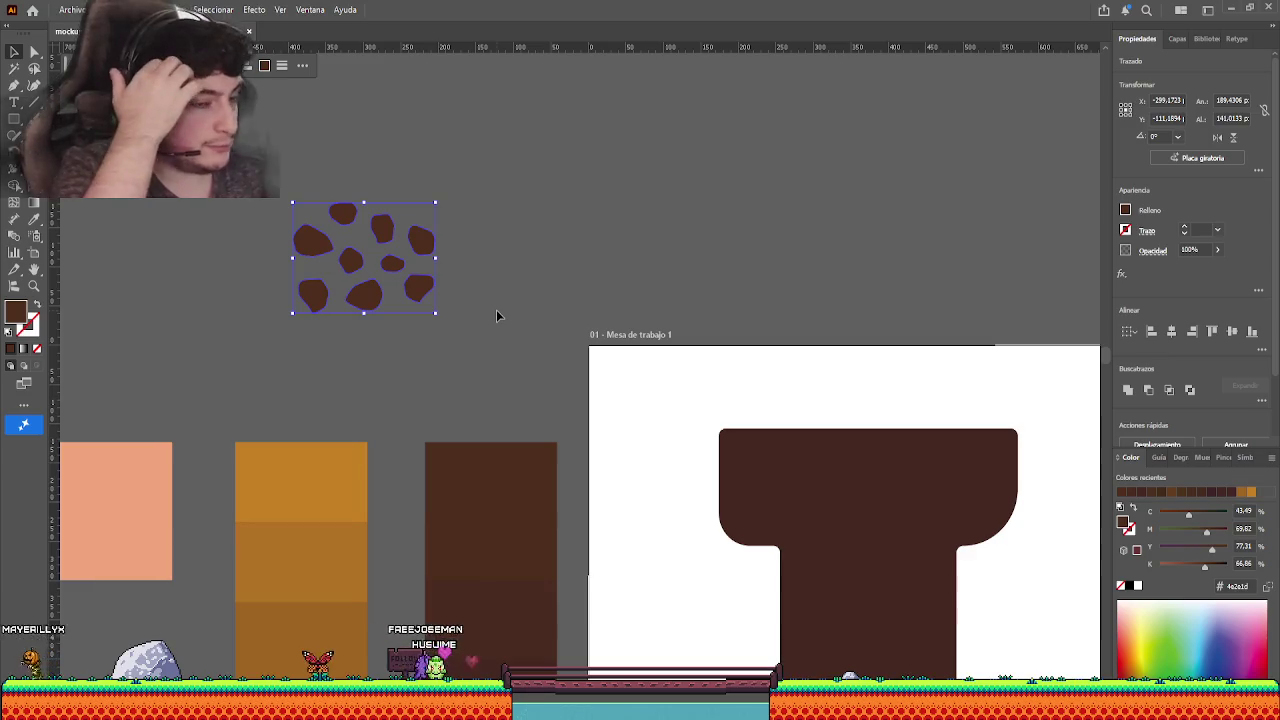
{"action": "scroll", "coordinate": [529, 320], "scroll_direction": "down", "scroll_amount": 2}
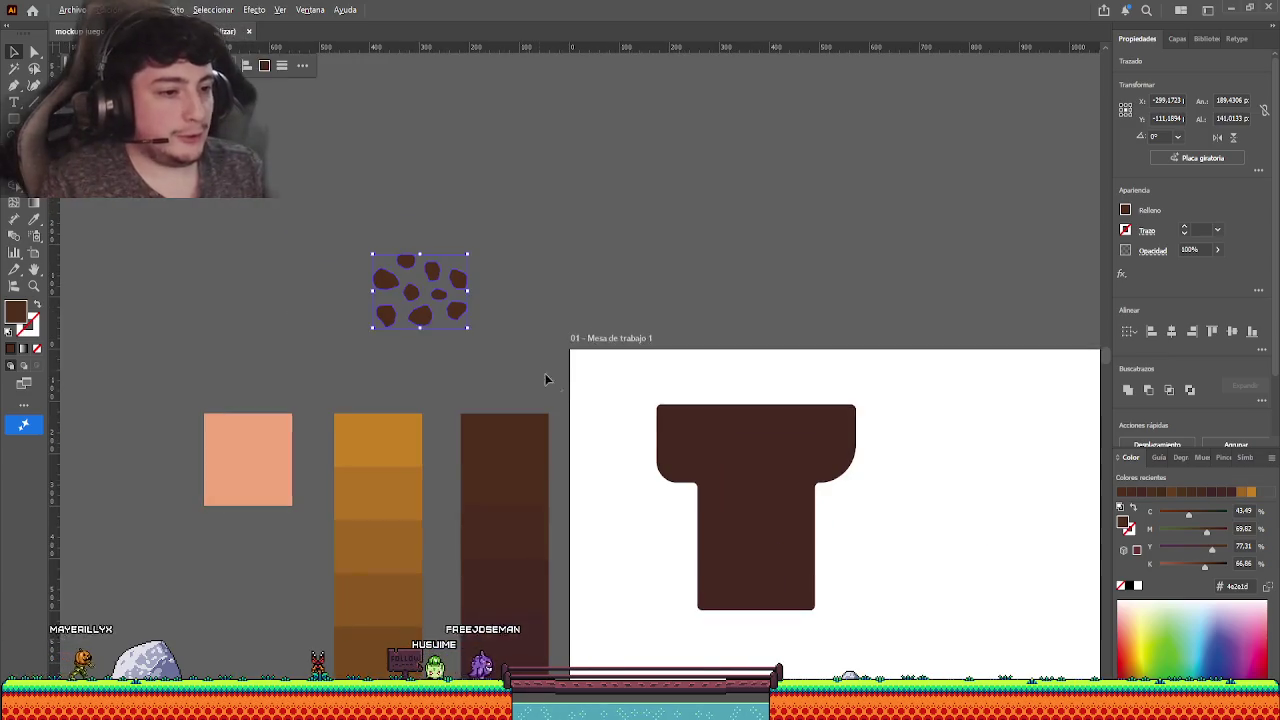
{"action": "scroll", "coordinate": [332, 446], "scroll_direction": "down", "scroll_amount": 3}
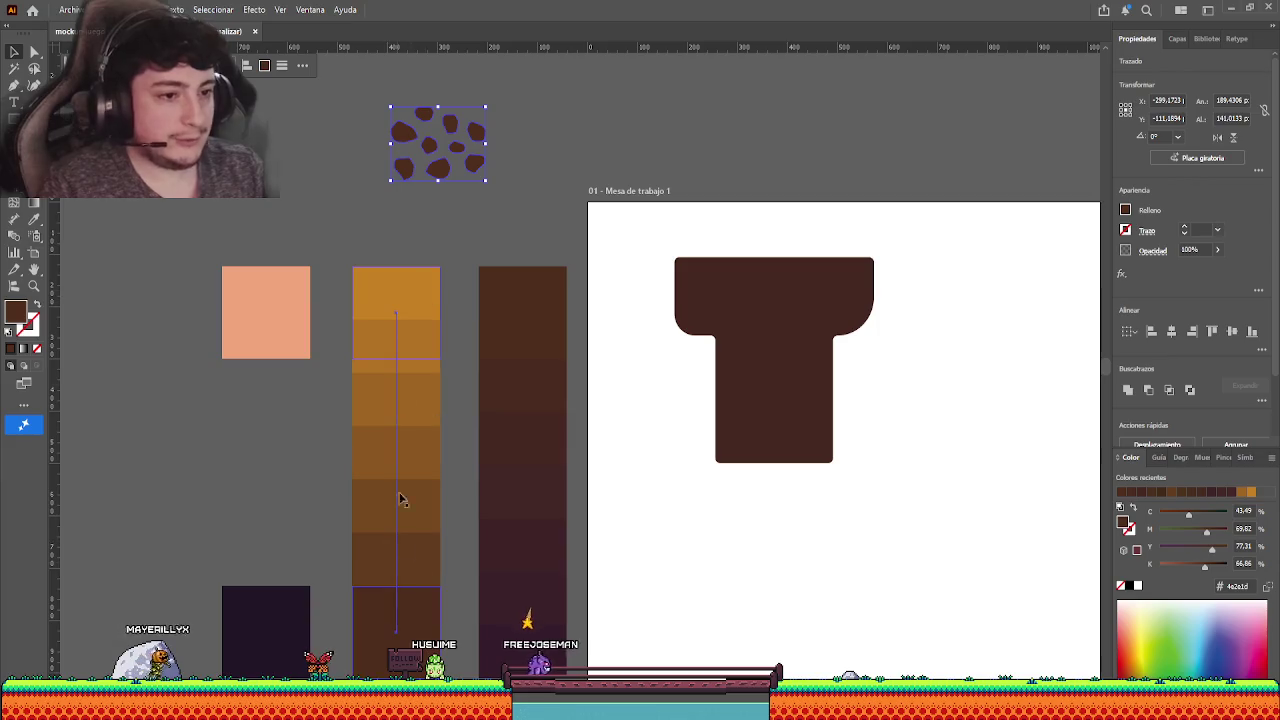
{"action": "left_click", "coordinate": [334, 183]}
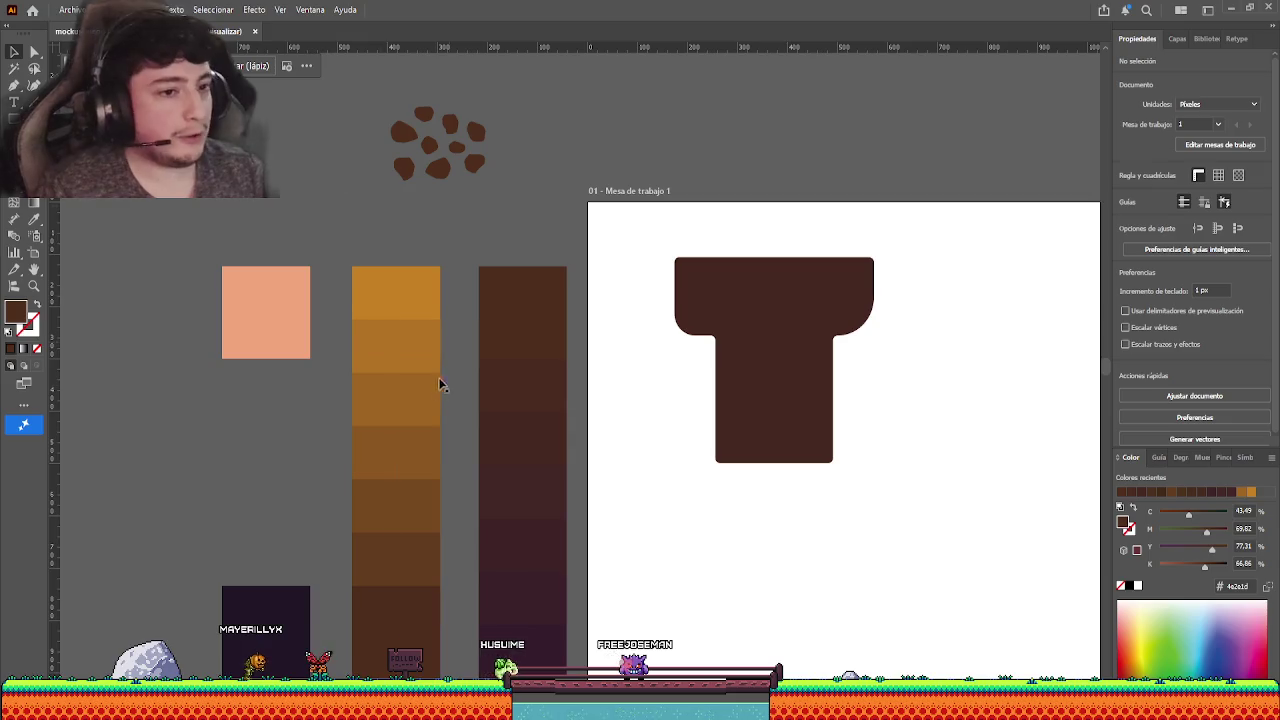
{"action": "scroll", "coordinate": [451, 366], "scroll_direction": "up", "scroll_amount": 1}
{"action": "scroll", "coordinate": [451, 366], "scroll_direction": "left", "scroll_amount": 2}
{"action": "scroll", "coordinate": [617, 205], "scroll_direction": "right", "scroll_amount": 2}
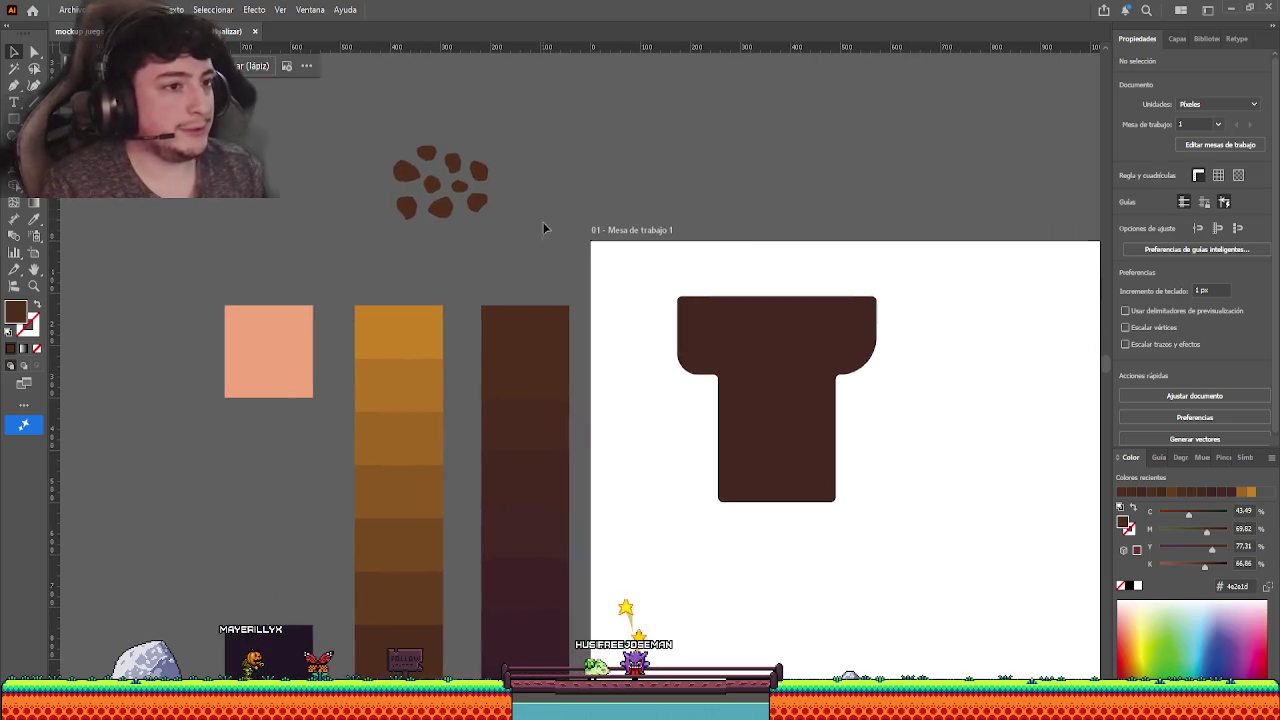
{"action": "scroll", "coordinate": [542, 223], "scroll_direction": "up", "scroll_amount": 2}
{"action": "scroll", "coordinate": [542, 223], "scroll_direction": "up", "scroll_amount": 3}
{"action": "left_click_drag", "start_coordinate": [473, 418], "coordinate": [280, 214]}
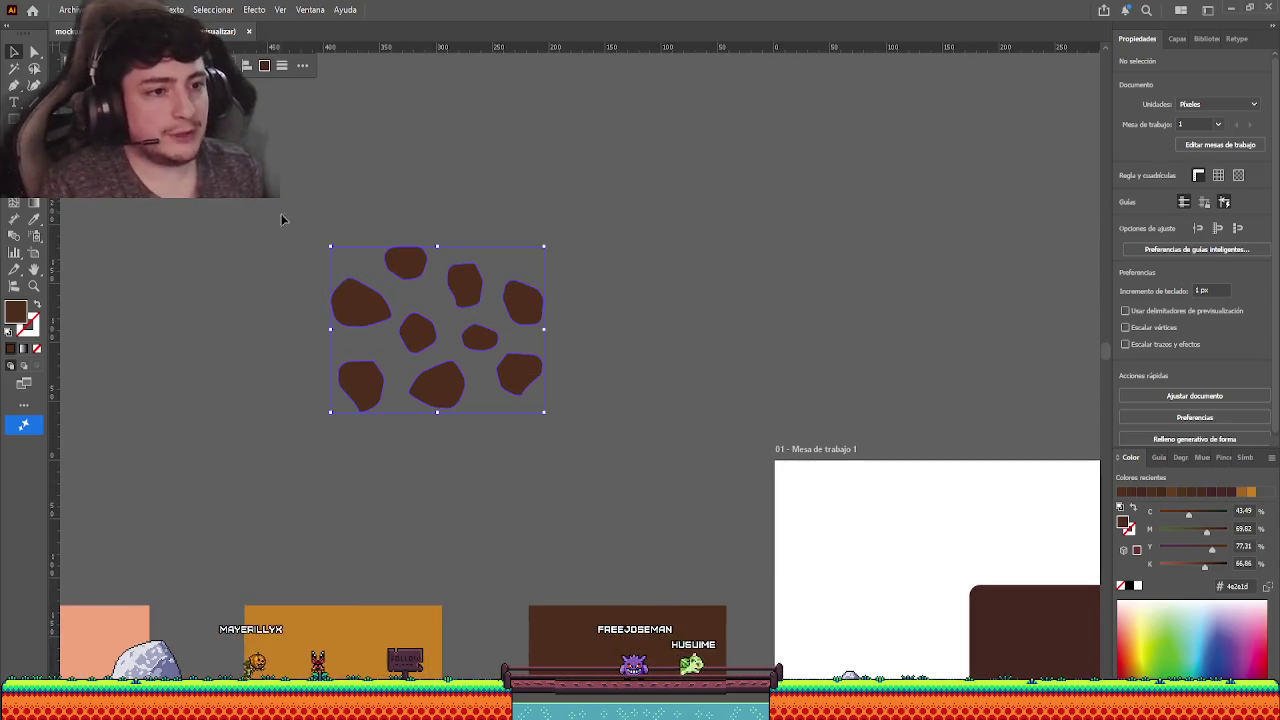
{"action": "scroll", "coordinate": [577, 380], "scroll_direction": "down", "scroll_amount": 1}
{"action": "scroll", "coordinate": [577, 380], "scroll_direction": "right", "scroll_amount": 2}
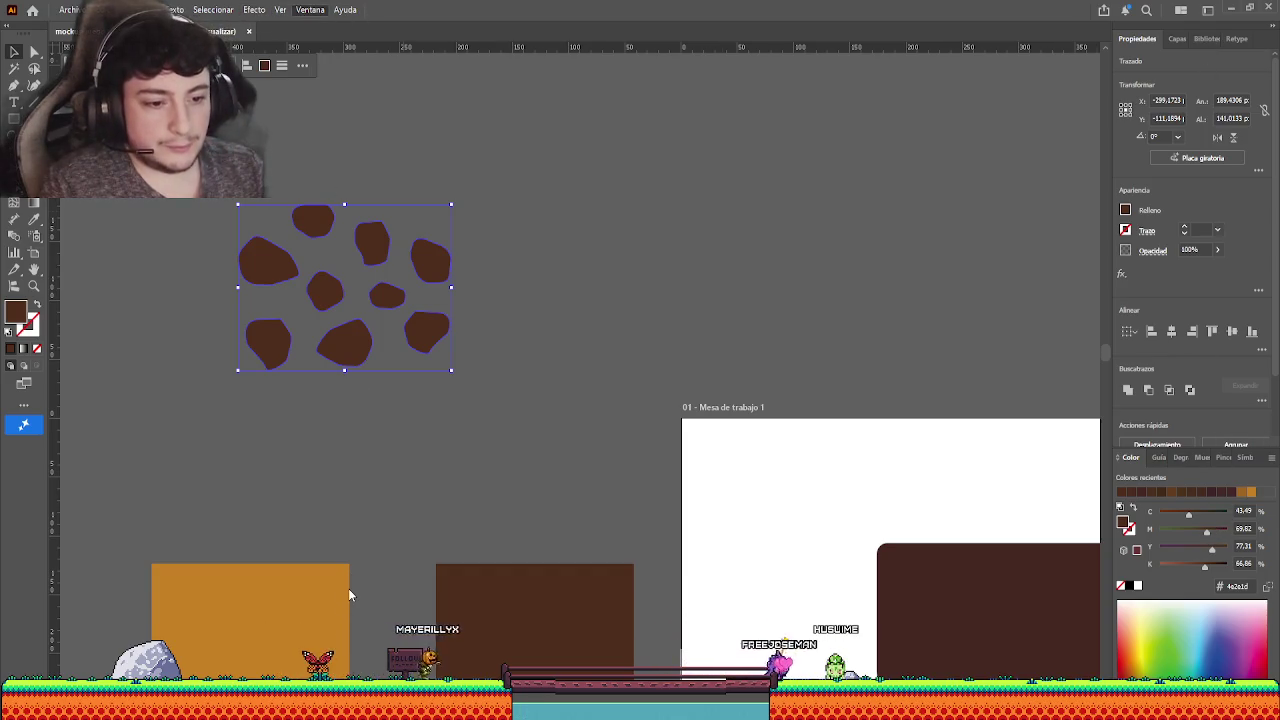
- Show the Swatches panel and draw a test rectangle beside the rock cluster
{"action": "left_click", "coordinate": [1190, 457]}
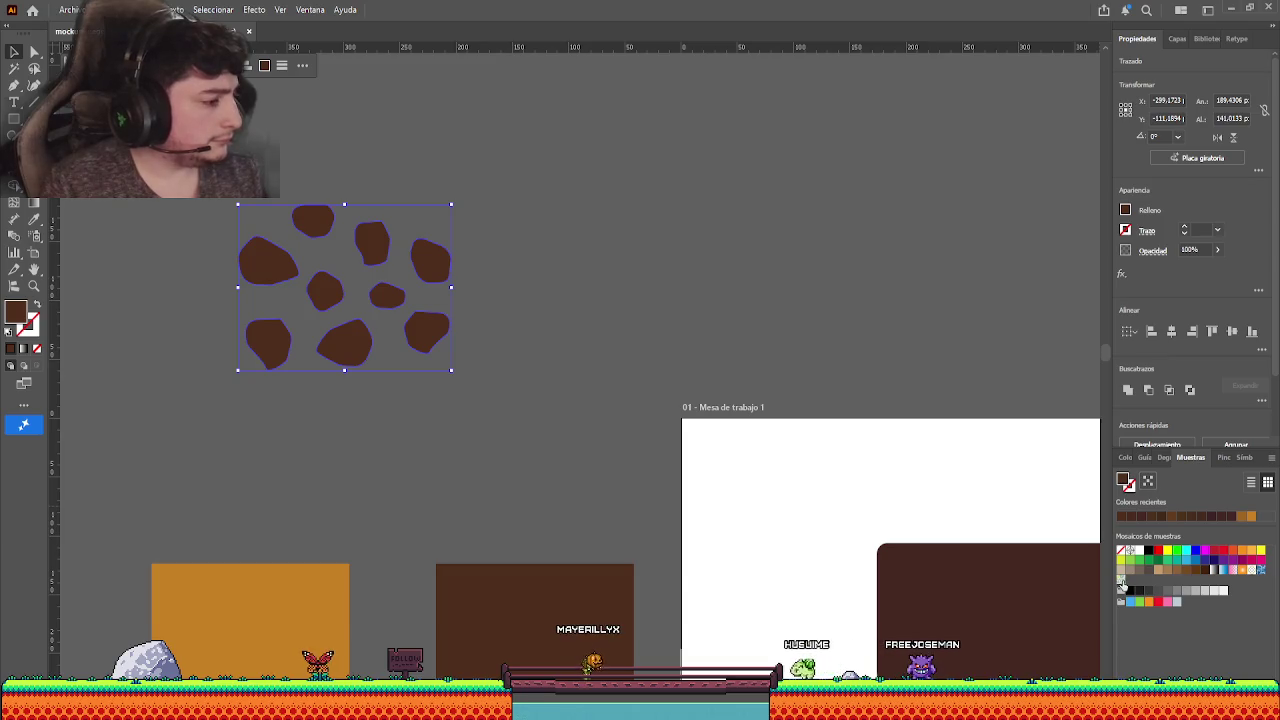
{"action": "left_click", "coordinate": [184, 287]}
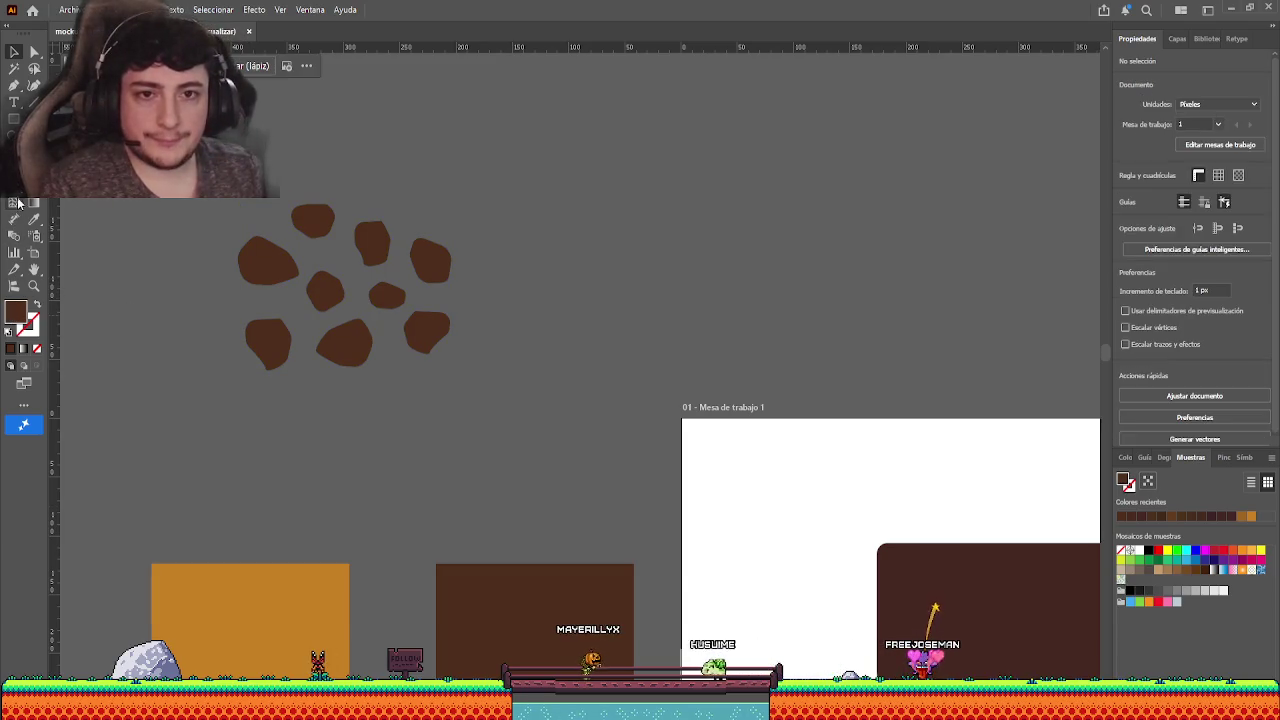
{"action": "key", "text": "m"}
{"action": "left_click_drag", "start_coordinate": [510, 139], "coordinate": [736, 253]}
{"action": "key", "text": "v"}
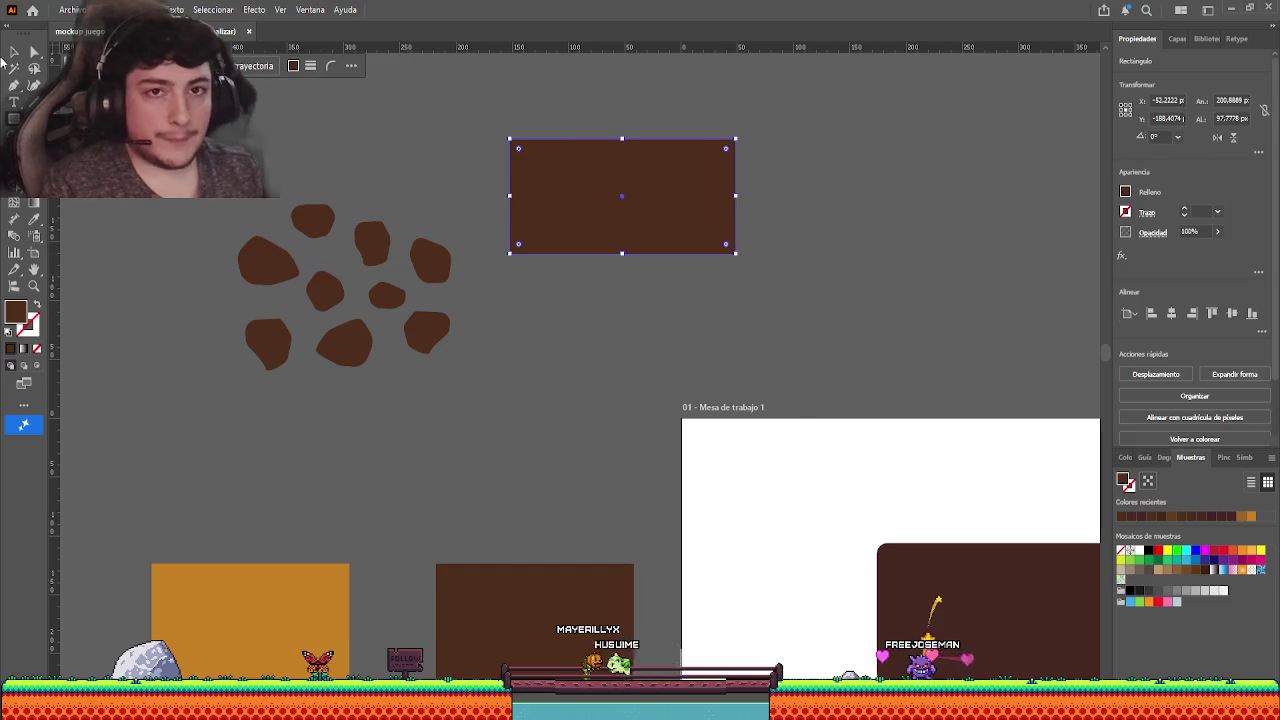
- Try a sample pattern fill on the test rectangle, then delete it
{"action": "left_click", "coordinate": [1121, 578]}
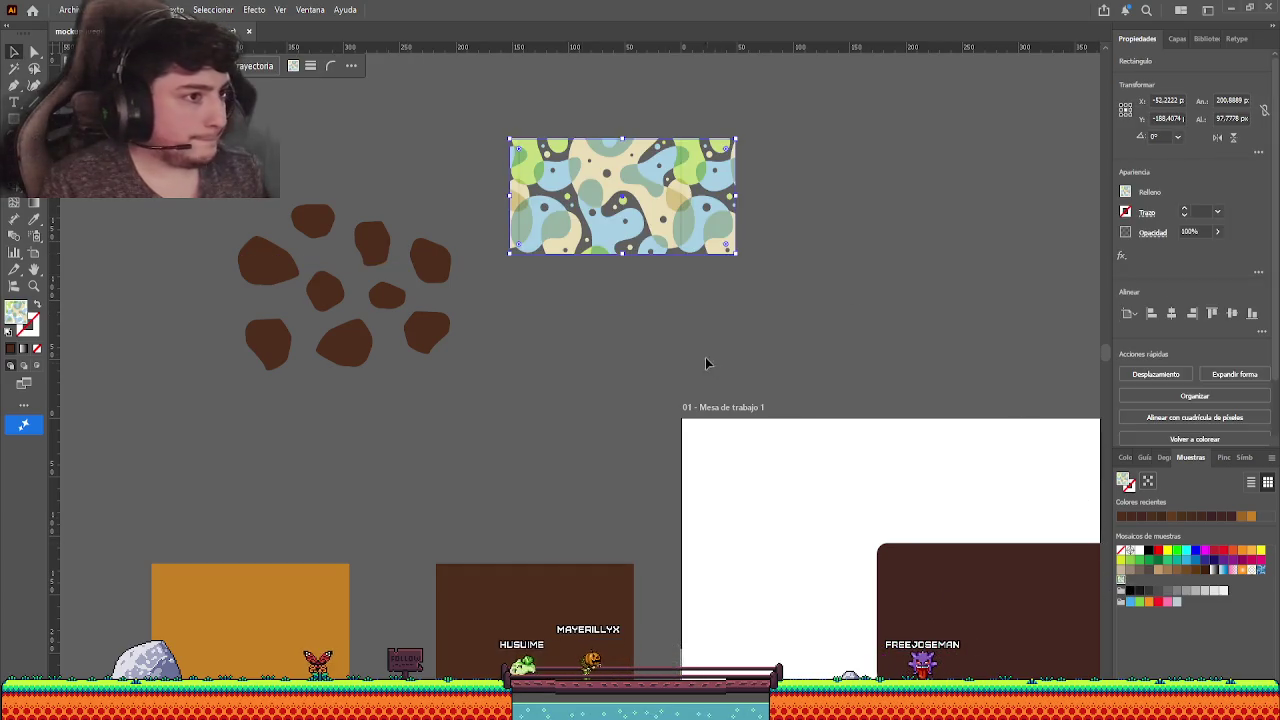
{"action": "left_click", "coordinate": [705, 357]}
{"action": "left_click", "coordinate": [649, 230]}
{"action": "key", "text": "Delete"}
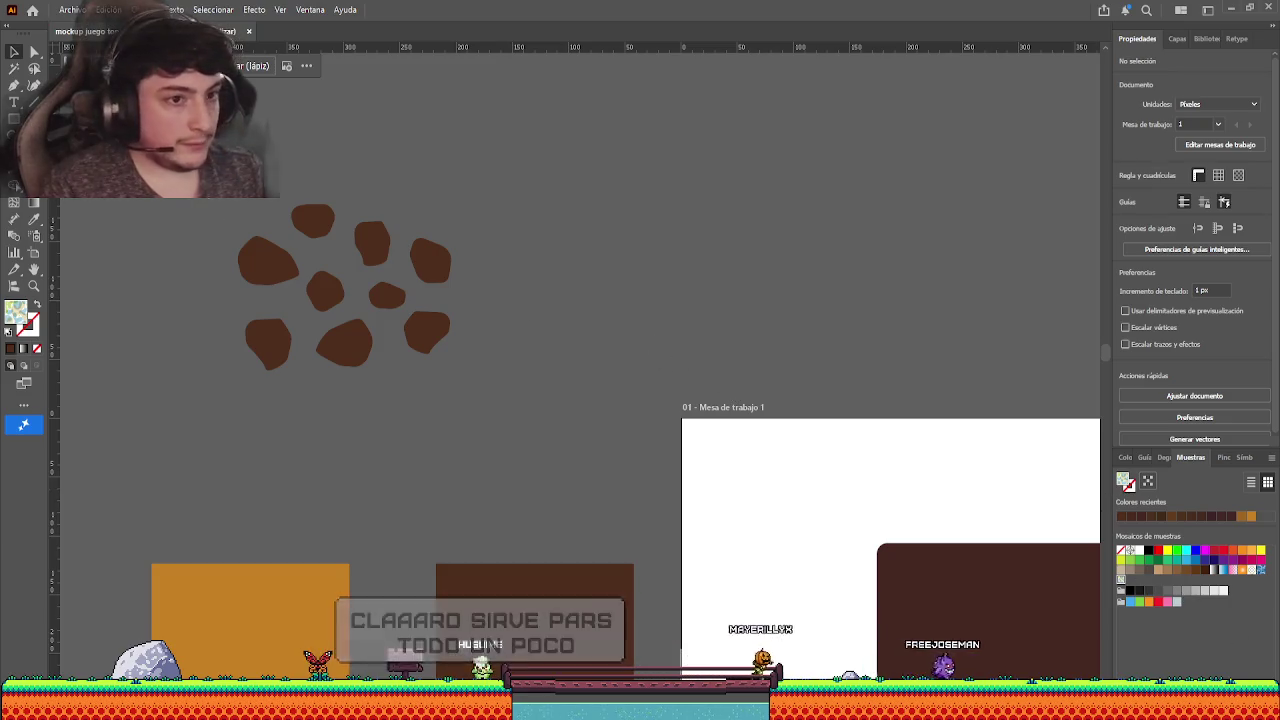
{"action": "left_click_drag", "start_coordinate": [225, 195], "coordinate": [495, 423]}
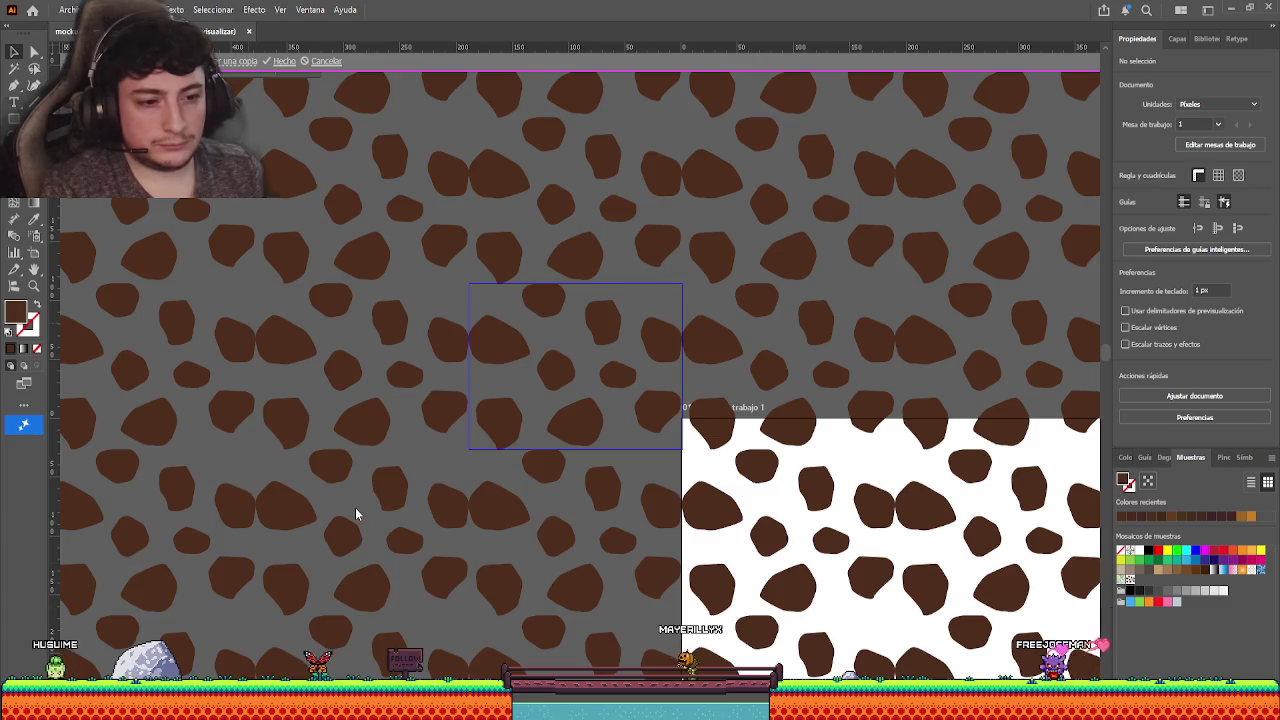
- Shift one rock about 5 px right in the tile and exit pattern editing
{"action": "left_click", "coordinate": [495, 351]}
{"action": "left_click_drag", "start_coordinate": [495, 351], "coordinate": [503, 357]}
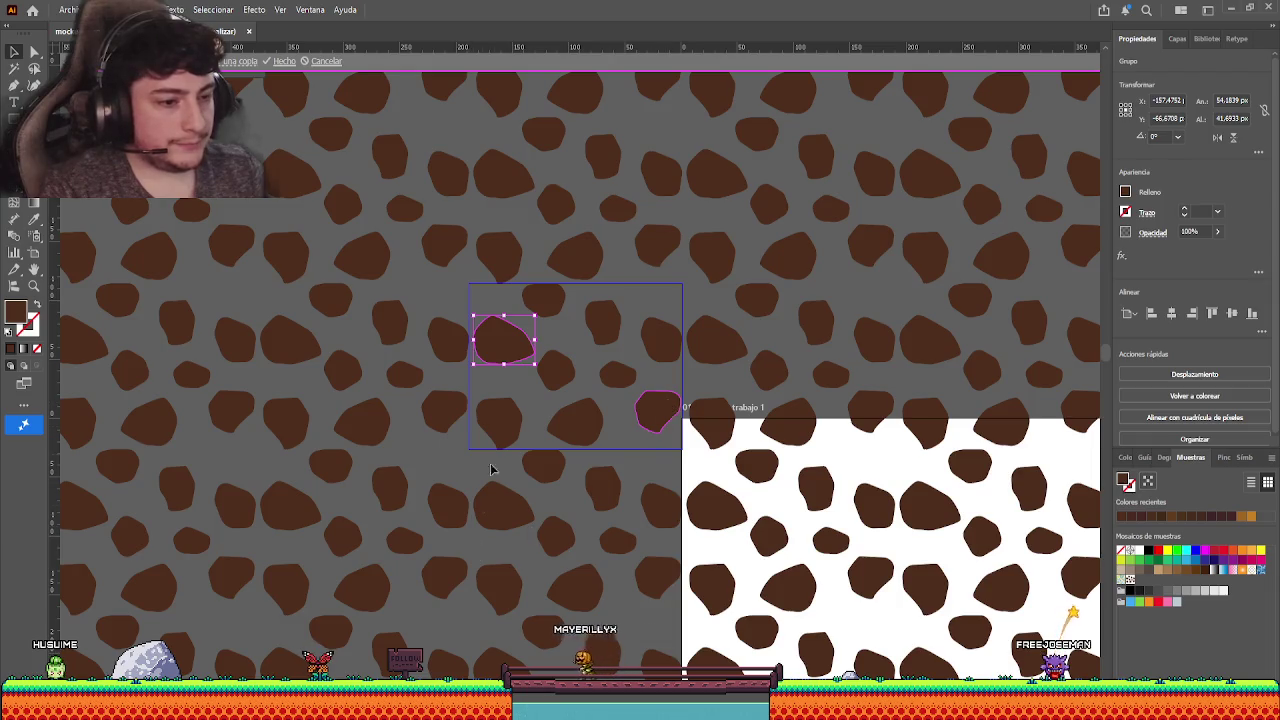
{"action": "double_click", "coordinate": [458, 290]}
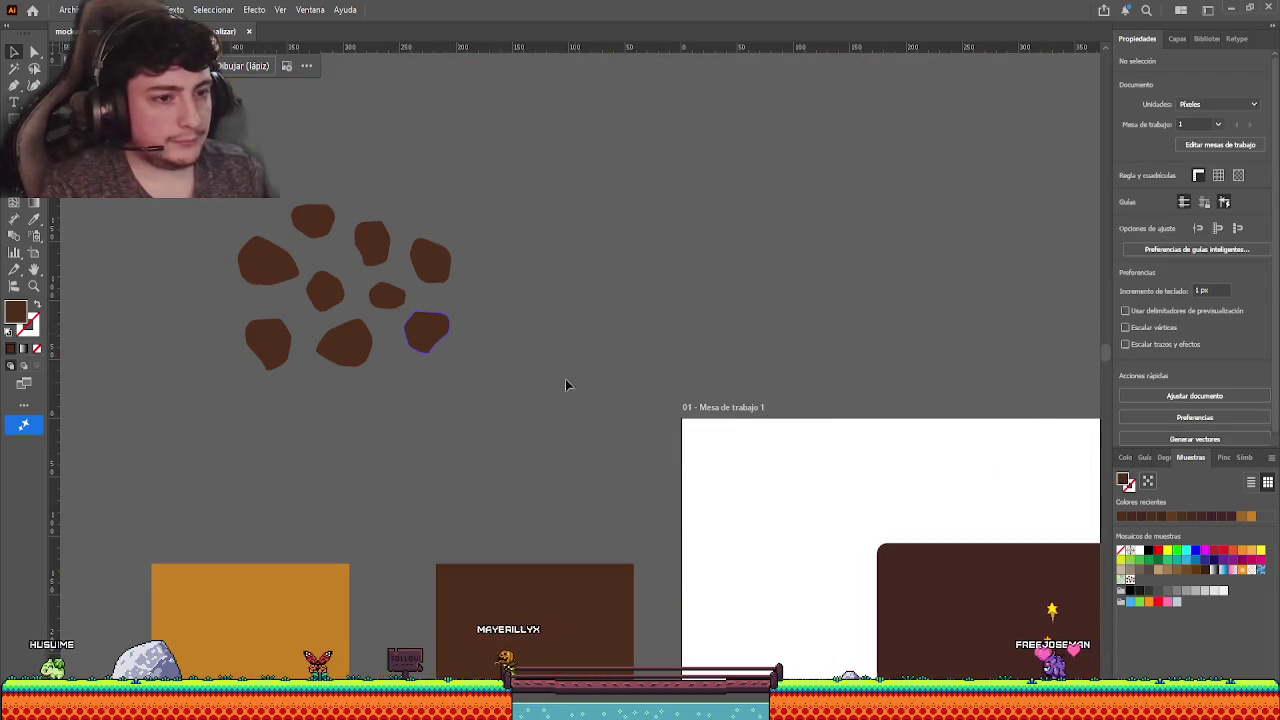
- Fill the dark T-shaped platform with the rock pattern swatch
{"action": "scroll", "coordinate": [601, 400], "scroll_direction": "down", "scroll_amount": 2}
{"action": "scroll", "coordinate": [575, 401], "scroll_direction": "down", "scroll_amount": 2}
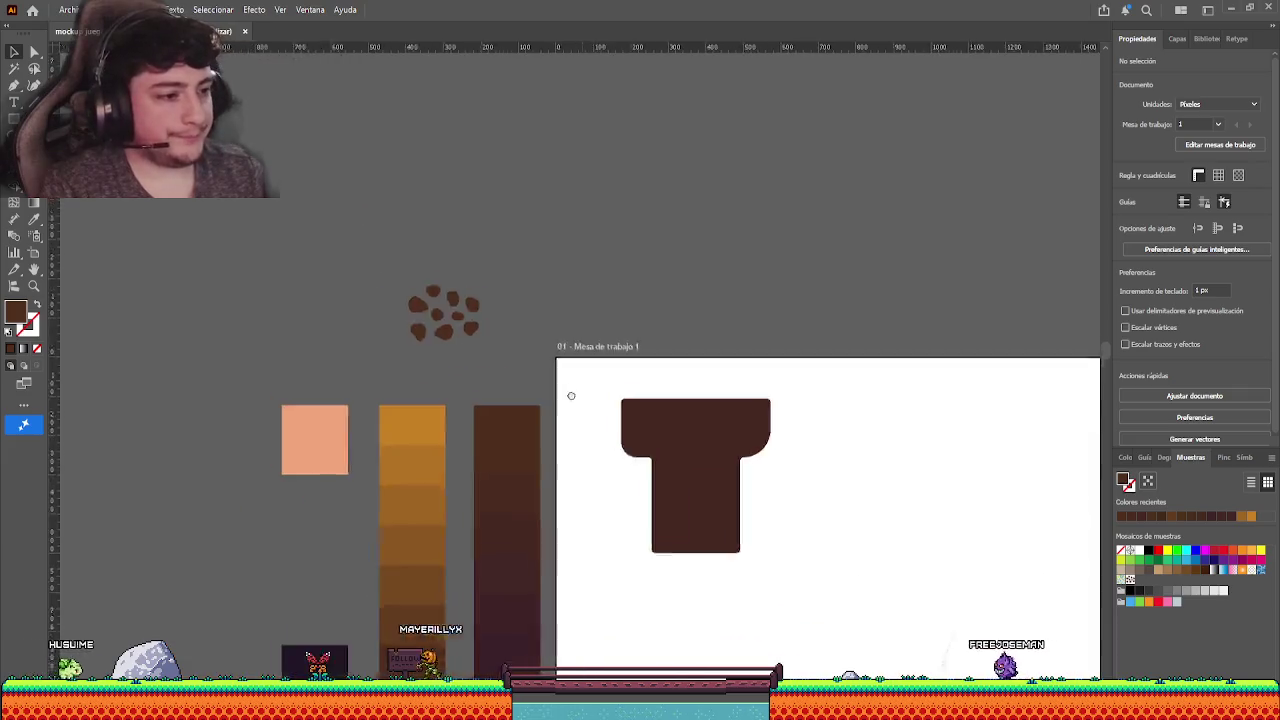
{"action": "scroll", "coordinate": [577, 344], "scroll_direction": "down", "scroll_amount": 2}
{"action": "left_click", "coordinate": [577, 345]}
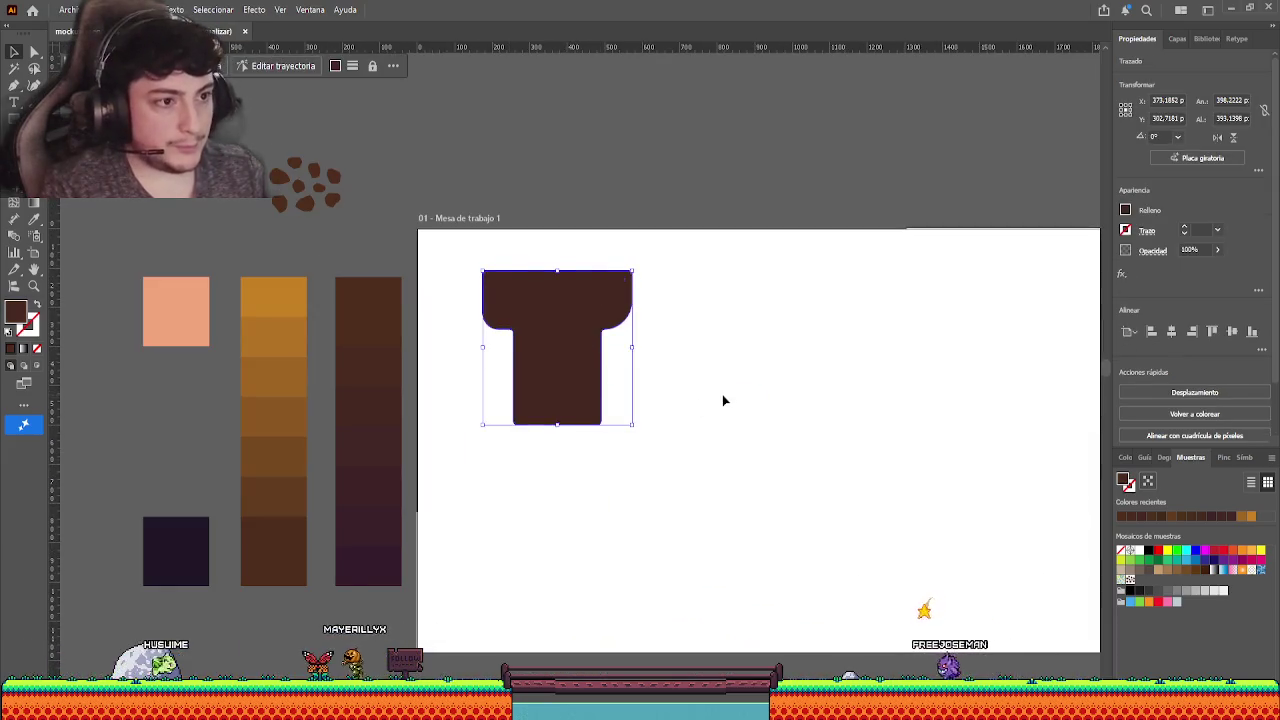
{"action": "left_click_drag", "start_coordinate": [1130, 578], "coordinate": [626, 391]}
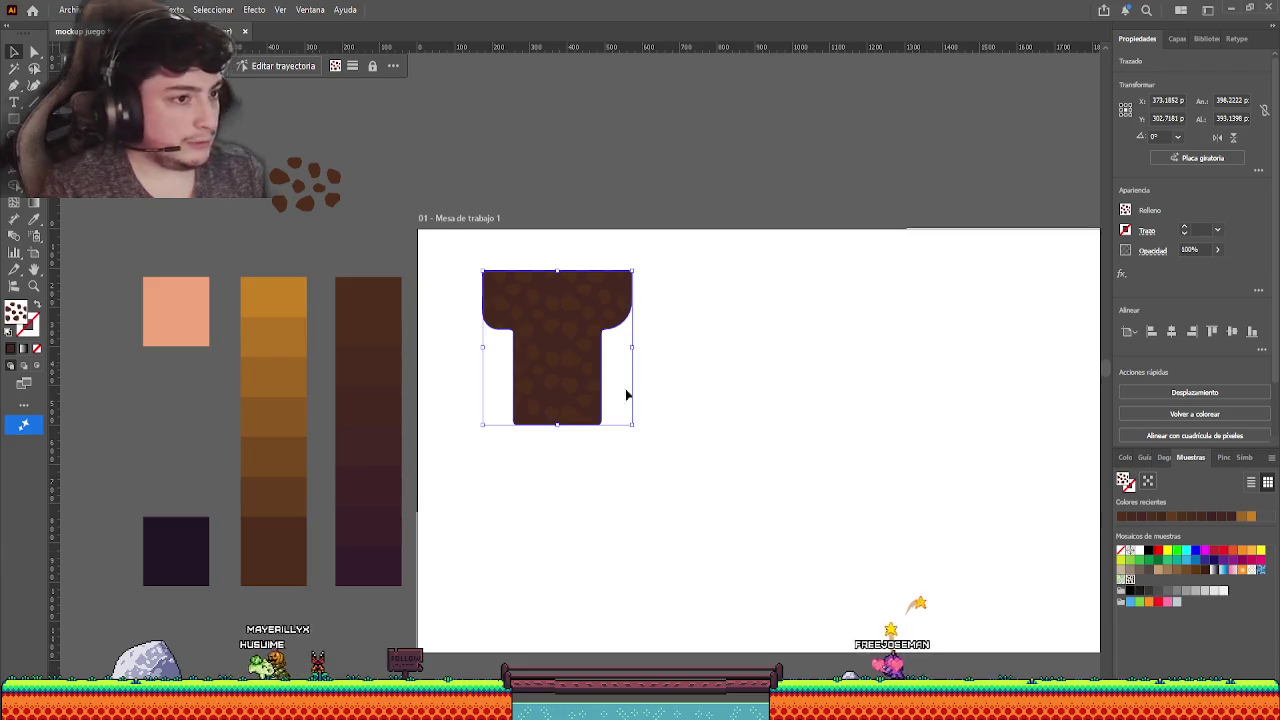
{"action": "left_click", "coordinate": [450, 330]}
- Bring the loose rock shapes into view and select one of them
{"action": "scroll", "coordinate": [534, 366], "scroll_direction": "up", "scroll_amount": 2}
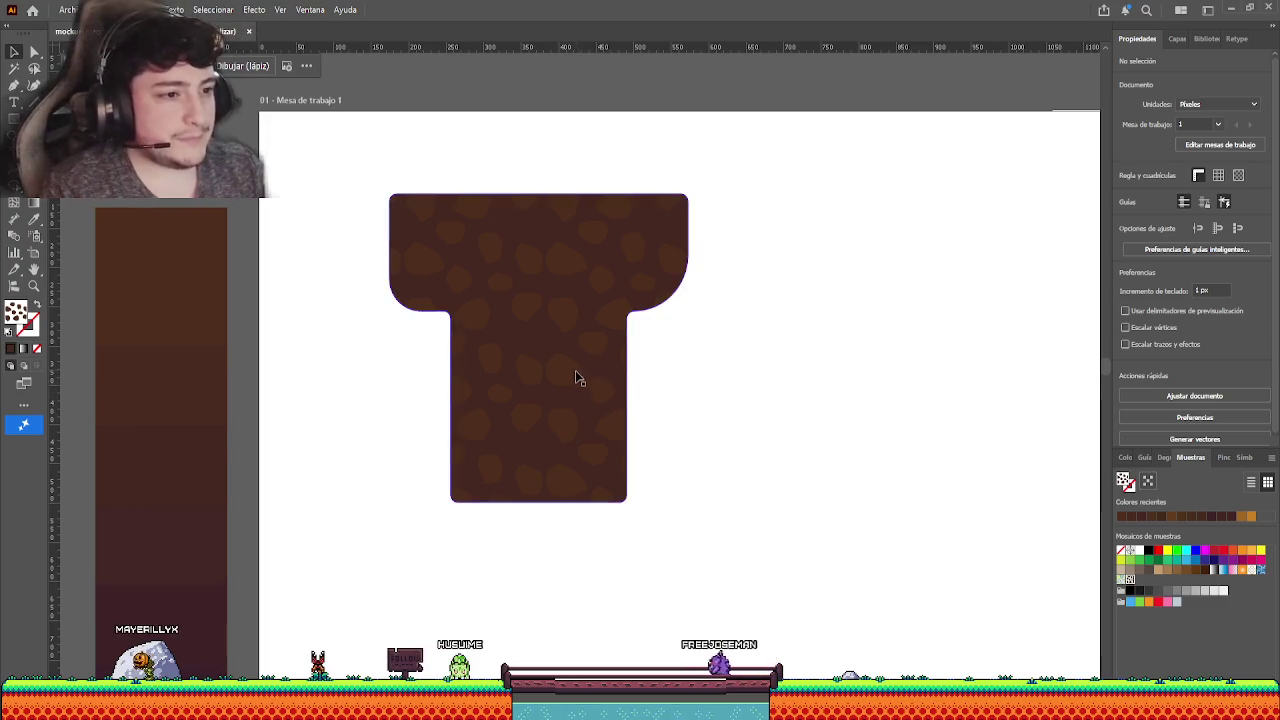
{"action": "left_click_drag", "start_coordinate": [547, 292], "coordinate": [901, 520]}
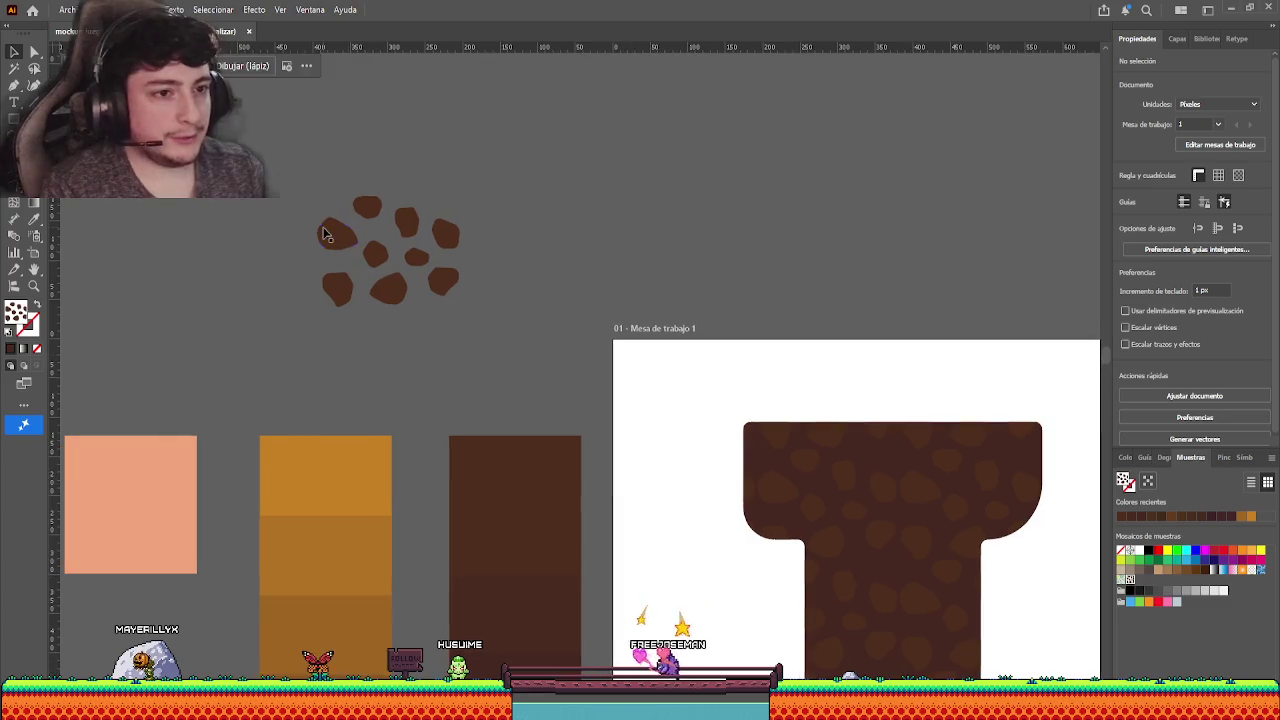
{"action": "left_click", "coordinate": [337, 233]}
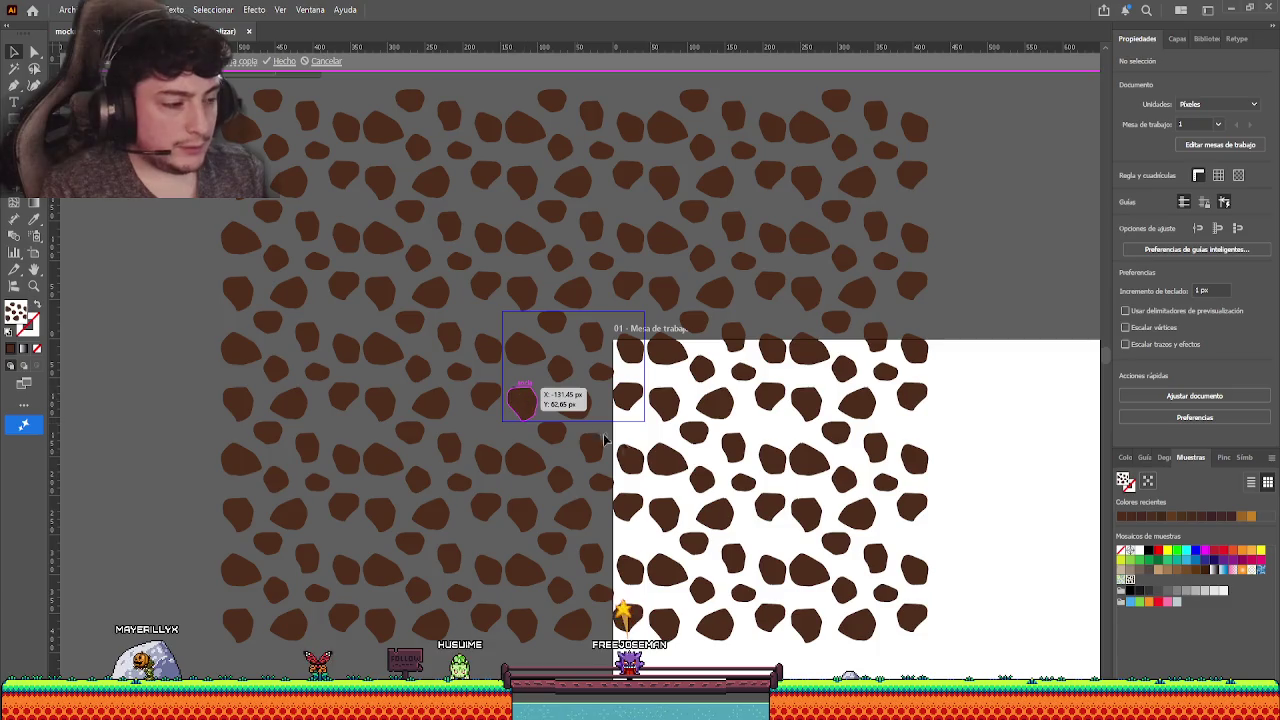
- Nudge three rocks along the pattern tile's edges so the repeat looks seamless
{"action": "scroll", "coordinate": [508, 355], "scroll_direction": "up", "scroll_amount": 3}
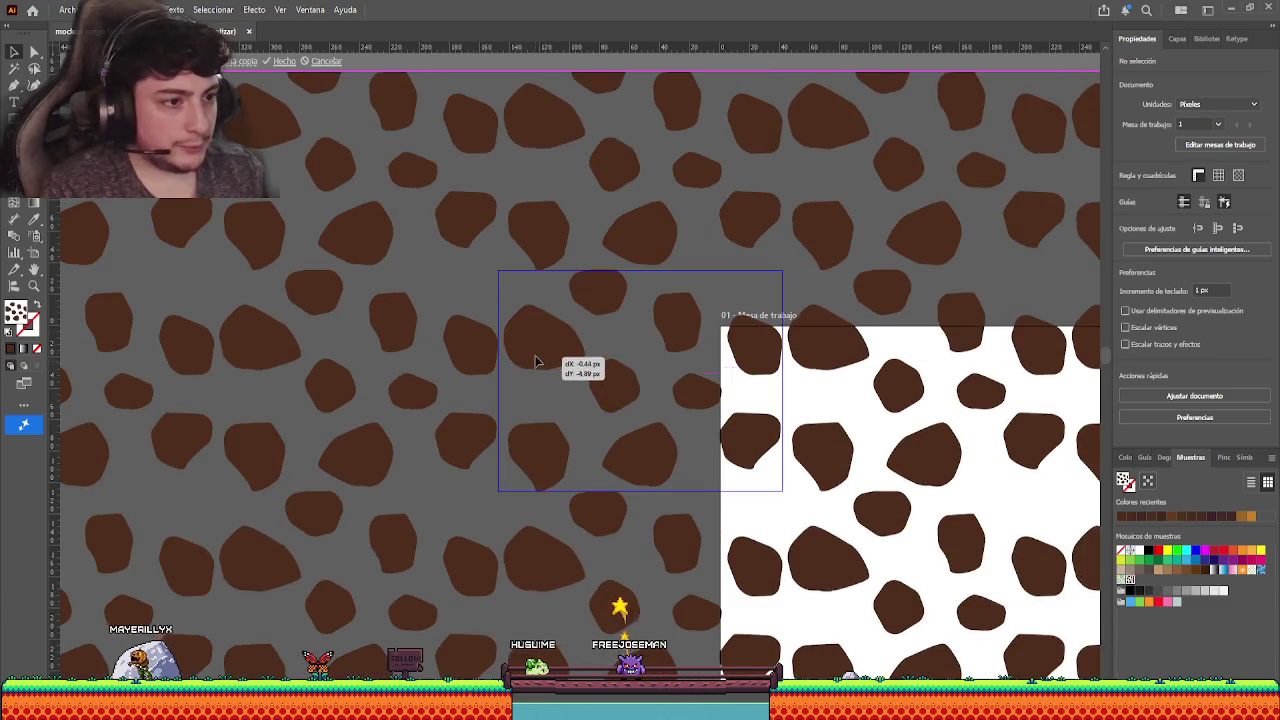
{"action": "left_click_drag", "start_coordinate": [535, 364], "coordinate": [535, 360]}
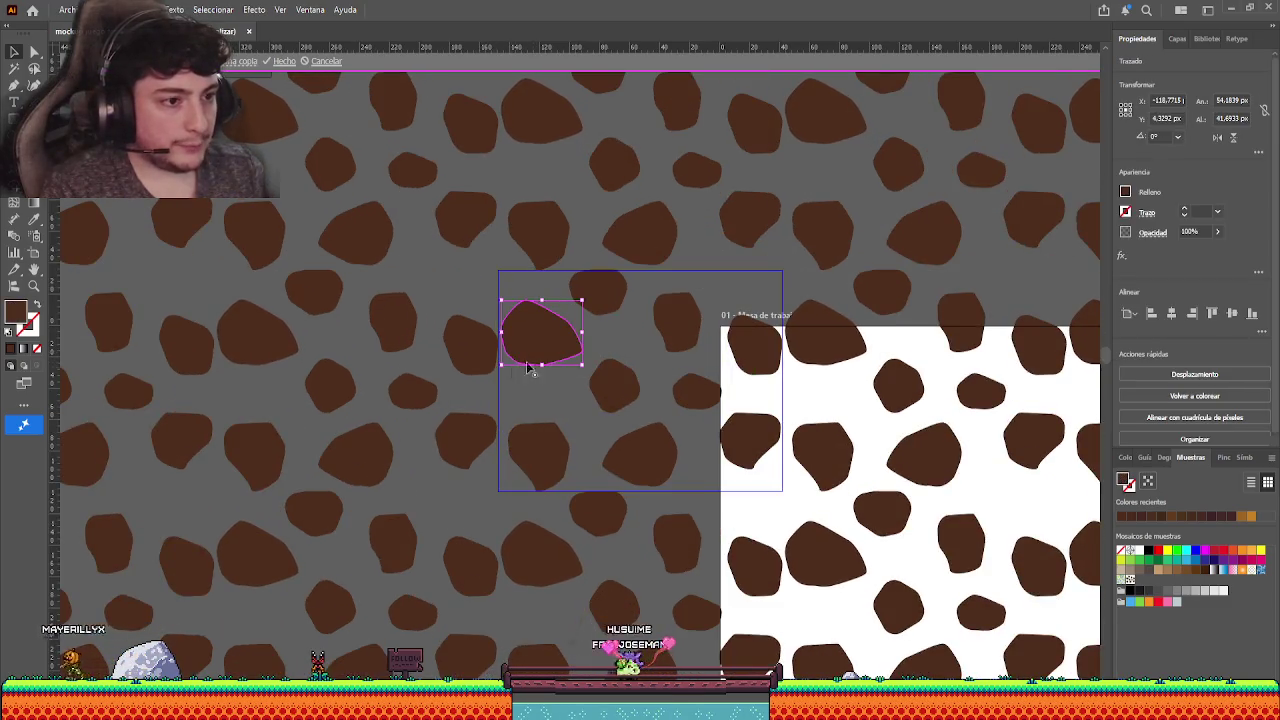
{"action": "left_click_drag", "start_coordinate": [760, 371], "coordinate": [758, 377]}
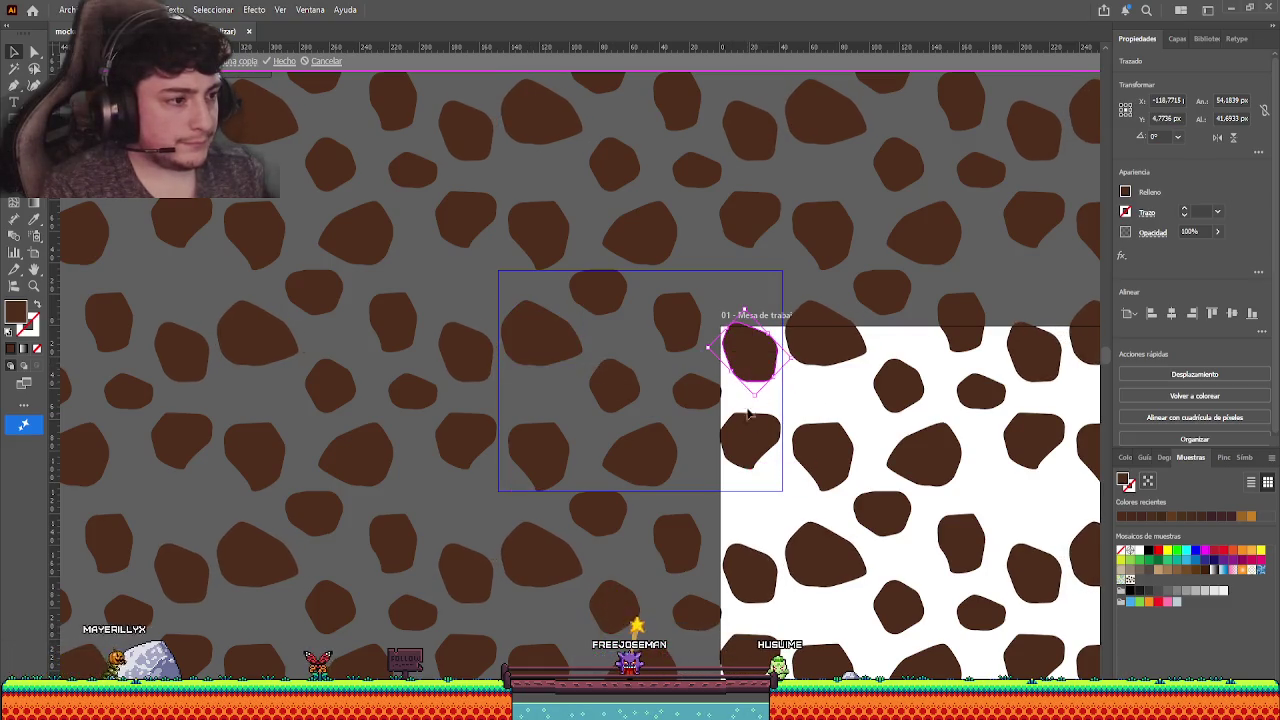
{"action": "left_click_drag", "start_coordinate": [746, 440], "coordinate": [741, 446]}
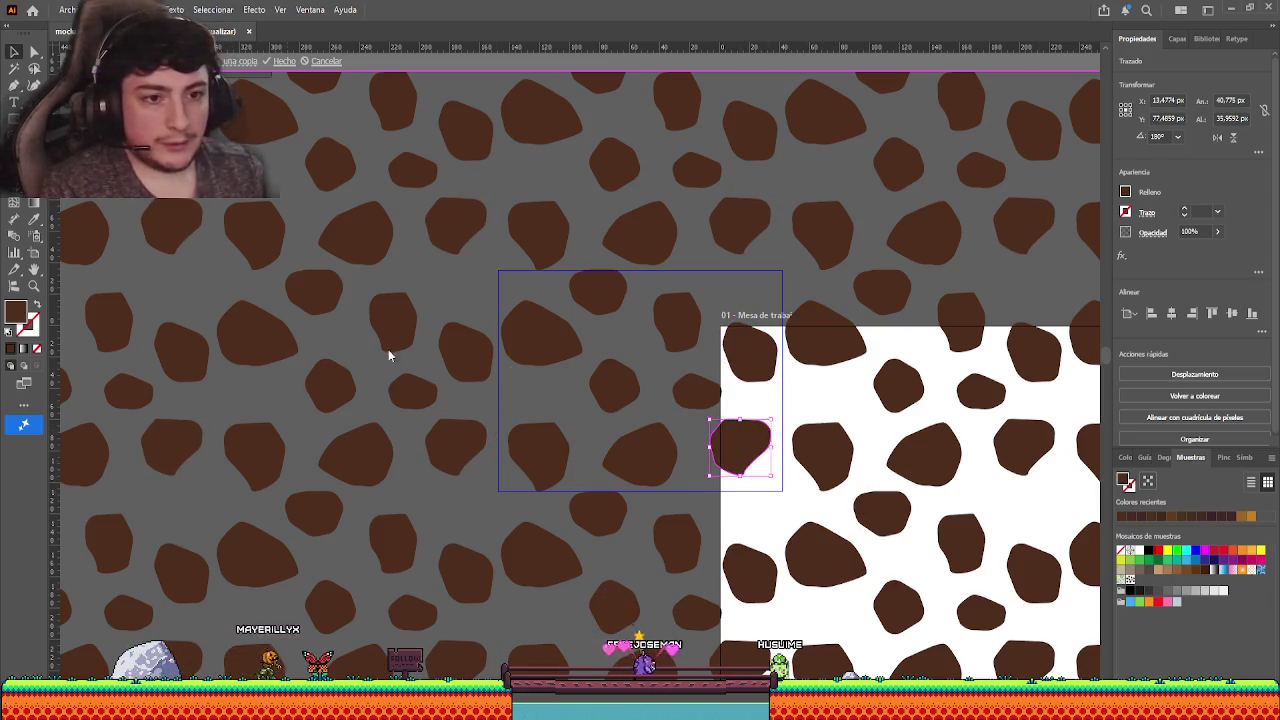
{"action": "key", "text": "Escape"}
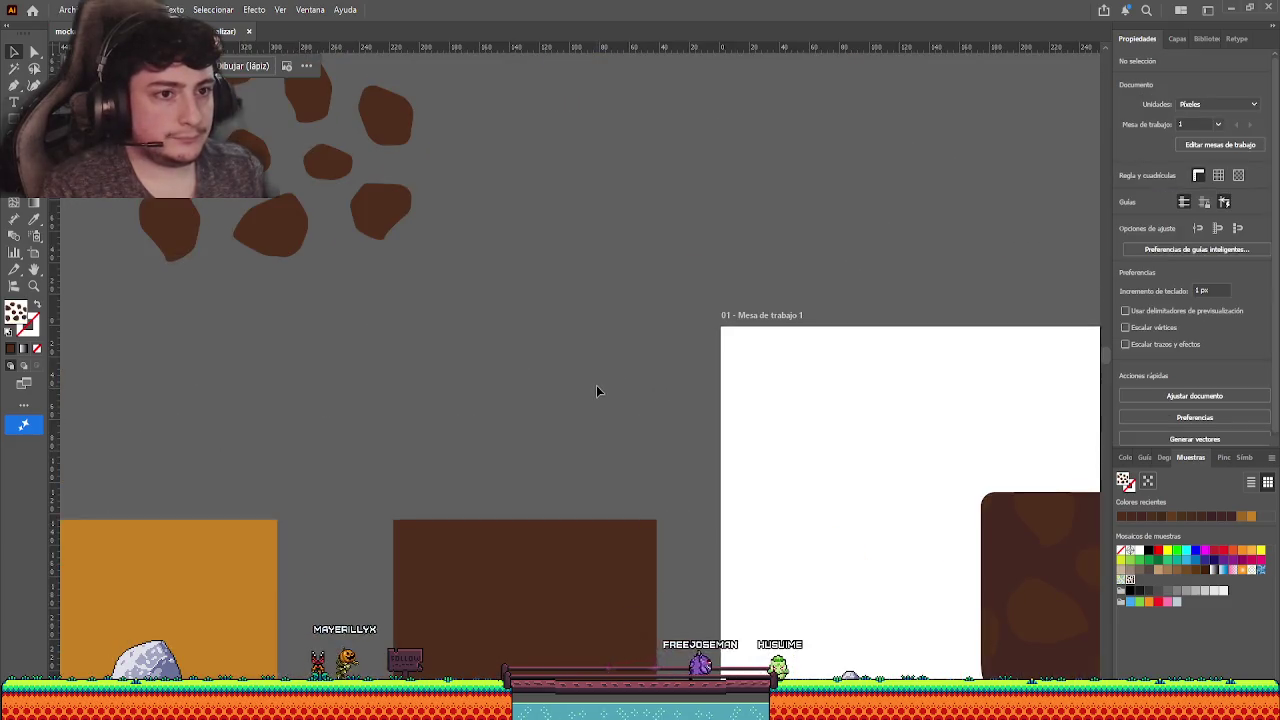
- Inspect a loose rock's anchor points, then finish pattern editing with Done
{"action": "scroll", "coordinate": [596, 385], "scroll_direction": "up", "scroll_amount": 1}
{"action": "scroll", "coordinate": [596, 385], "scroll_direction": "down", "scroll_amount": 2}
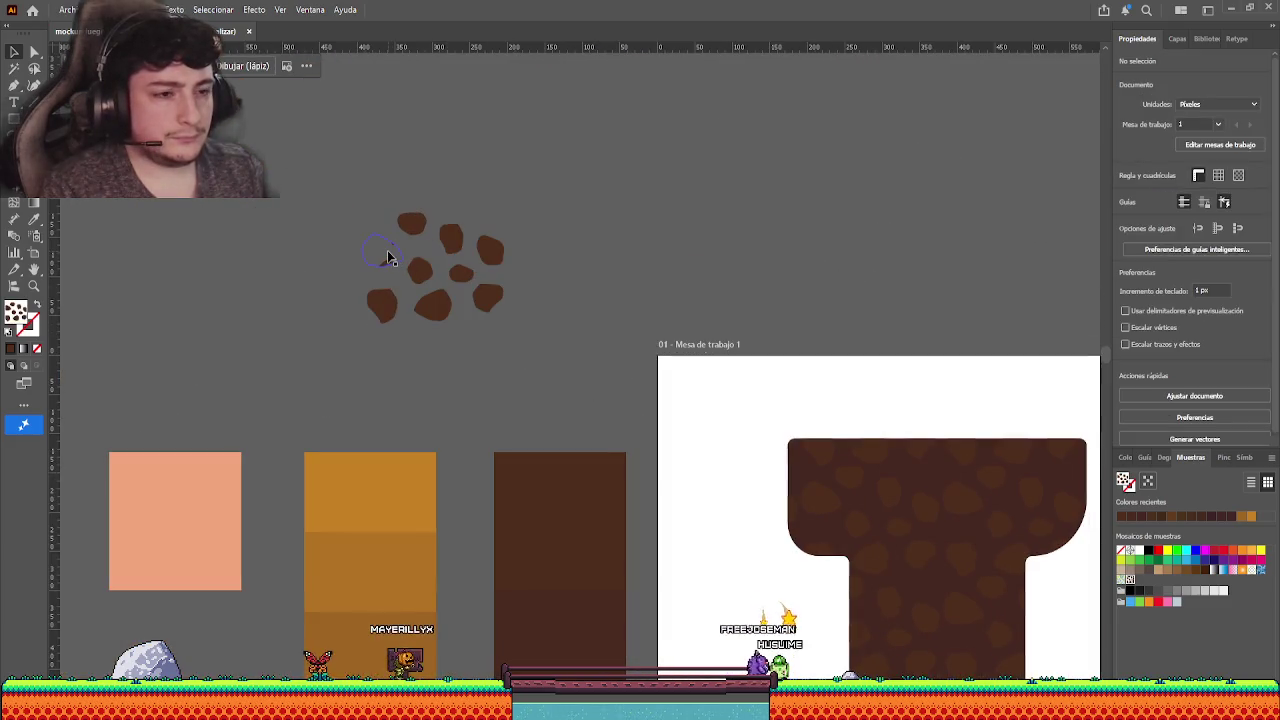
{"action": "mouse_move", "coordinate": [390, 258]}
{"action": "left_mouse_down"}
{"action": "mouse_move", "coordinate": [326, 222]}
{"action": "mouse_move", "coordinate": [561, 373]}
{"action": "left_mouse_up"}
{"action": "left_click", "coordinate": [272, 265]}
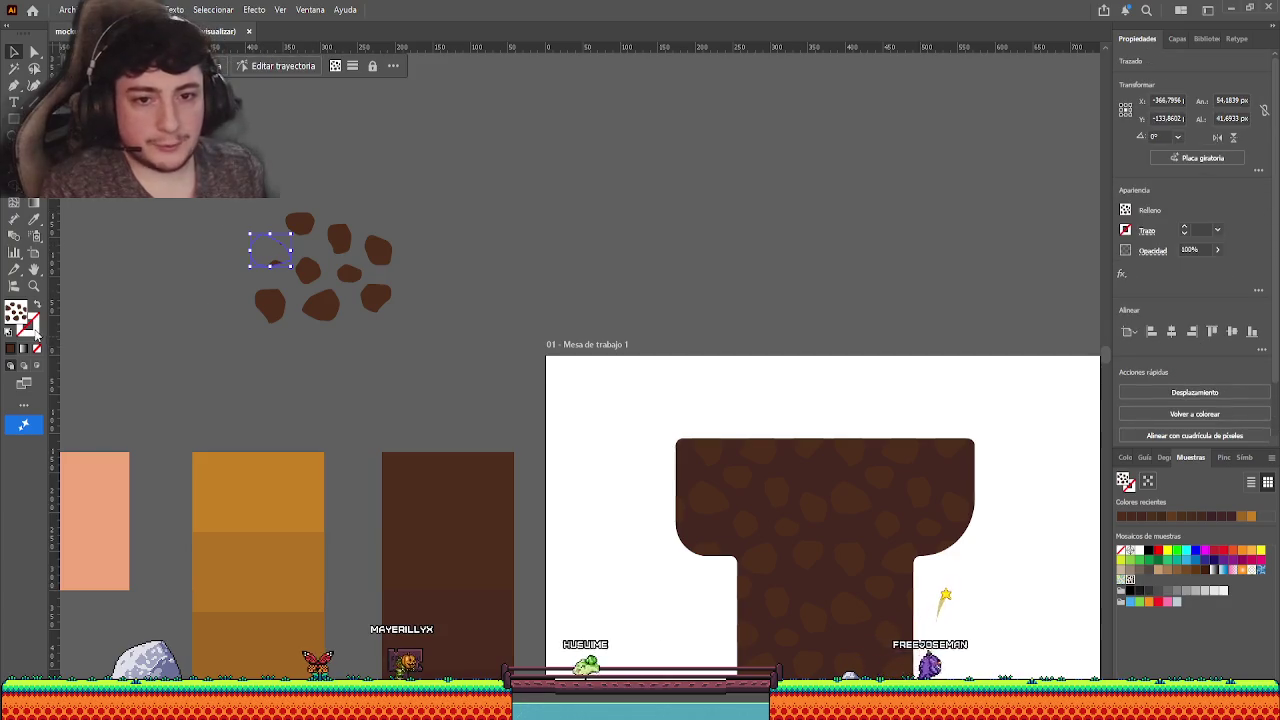
{"action": "key", "text": "a"}
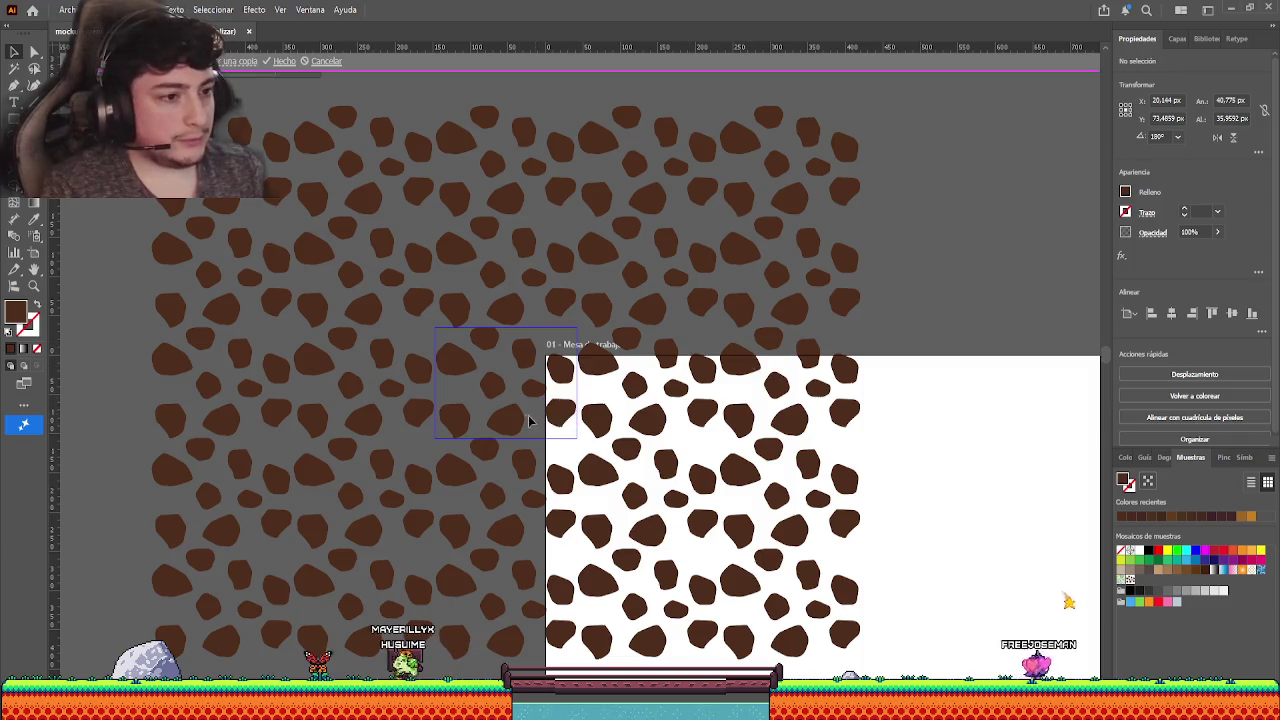
{"action": "left_click", "coordinate": [906, 150]}
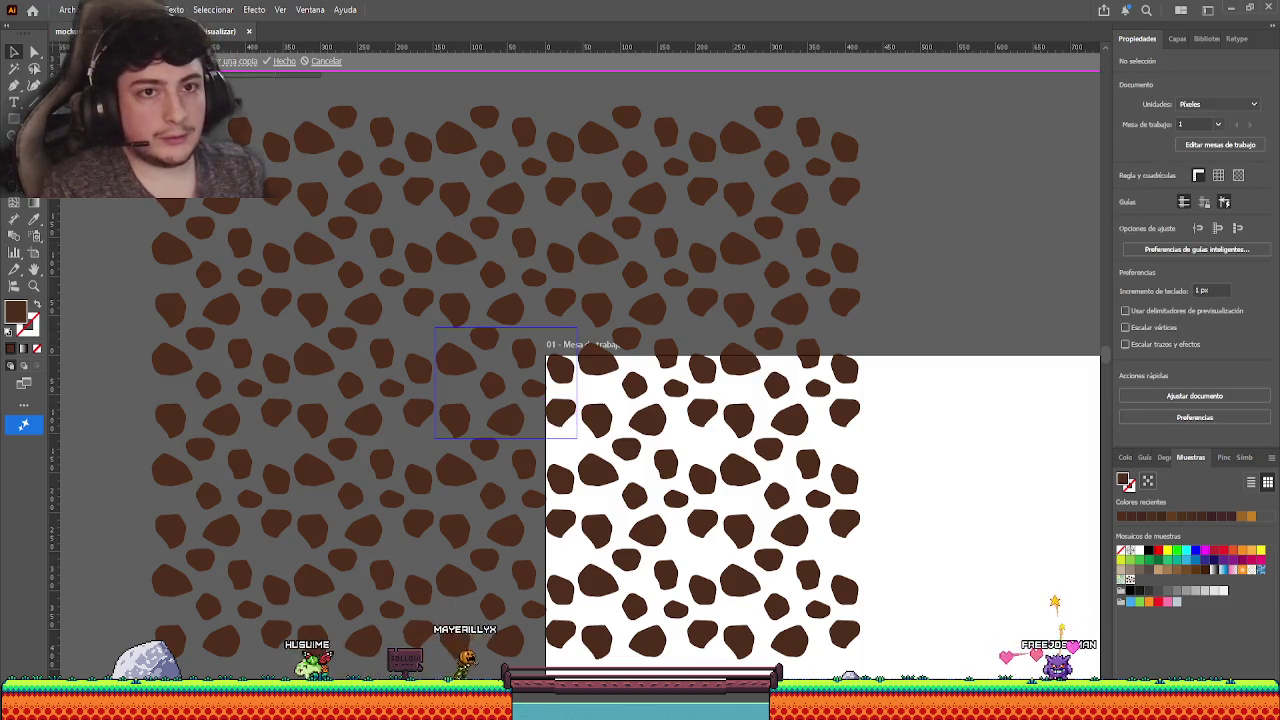
{"action": "left_click", "coordinate": [285, 62]}
{"action": "left_click", "coordinate": [268, 250]}
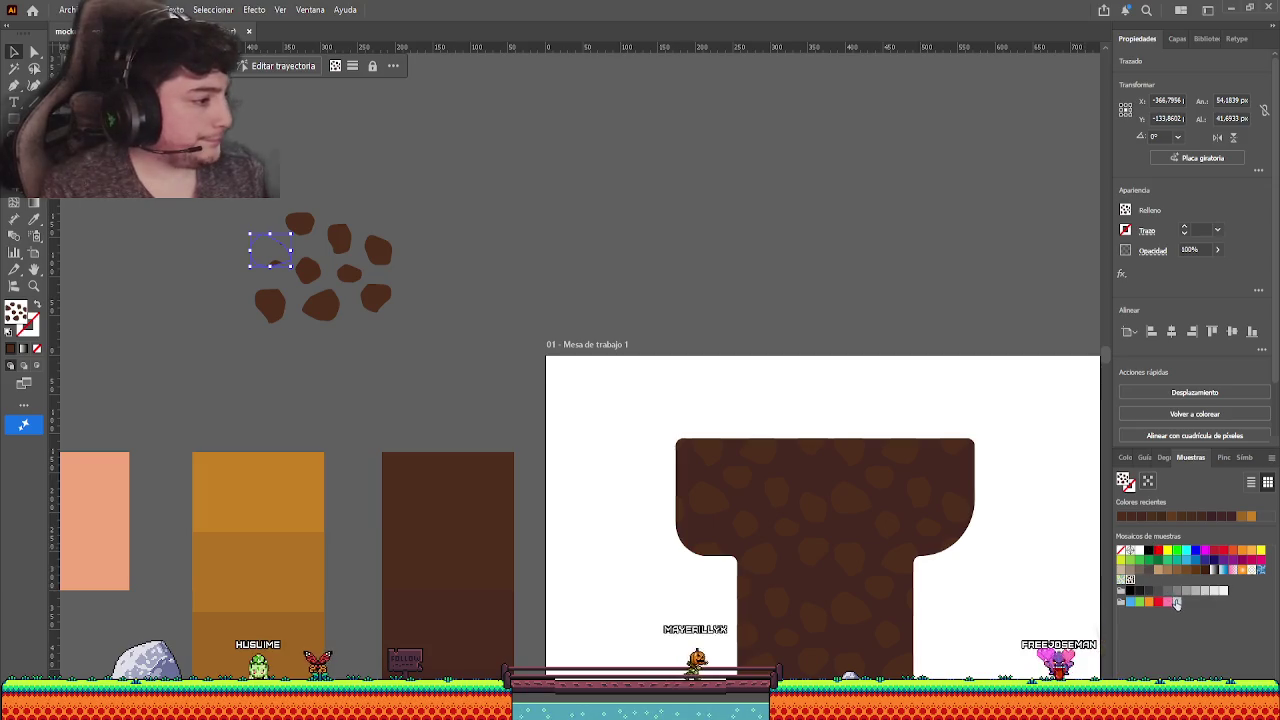
- Give the stray rock a solid #4e2a1d dark-brown fill and bring the platform into view
{"action": "left_click", "coordinate": [11, 349]}
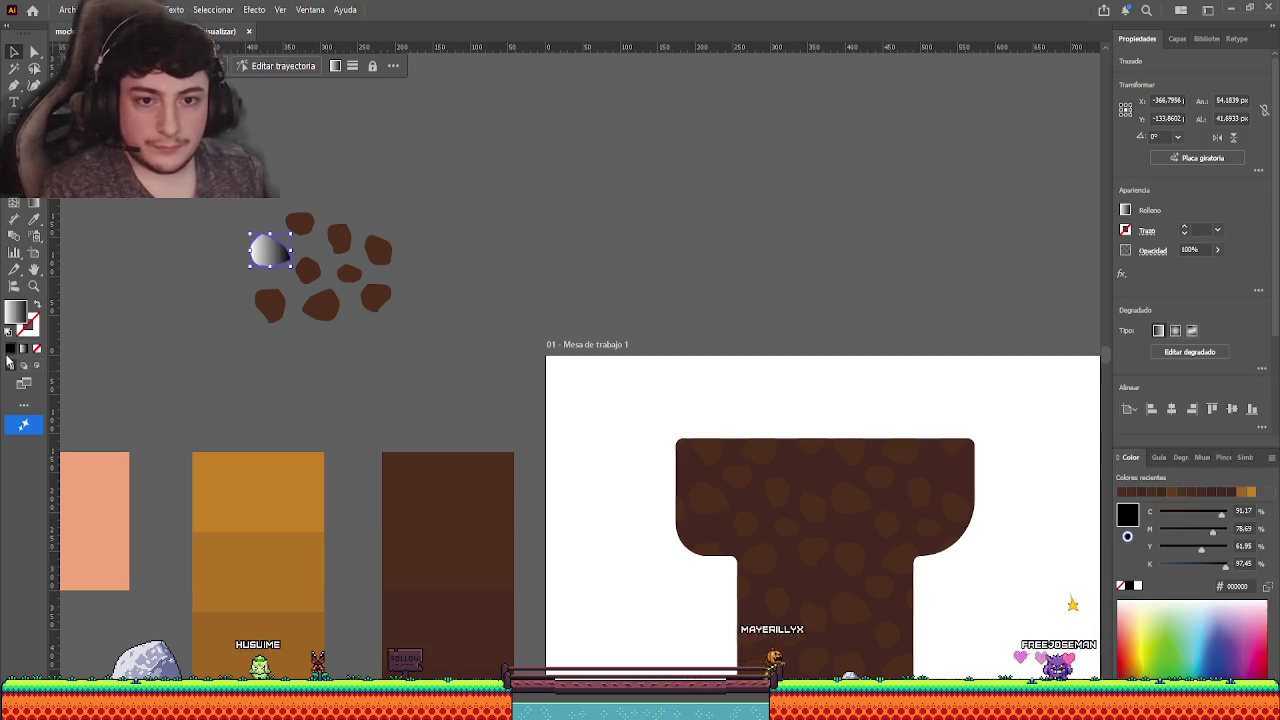
{"action": "left_click", "coordinate": [34, 220]}
{"action": "left_click", "coordinate": [495, 484]}
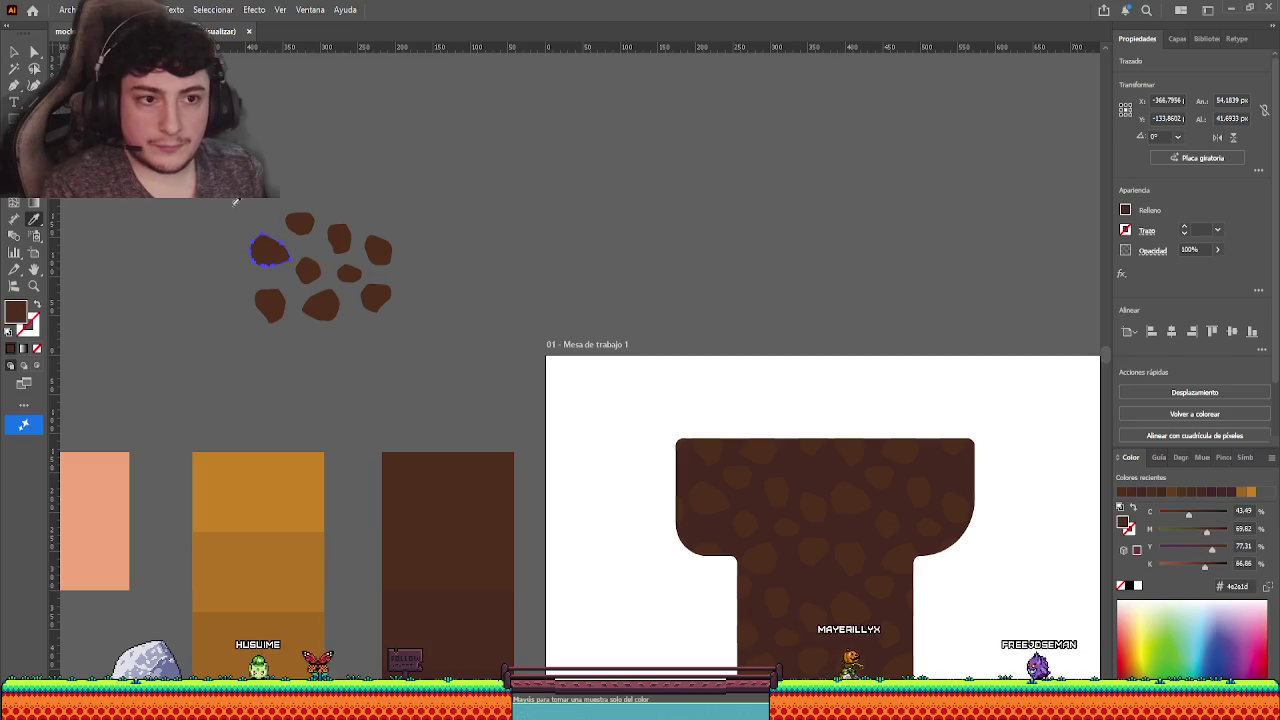
{"action": "left_click_drag", "start_coordinate": [495, 484], "coordinate": [171, 243]}
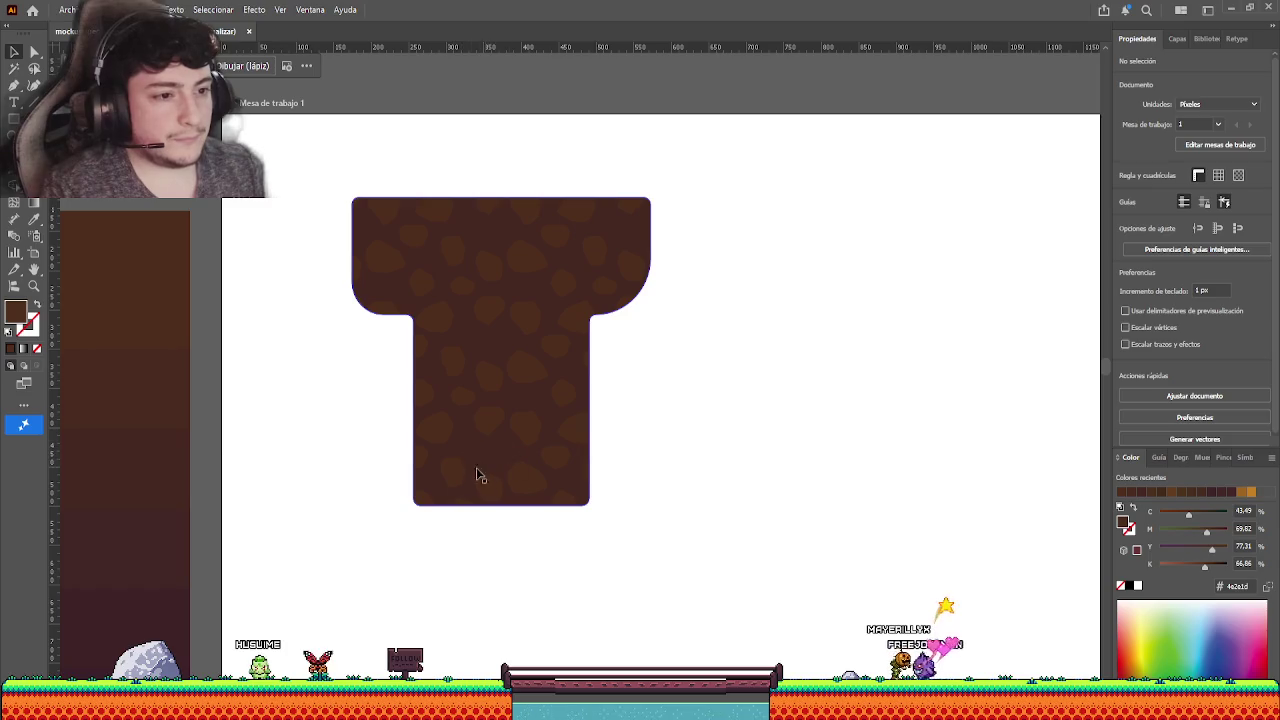
{"action": "mouse_move", "coordinate": [323, 294]}
{"action": "left_mouse_down"}
{"action": "mouse_move", "coordinate": [626, 437]}
{"action": "mouse_move", "coordinate": [489, 349]}
{"action": "left_mouse_up"}
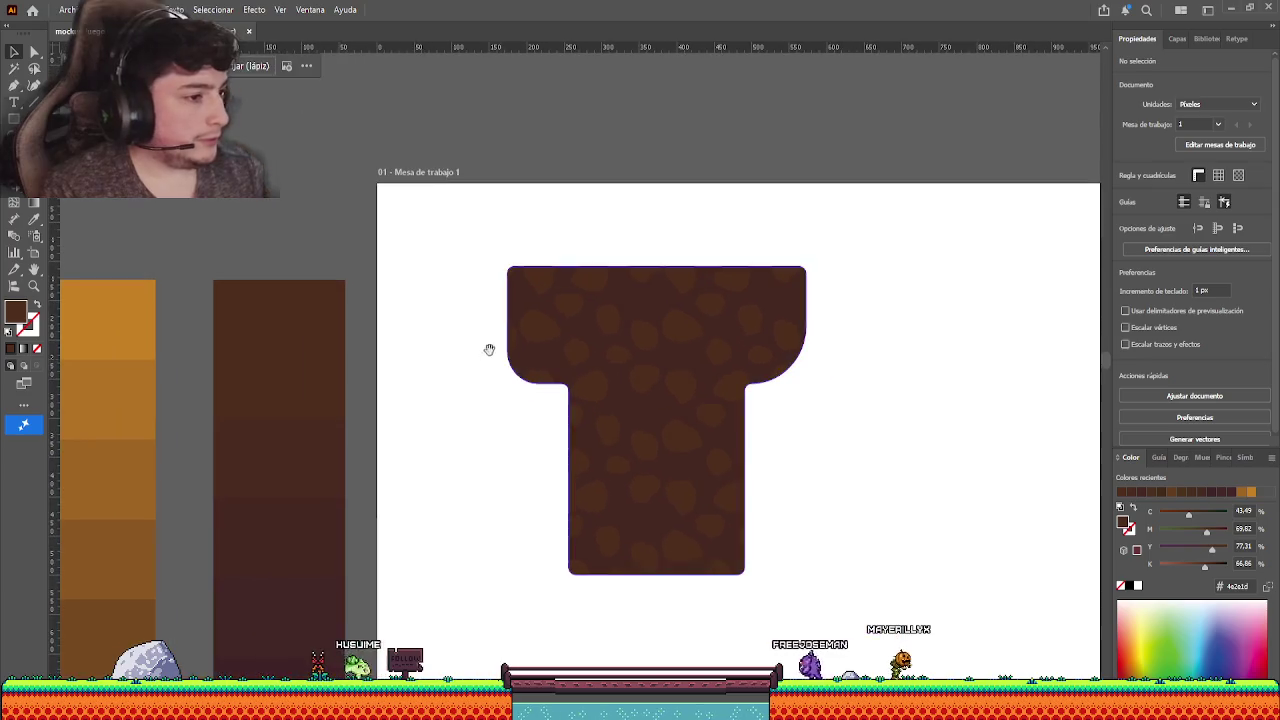
{"action": "left_click", "coordinate": [660, 360]}
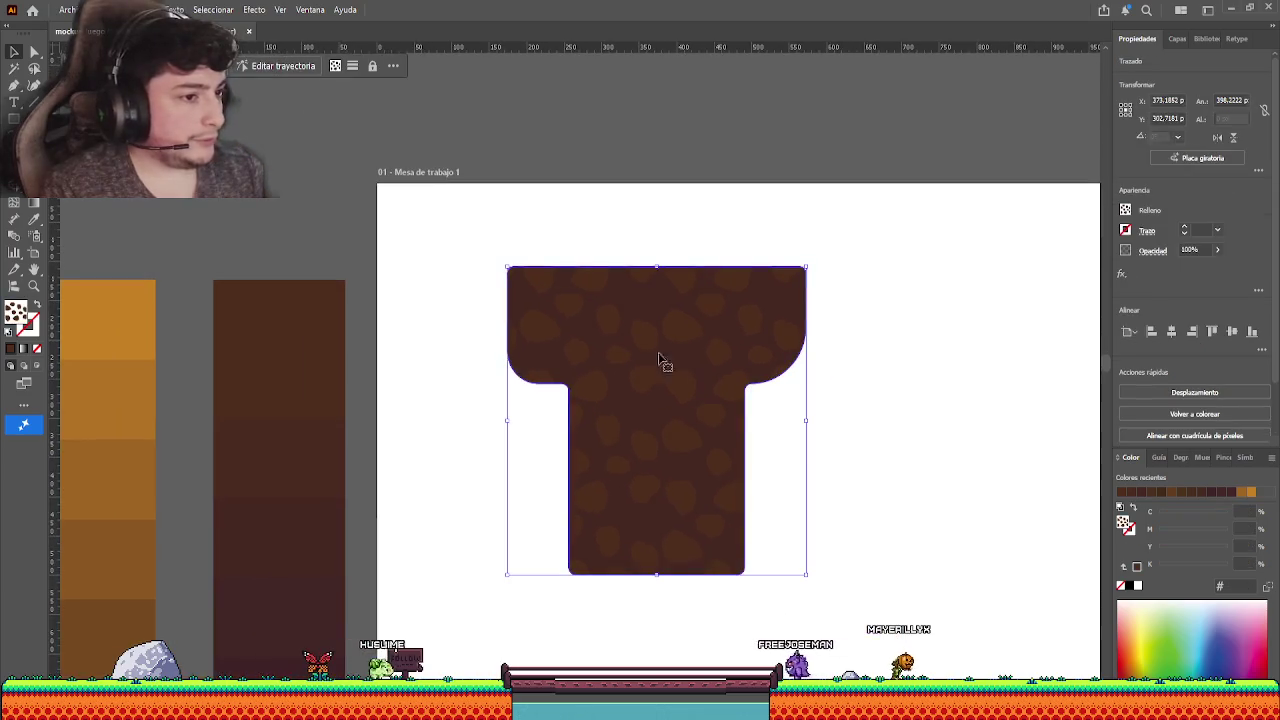
{"action": "left_click", "coordinate": [408, 395]}
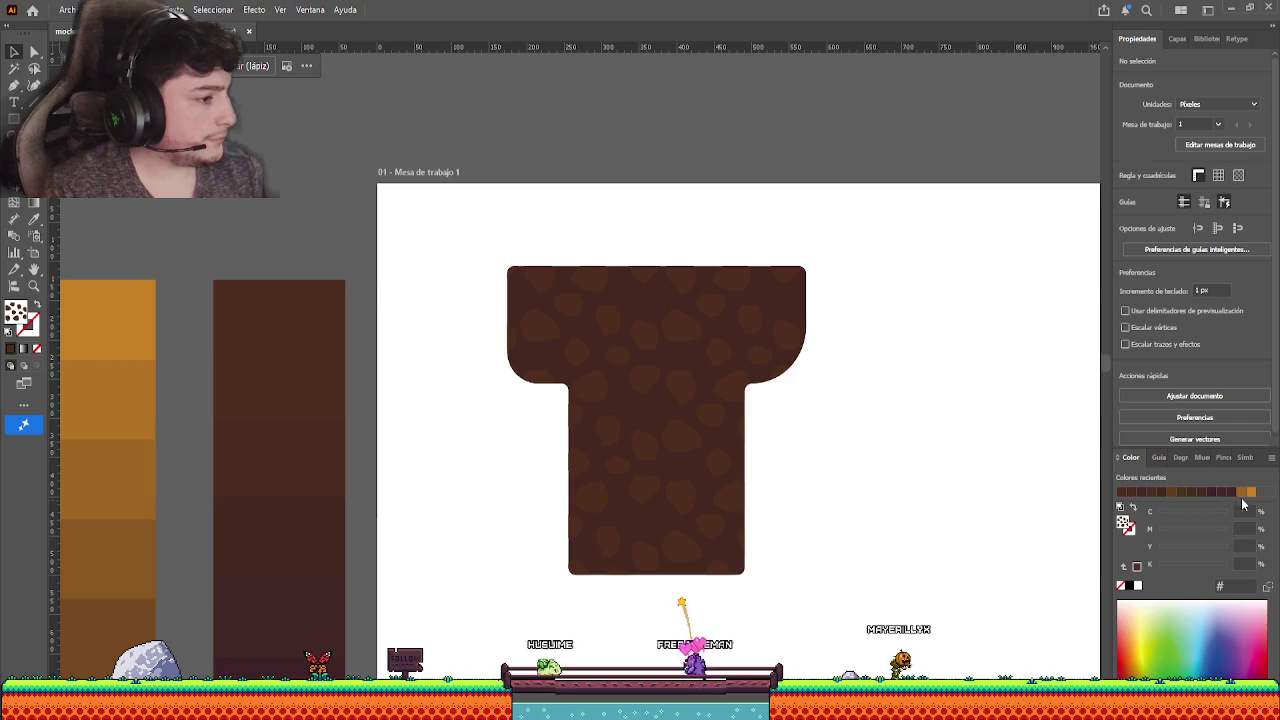
- Rotate an upper-left rock more upright in the rock pattern so the T's fill updates
{"action": "left_click", "coordinate": [1218, 459]}
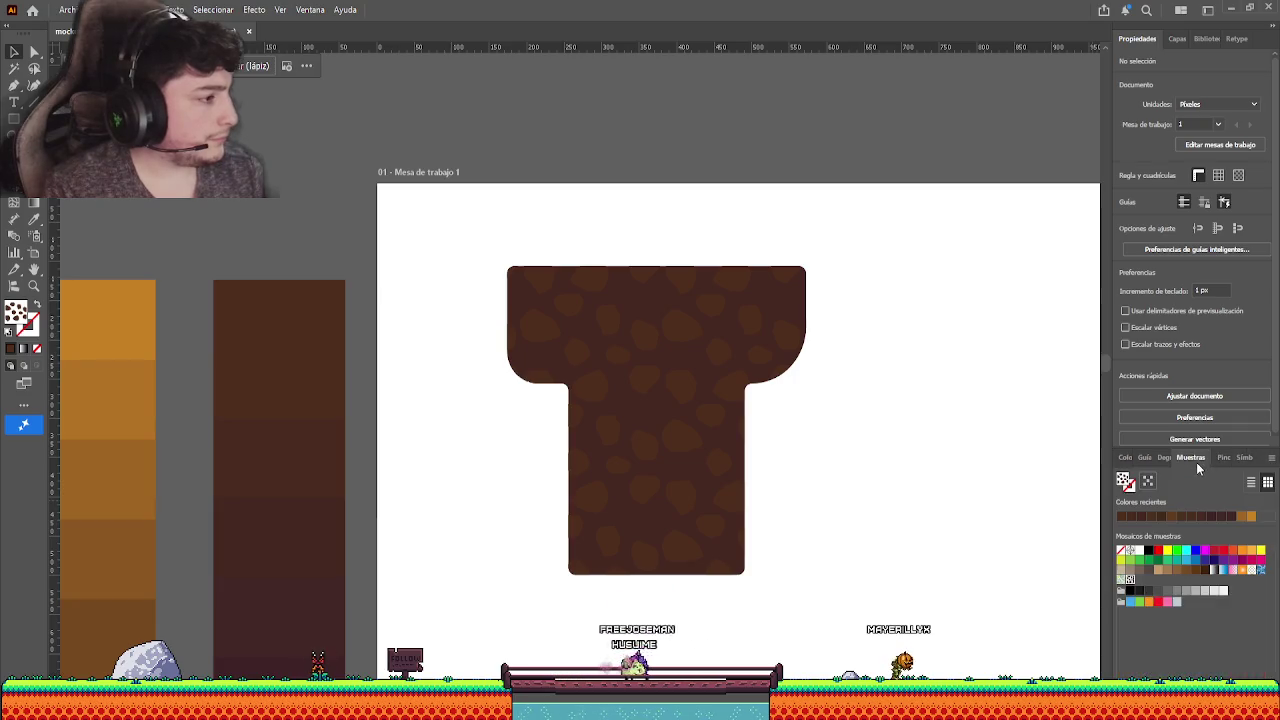
{"action": "double_click", "coordinate": [1127, 579]}
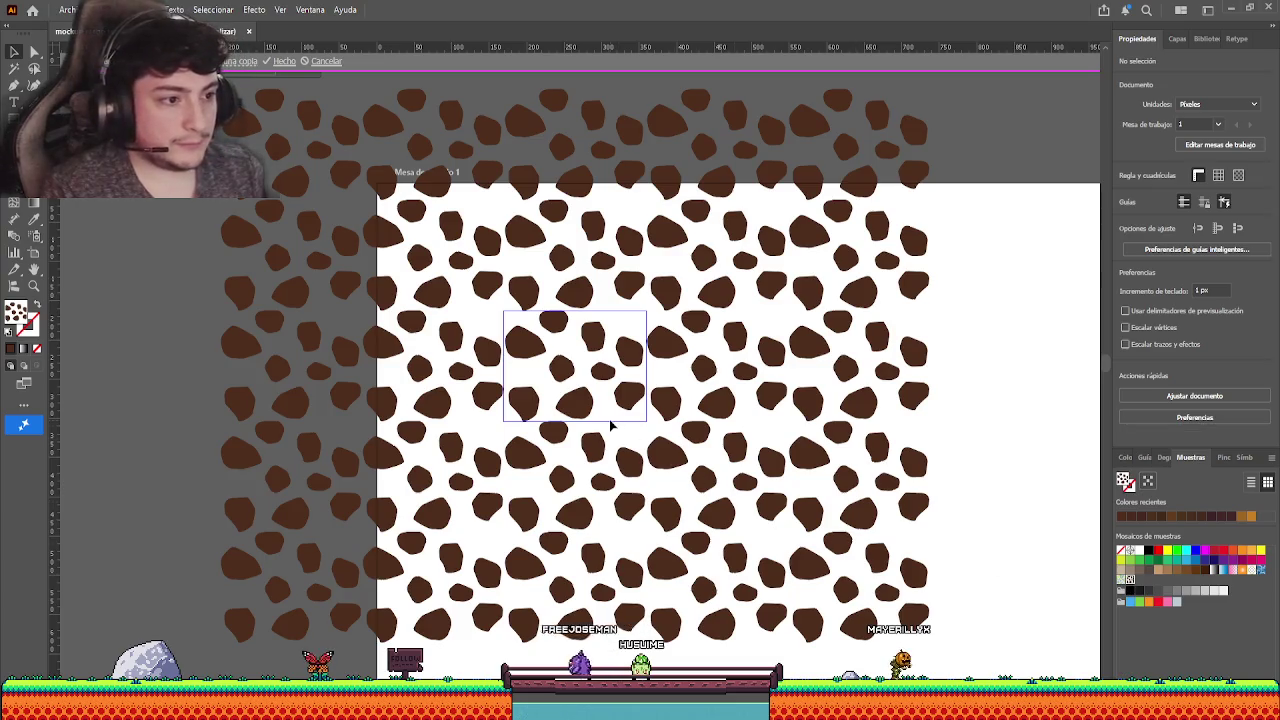
{"action": "left_click", "coordinate": [523, 343]}
{"action": "left_click_drag", "start_coordinate": [546, 362], "coordinate": [516, 381]}
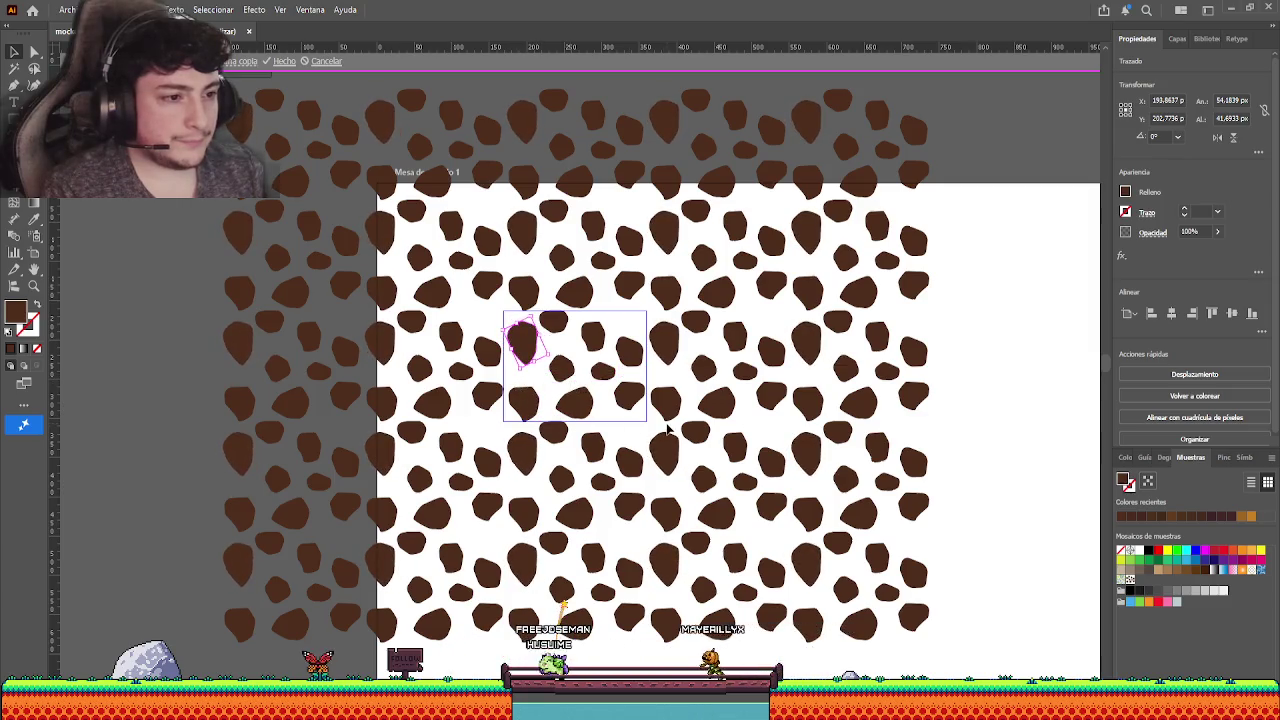
{"action": "left_click", "coordinate": [284, 61]}
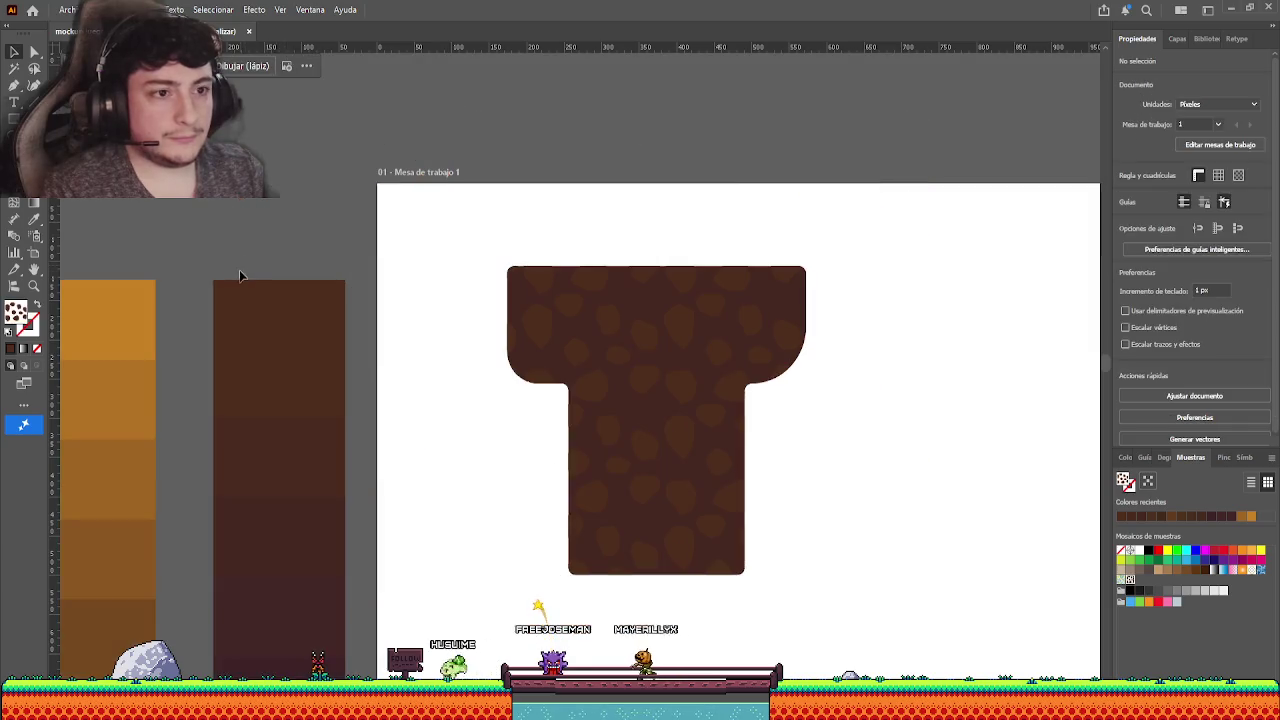
{"action": "left_click", "coordinate": [617, 378]}
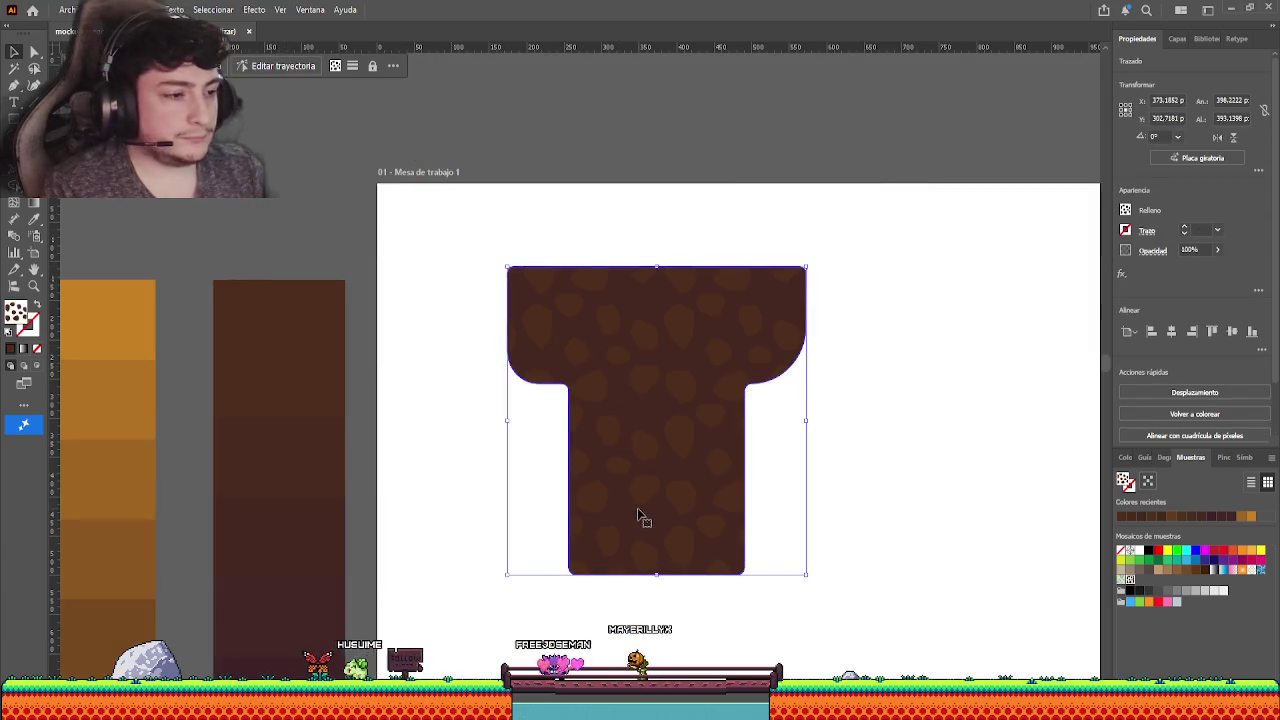
{"action": "scroll", "coordinate": [545, 360], "scroll_direction": "up", "scroll_amount": 2}
{"action": "scroll", "coordinate": [545, 360], "scroll_direction": "left", "scroll_amount": 3}
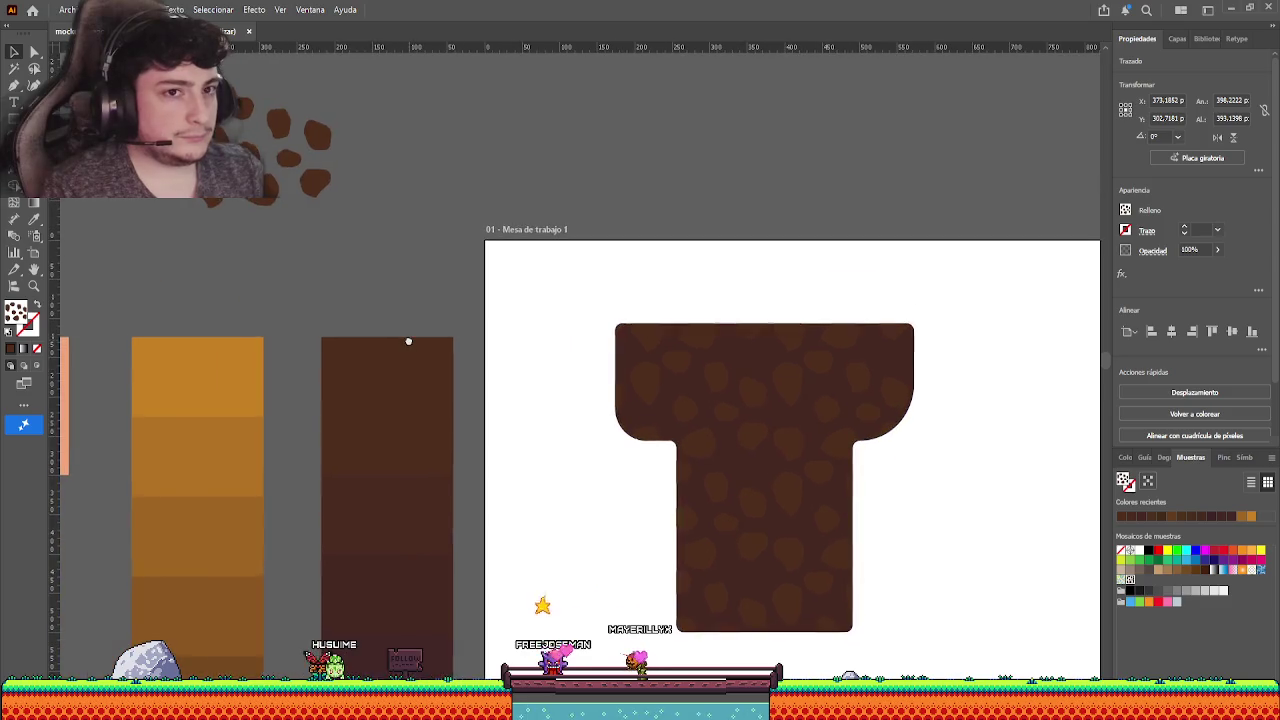
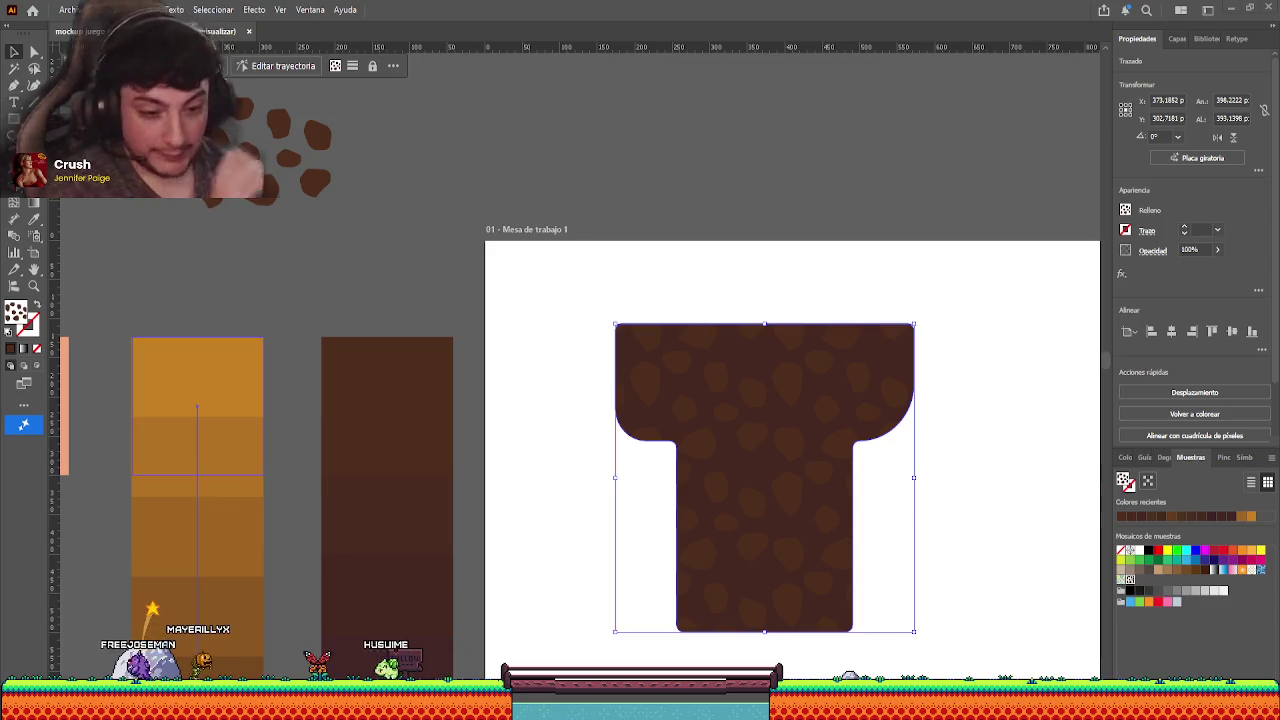
- Open the stone pattern swatch in Pattern Edit mode and bring the tile's top spots into view
{"action": "left_click_drag", "start_coordinate": [530, 446], "coordinate": [451, 406]}
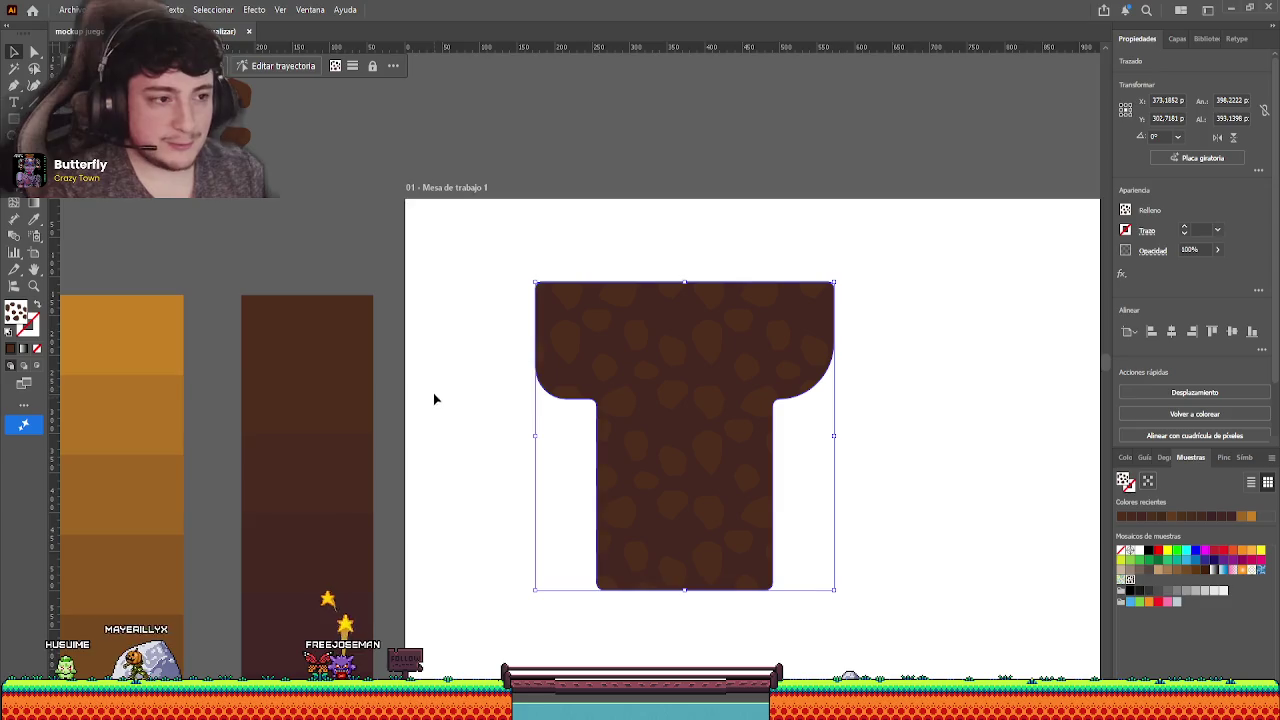
{"action": "left_click_drag", "start_coordinate": [474, 354], "coordinate": [571, 417]}
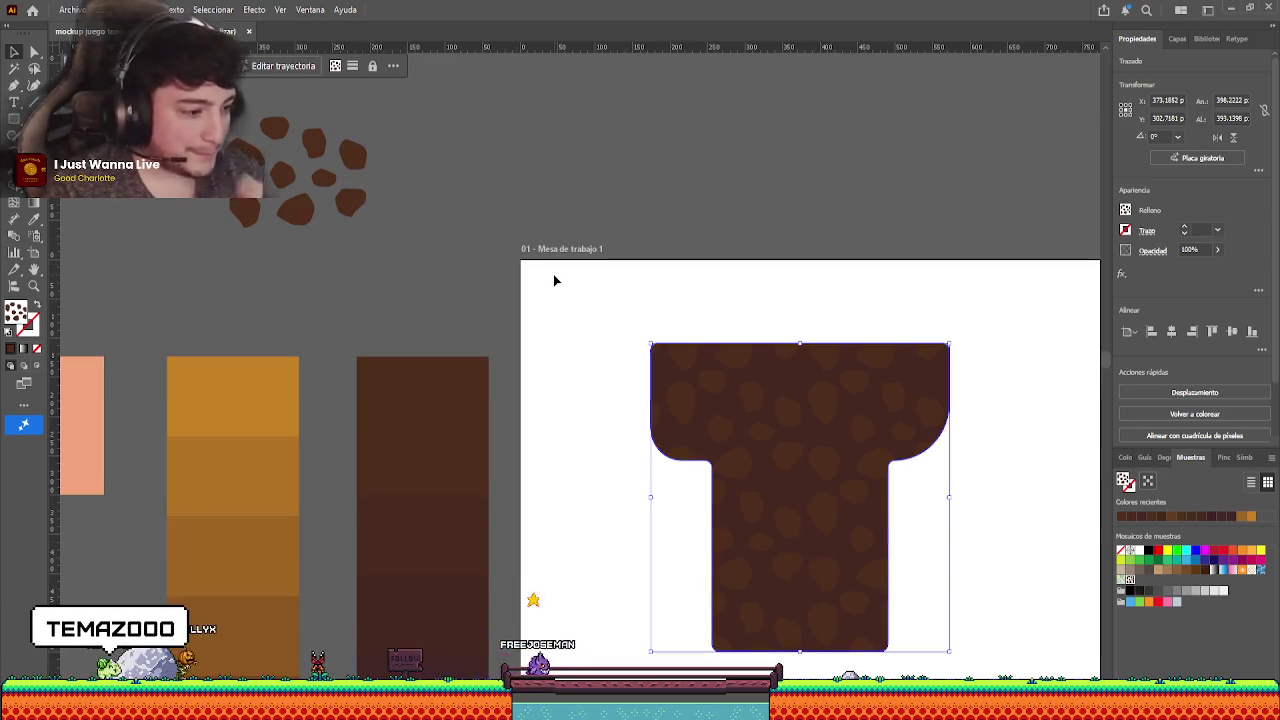
{"action": "left_click_drag", "start_coordinate": [414, 206], "coordinate": [481, 293]}
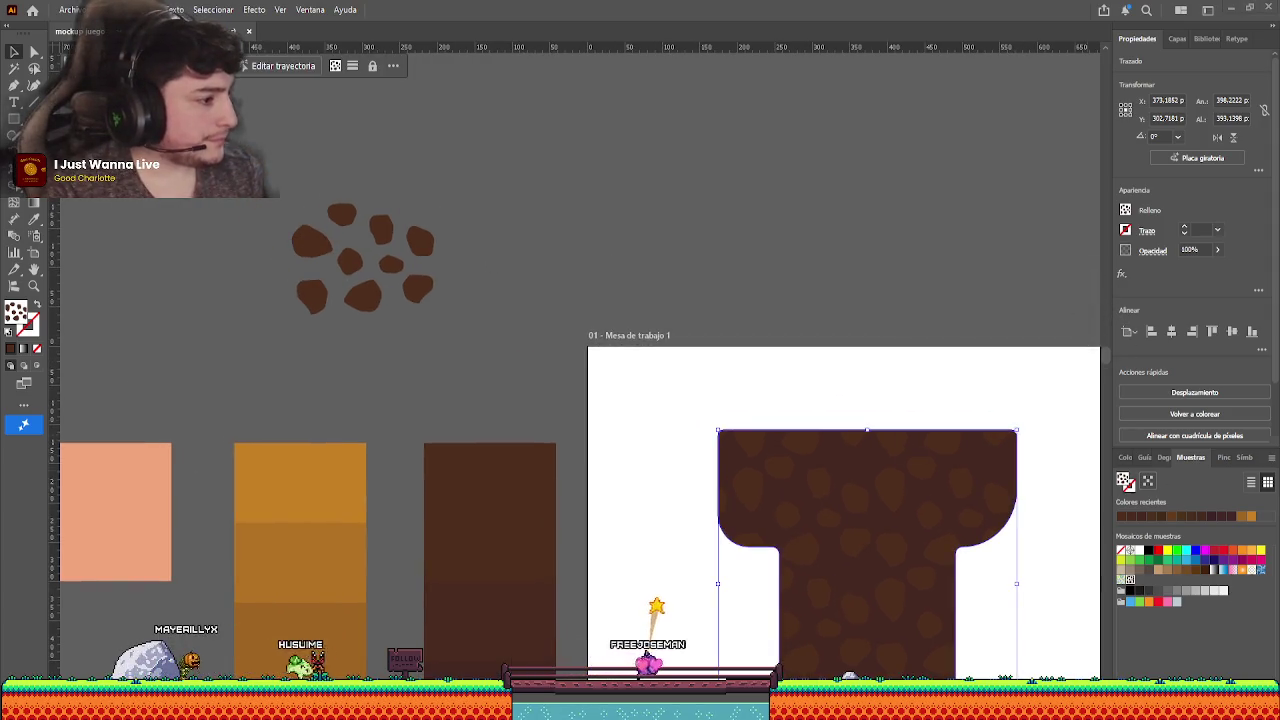
{"action": "double_click", "coordinate": [1128, 580]}
{"action": "scroll", "coordinate": [583, 373], "scroll_direction": "up", "scroll_amount": 1}
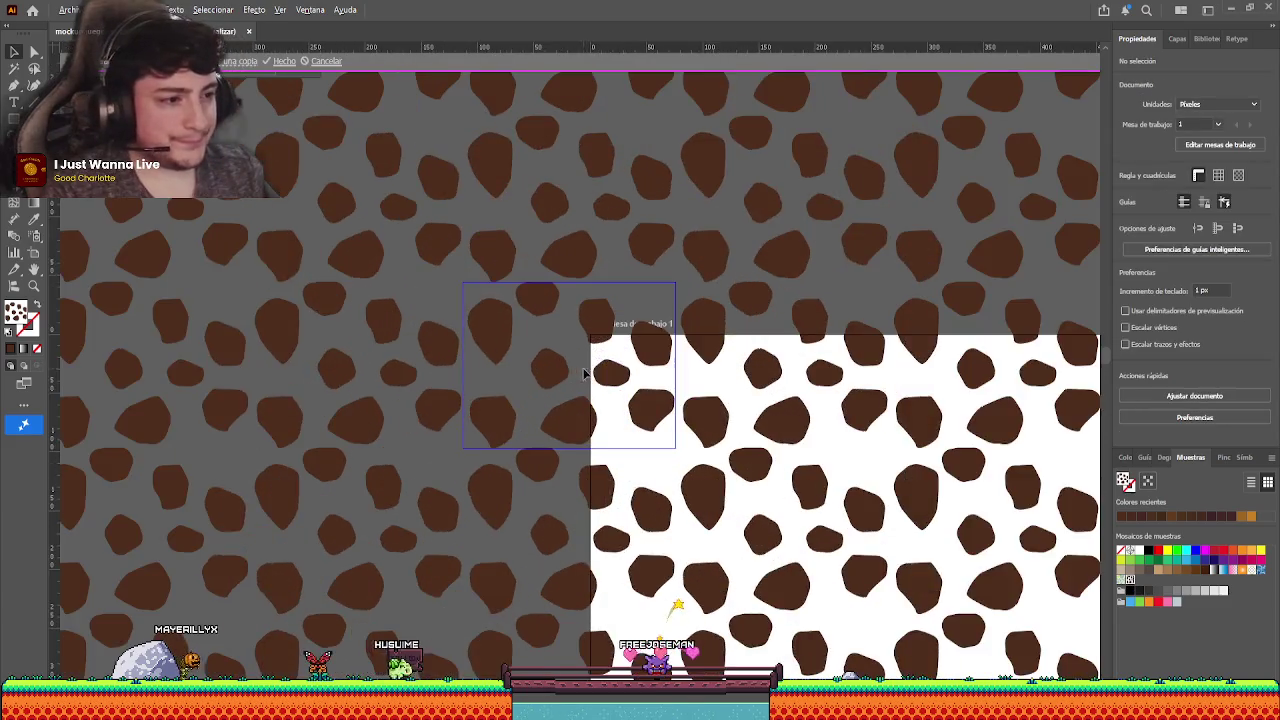
{"action": "scroll", "coordinate": [663, 378], "scroll_direction": "up", "scroll_amount": 2}
{"action": "left_click_drag", "start_coordinate": [560, 400], "coordinate": [645, 420]}
{"action": "left_click_drag", "start_coordinate": [645, 519], "coordinate": [678, 509]}
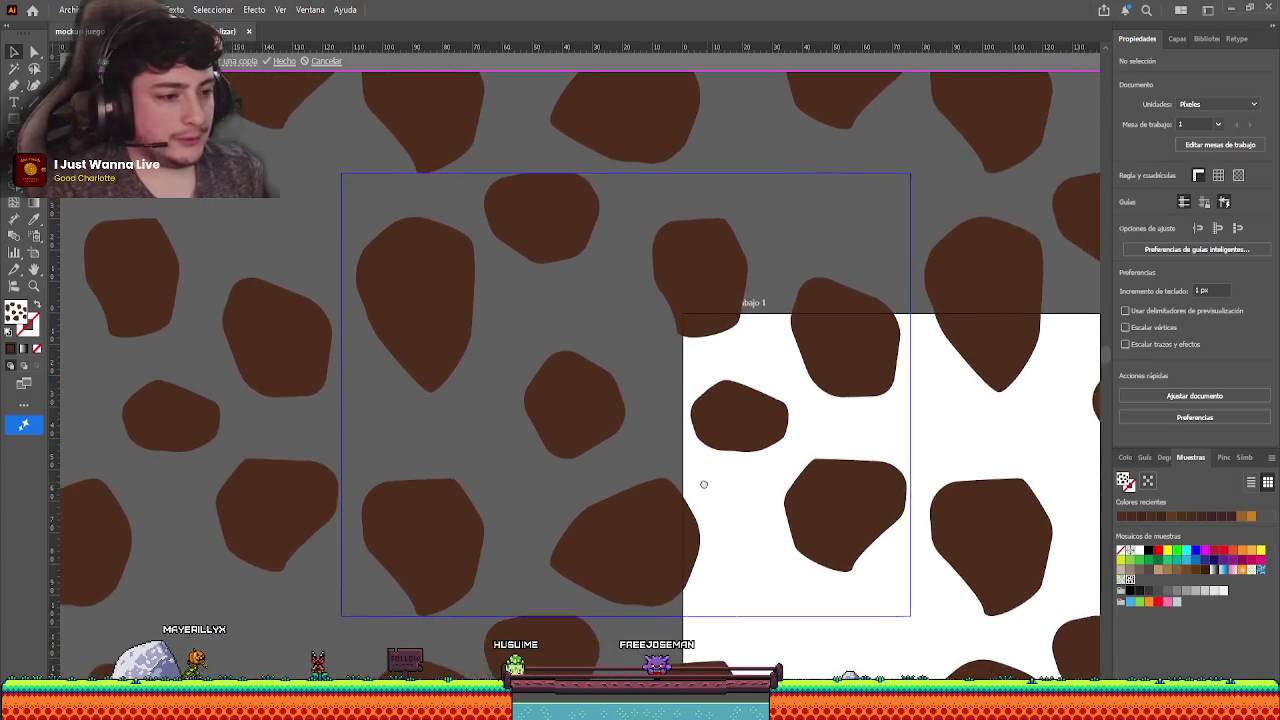
{"action": "mouse_move", "coordinate": [704, 248]}
{"action": "left_mouse_down"}
{"action": "mouse_move", "coordinate": [531, 240]}
{"action": "mouse_move", "coordinate": [796, 257]}
{"action": "mouse_move", "coordinate": [777, 243]}
{"action": "mouse_move", "coordinate": [663, 310]}
{"action": "mouse_move", "coordinate": [657, 296]}
{"action": "left_mouse_up"}
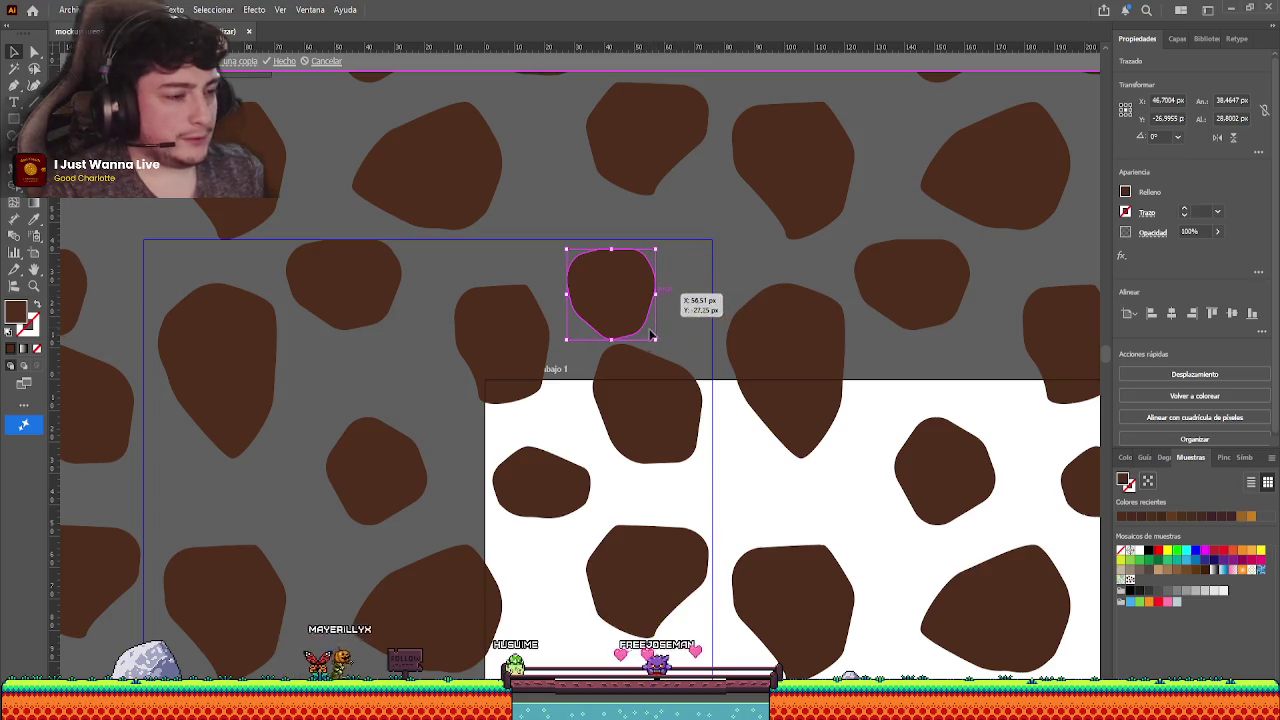
- Reshape the top spot by adjusting its anchor points with Direct Selection
{"action": "mouse_move", "coordinate": [613, 338]}
{"action": "left_mouse_down"}
{"action": "mouse_move", "coordinate": [642, 339]}
{"action": "mouse_move", "coordinate": [494, 257]}
{"action": "left_mouse_up"}
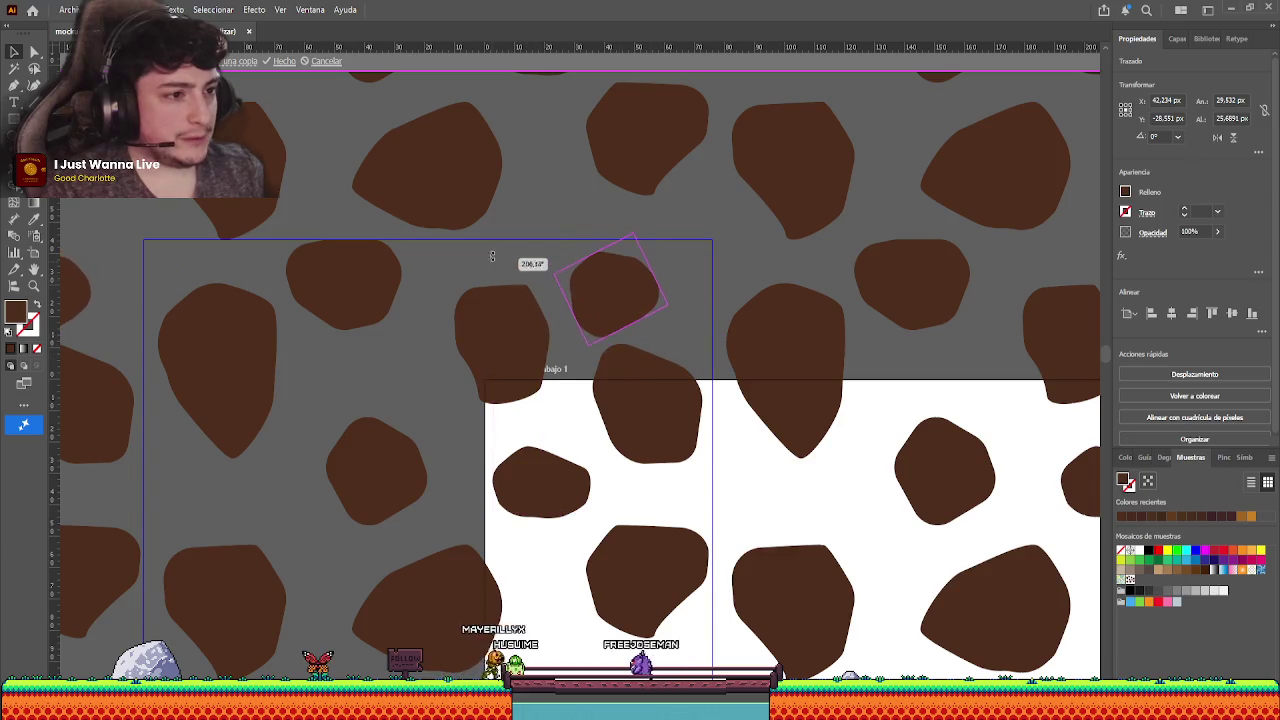
{"action": "key", "text": "a"}
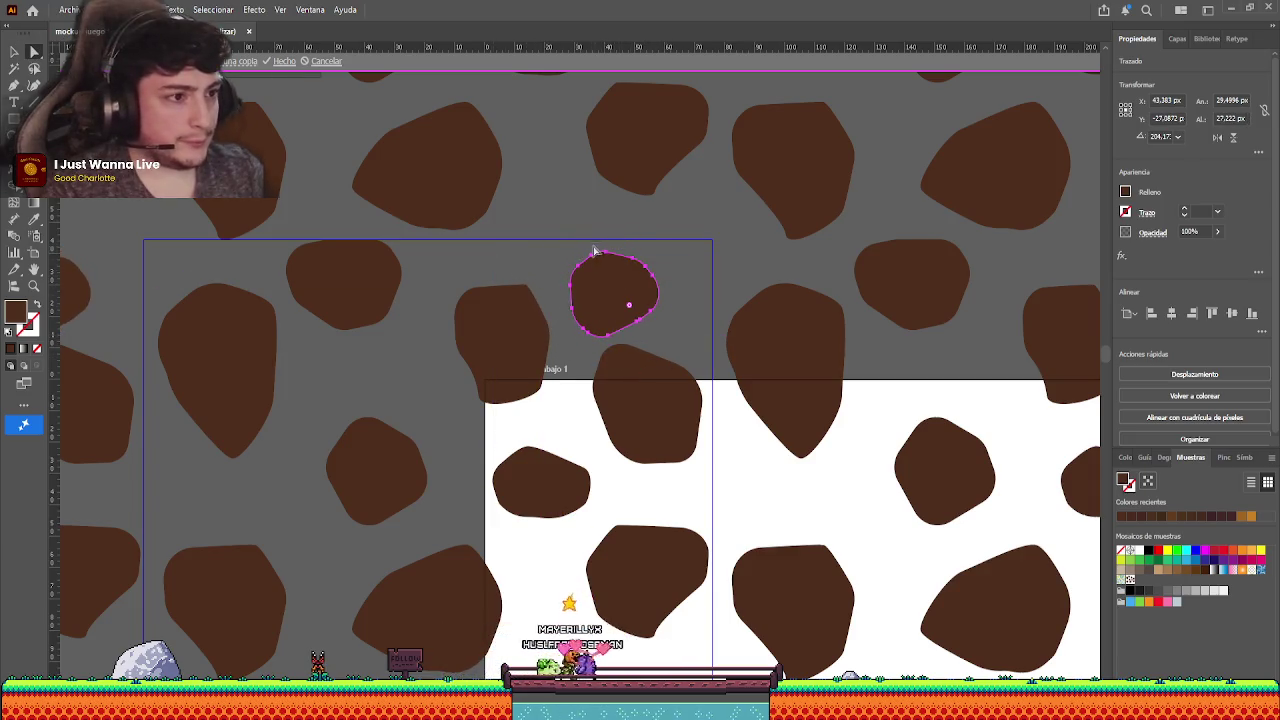
{"action": "left_click_drag", "start_coordinate": [603, 262], "coordinate": [598, 262]}
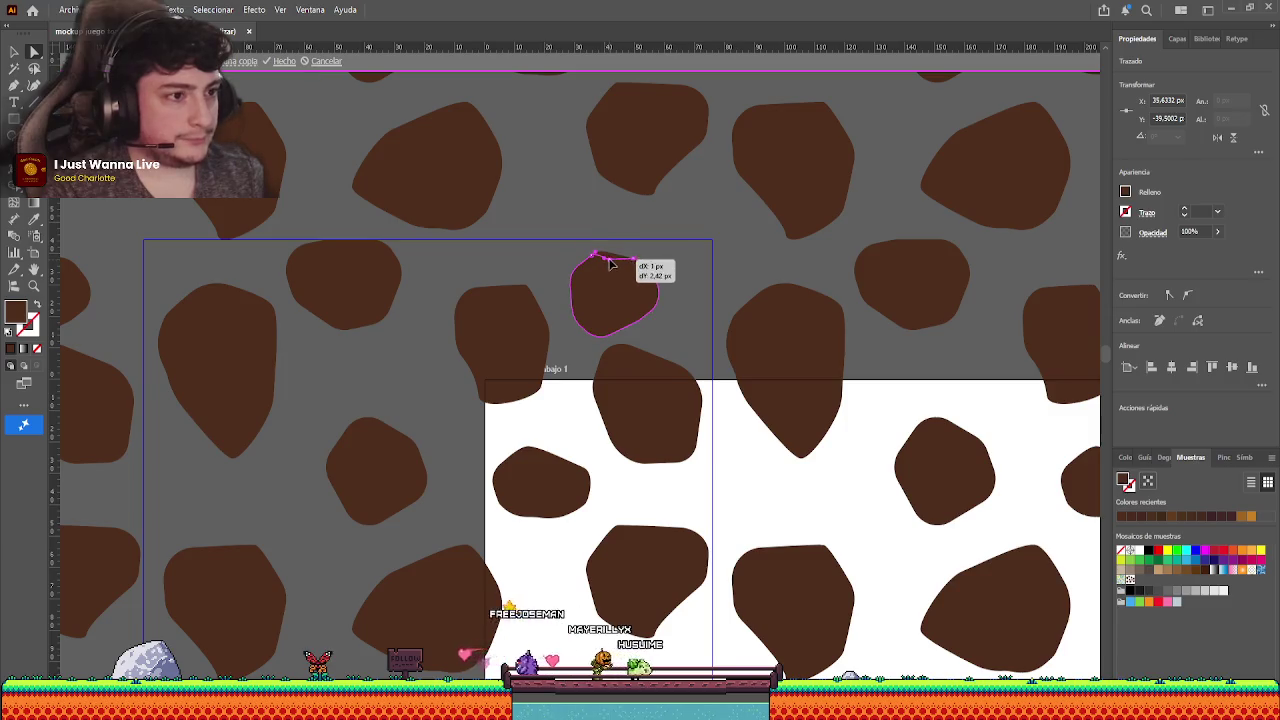
{"action": "left_click", "coordinate": [678, 280]}
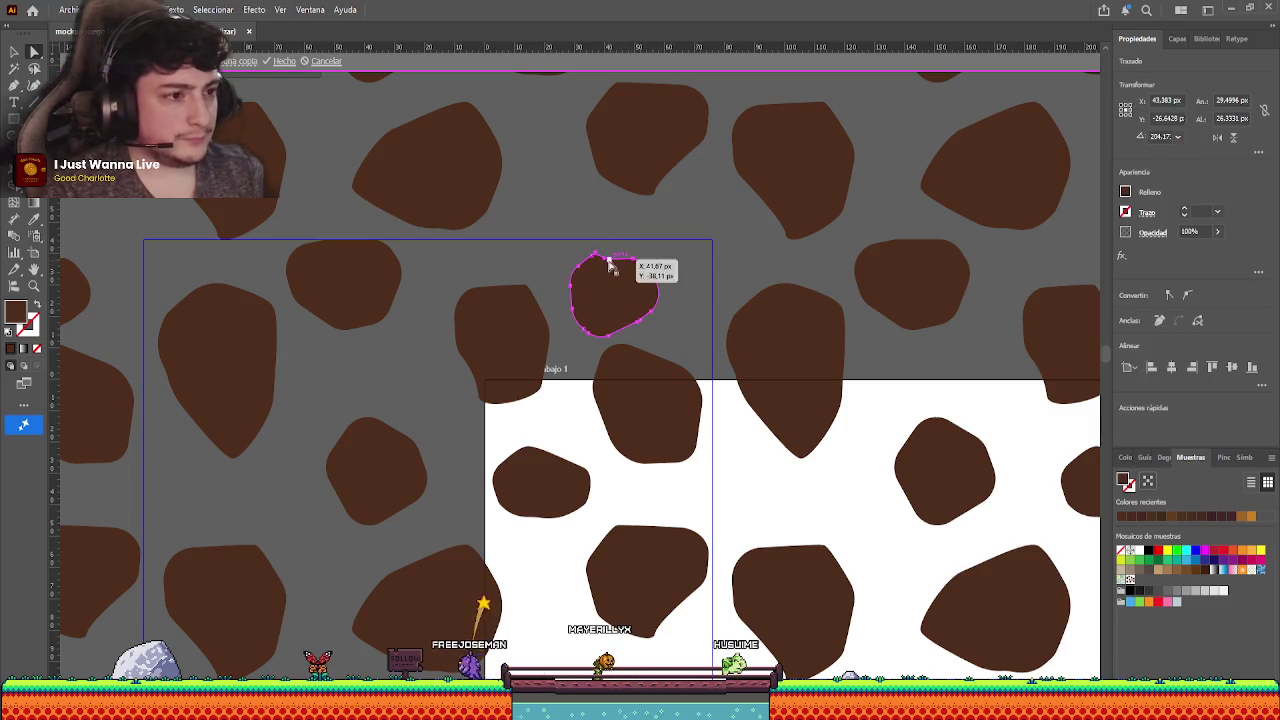
{"action": "left_click", "coordinate": [610, 259]}
{"action": "left_click", "coordinate": [707, 293]}
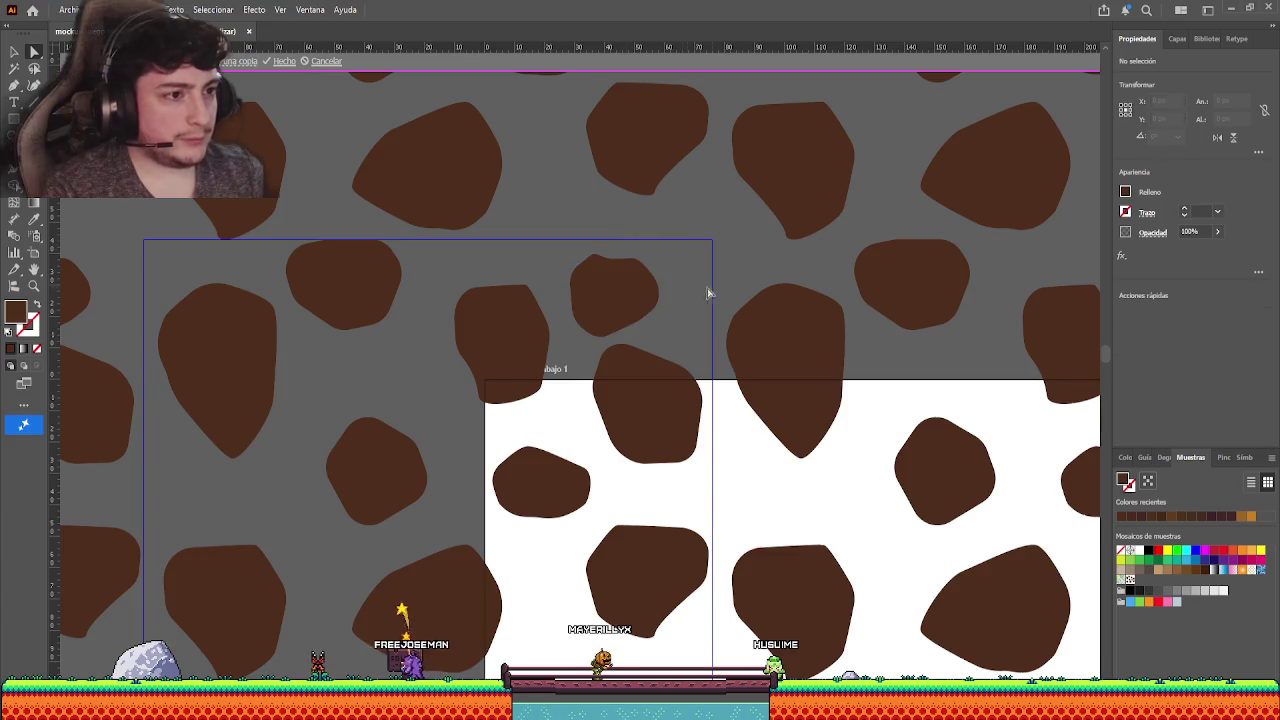
{"action": "left_click", "coordinate": [573, 336]}
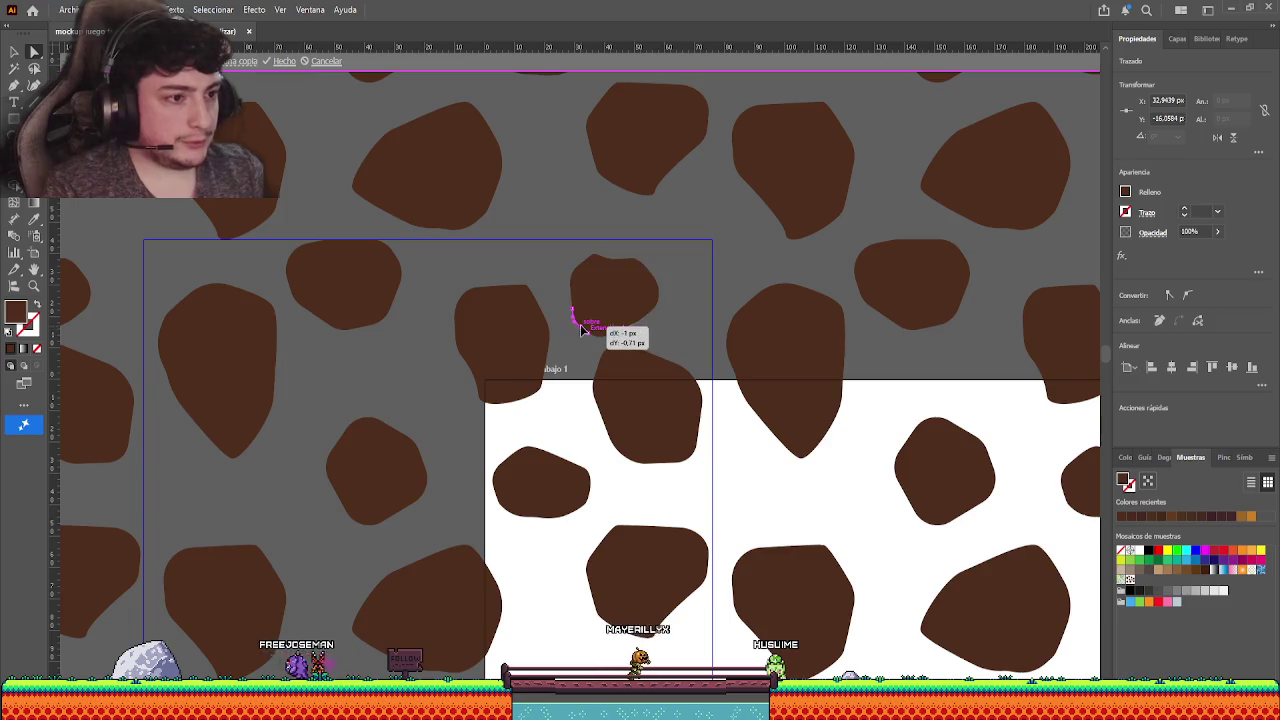
{"action": "left_click", "coordinate": [576, 333]}
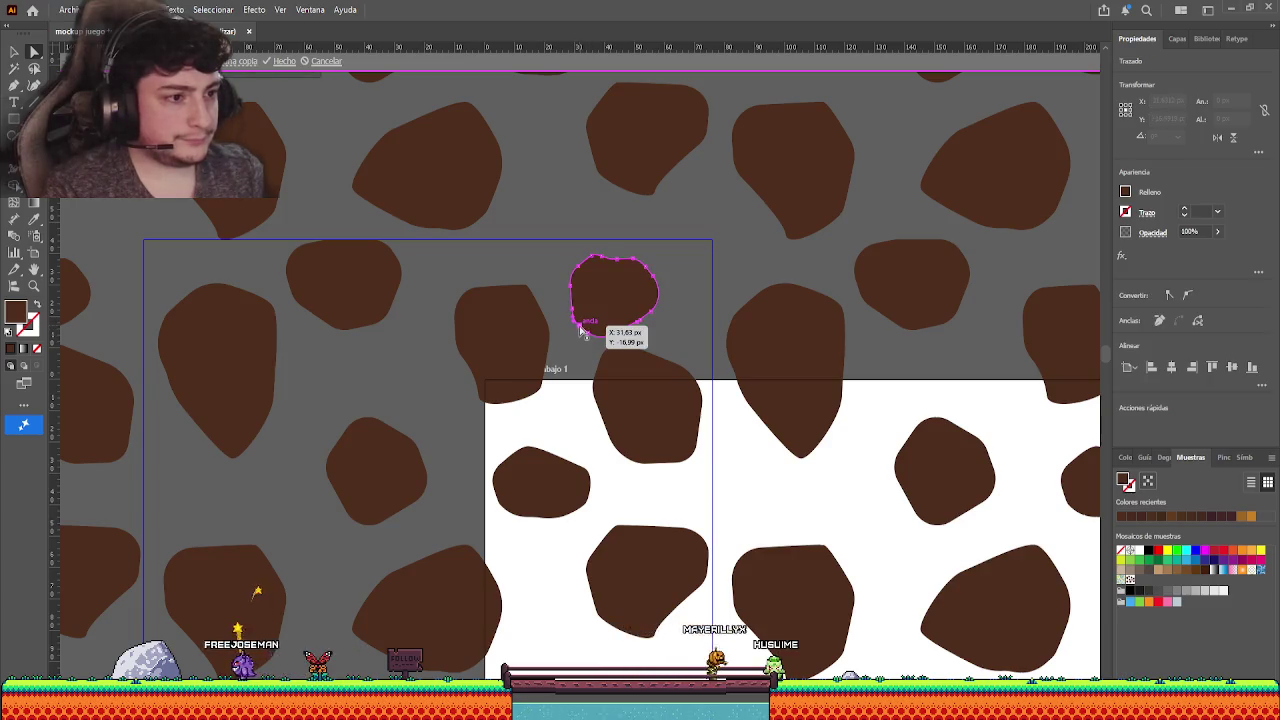
- Scale the top spot down smaller than its neighbours and exit Pattern Edit mode
{"action": "left_click", "coordinate": [578, 332]}
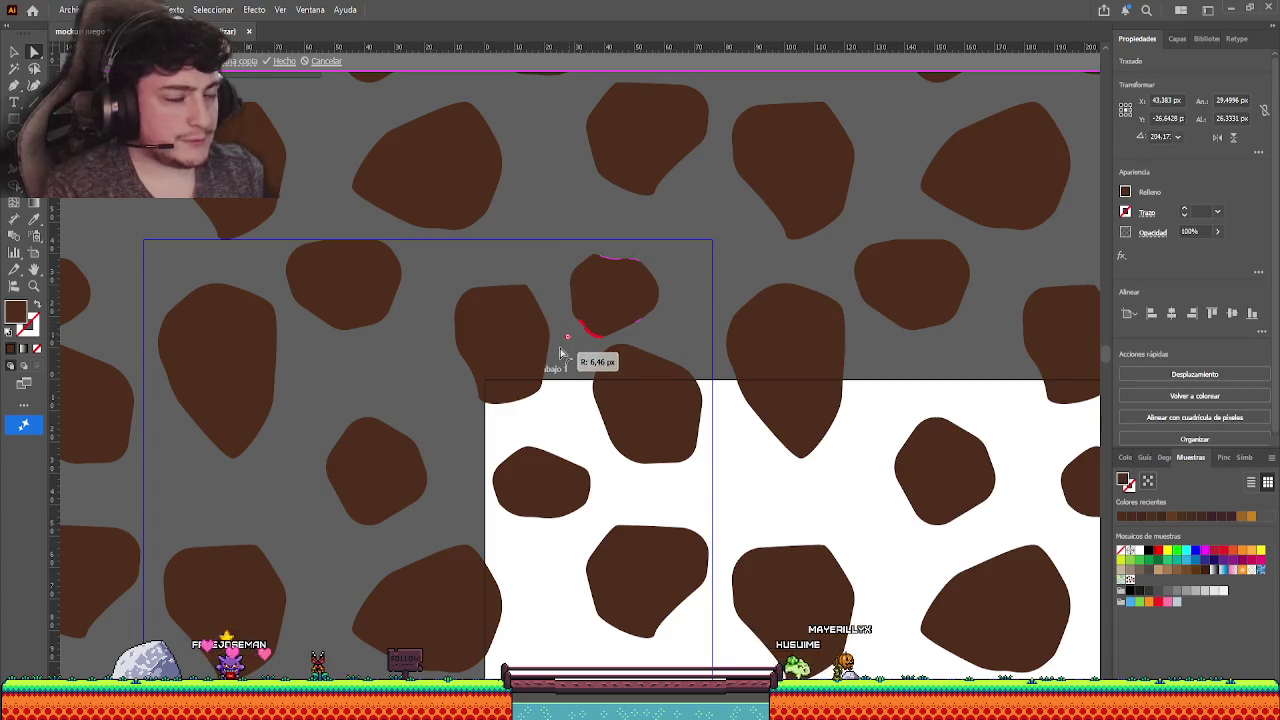
{"action": "left_click", "coordinate": [581, 361]}
{"action": "left_click", "coordinate": [640, 296]}
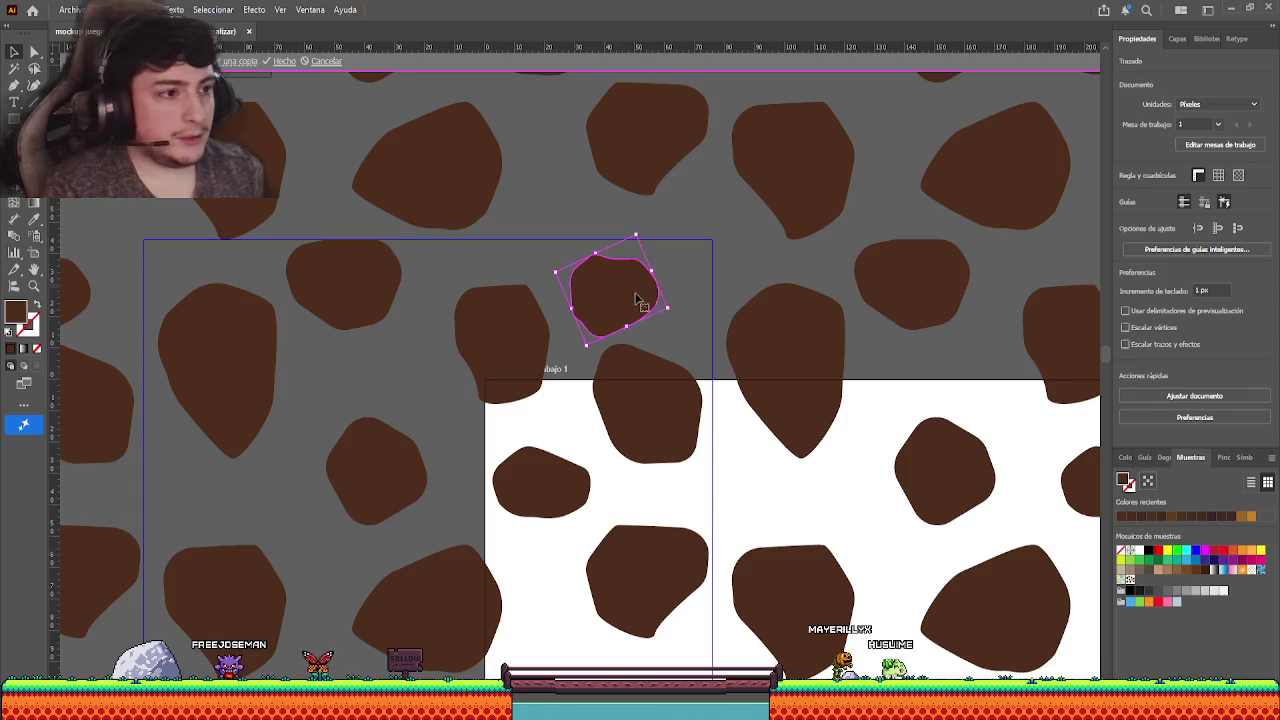
{"action": "left_click_drag", "start_coordinate": [652, 282], "coordinate": [633, 311]}
{"action": "left_click", "coordinate": [668, 287]}
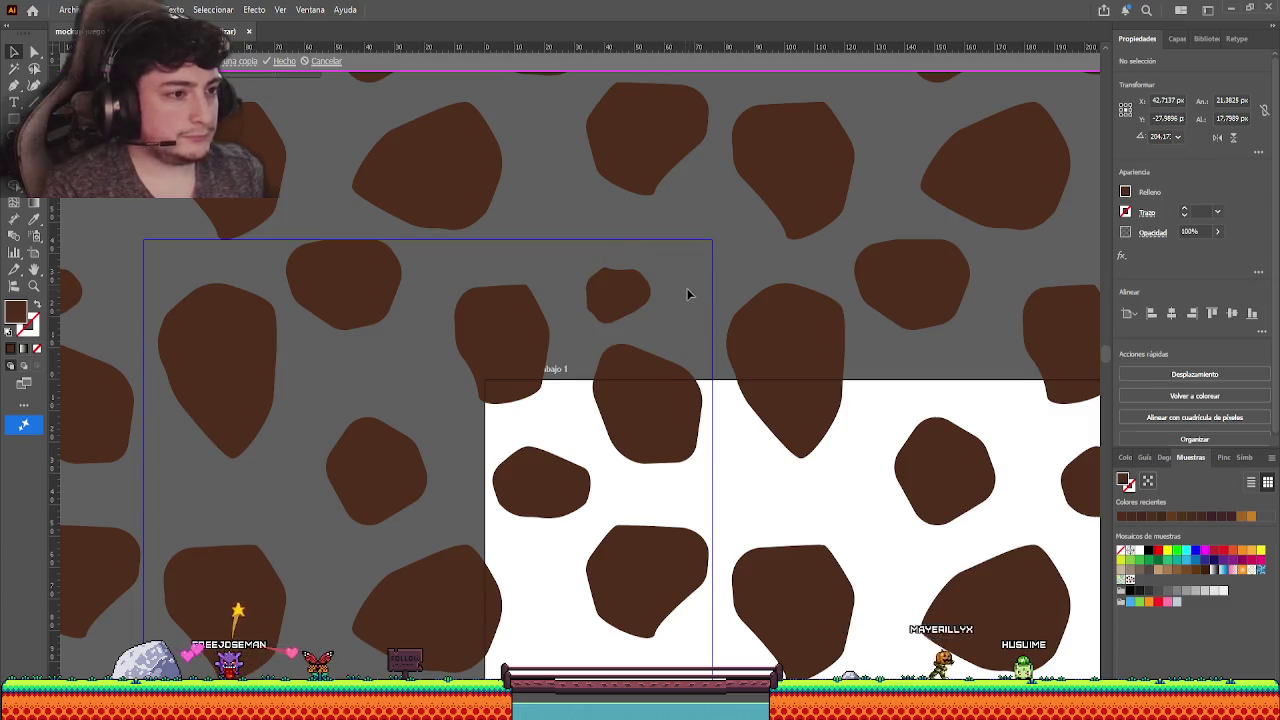
{"action": "key", "text": "Escape"}
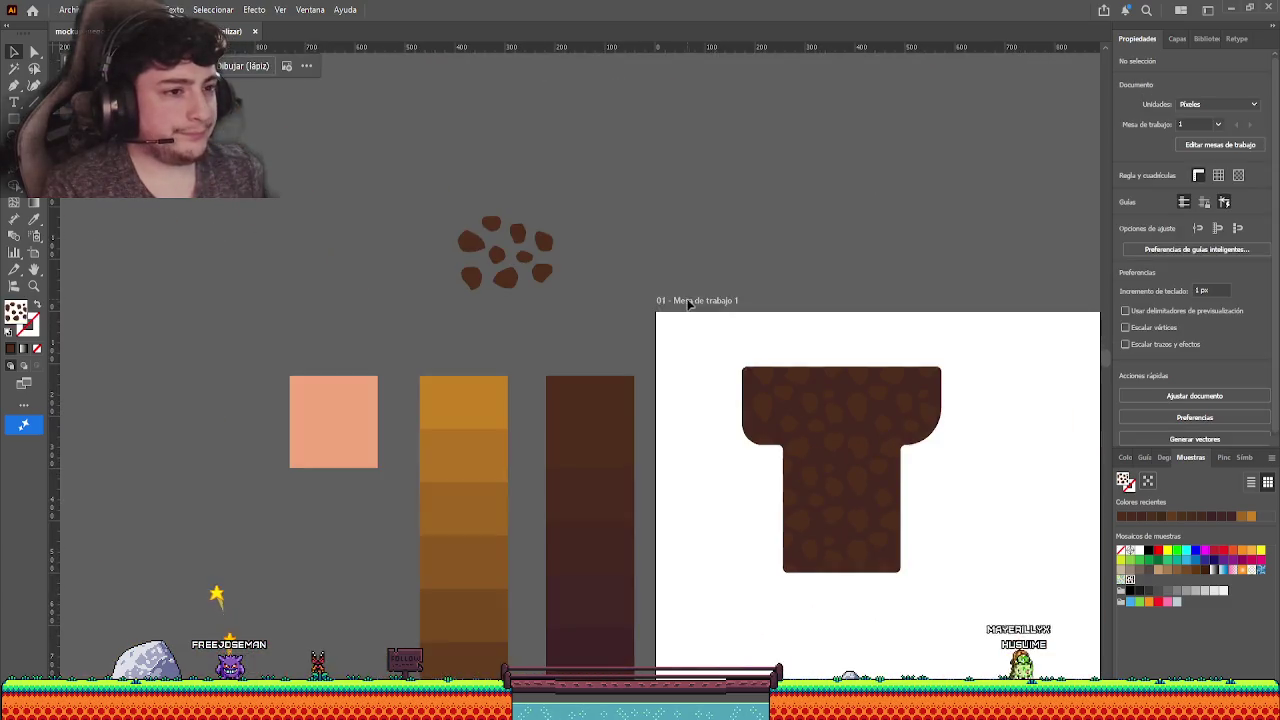
- Nudge one stone spot slightly upward inside the pattern tile, then zoom out to the whole T
{"action": "scroll", "coordinate": [514, 383], "scroll_direction": "up", "scroll_amount": 2}
{"action": "scroll", "coordinate": [514, 383], "scroll_direction": "left", "scroll_amount": 3}
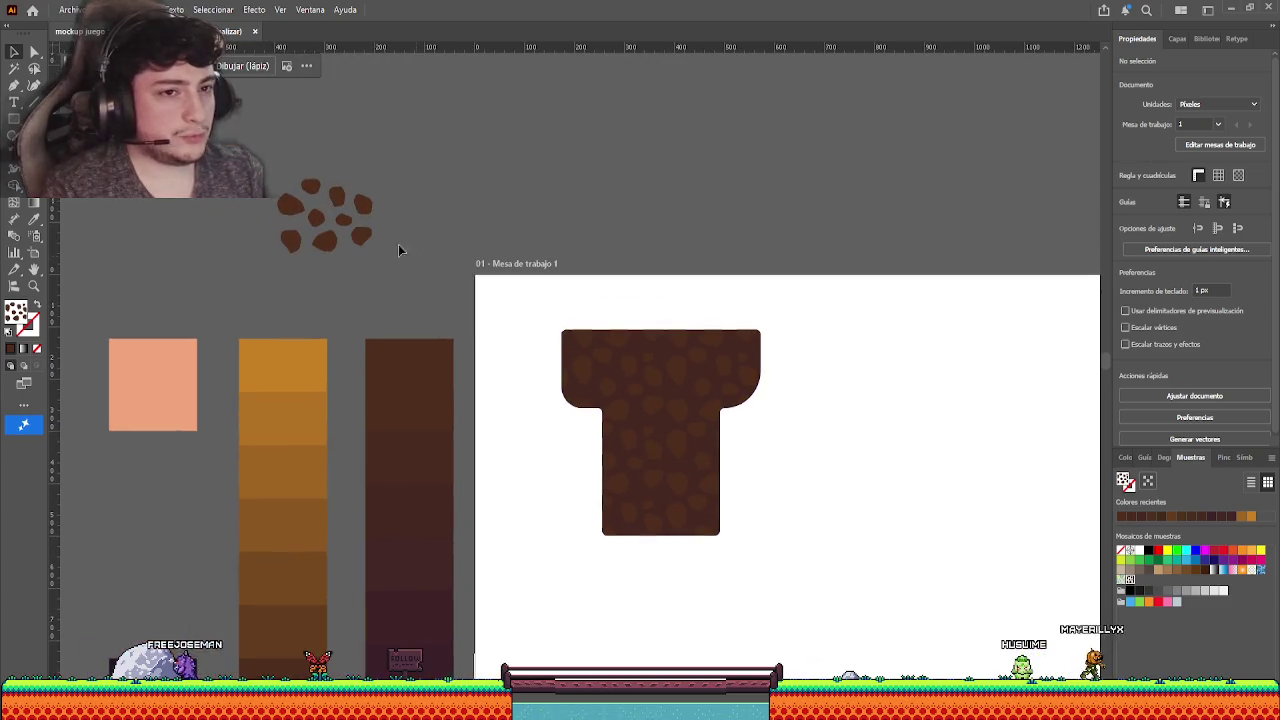
{"action": "left_click", "coordinate": [644, 411]}
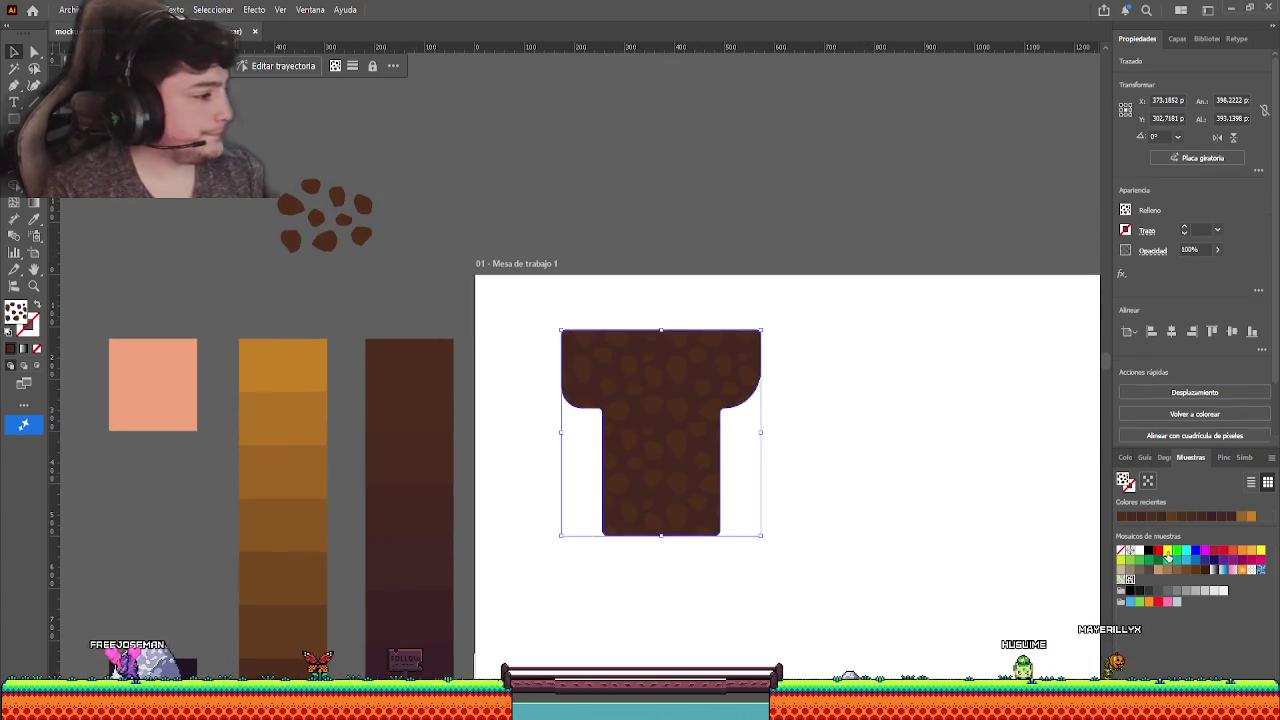
{"action": "double_click", "coordinate": [1125, 481]}
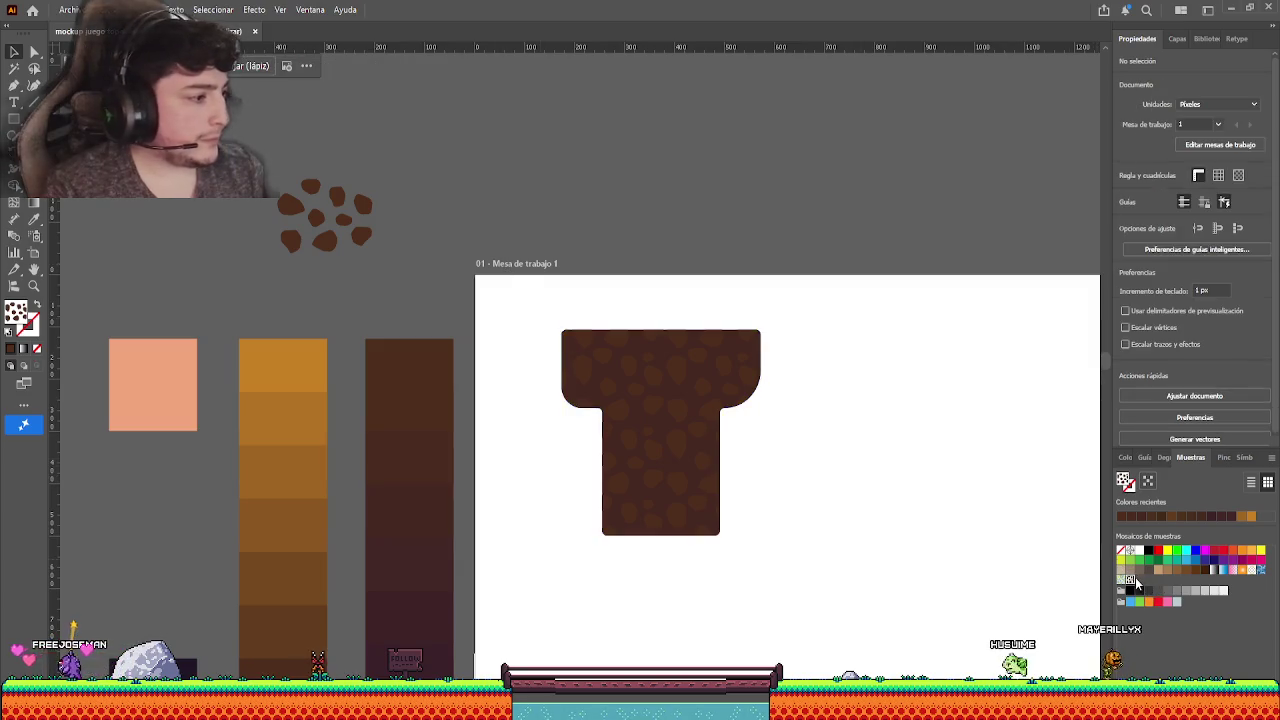
{"action": "scroll", "coordinate": [610, 355], "scroll_direction": "up", "scroll_amount": 3}
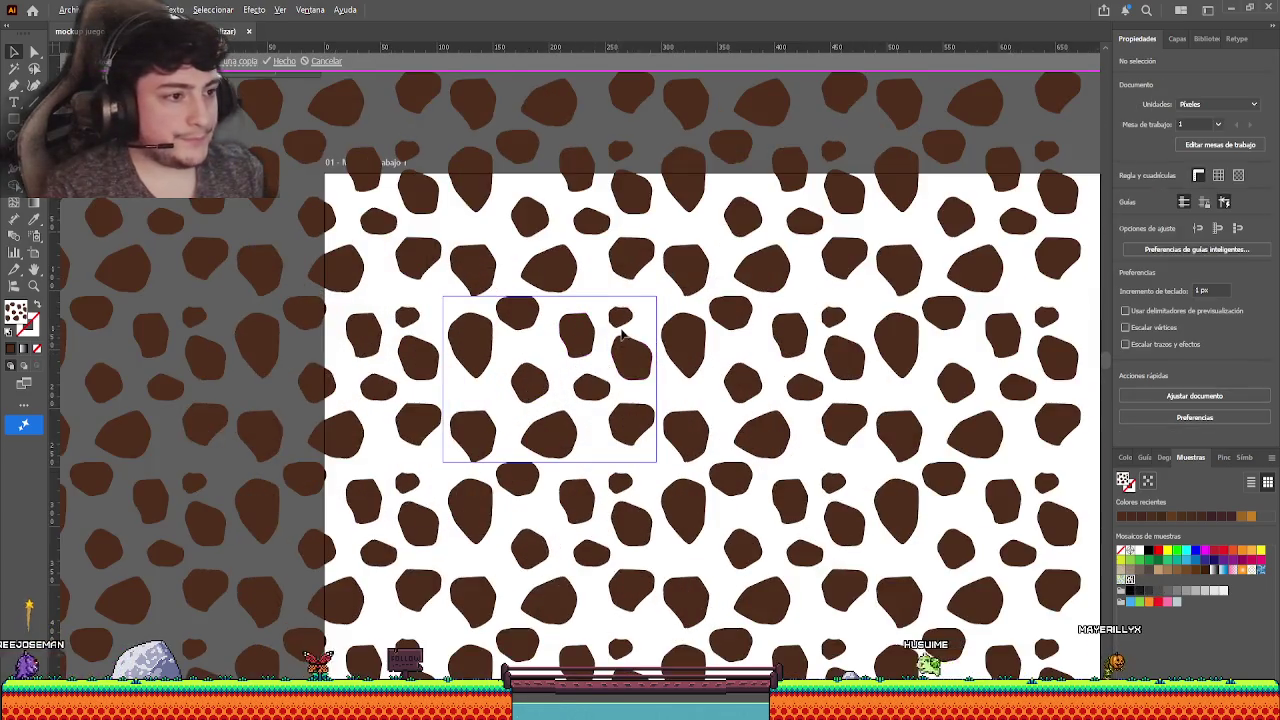
{"action": "scroll", "coordinate": [612, 350], "scroll_direction": "up", "scroll_amount": 3}
{"action": "left_click_drag", "start_coordinate": [623, 313], "coordinate": [621, 304]}
{"action": "key", "text": "Escape"}
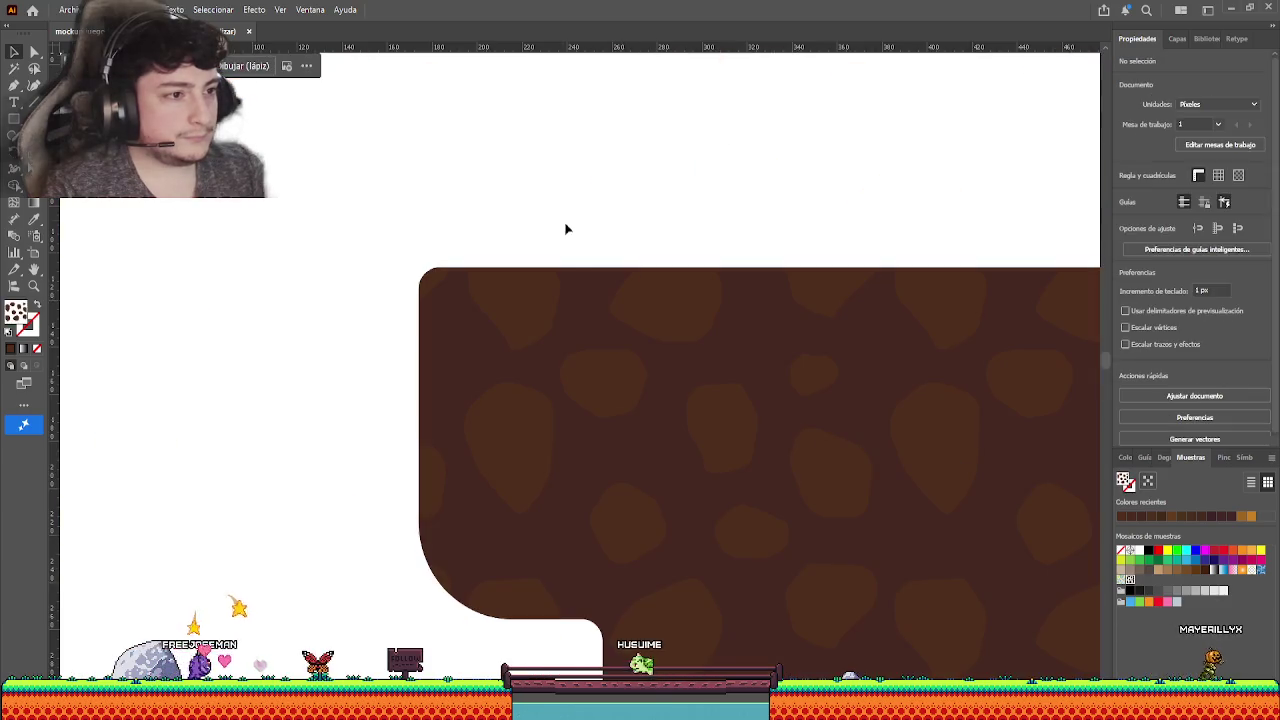
{"action": "key", "text": "ctrl+minus"}
{"action": "key", "text": "ctrl+minus"}
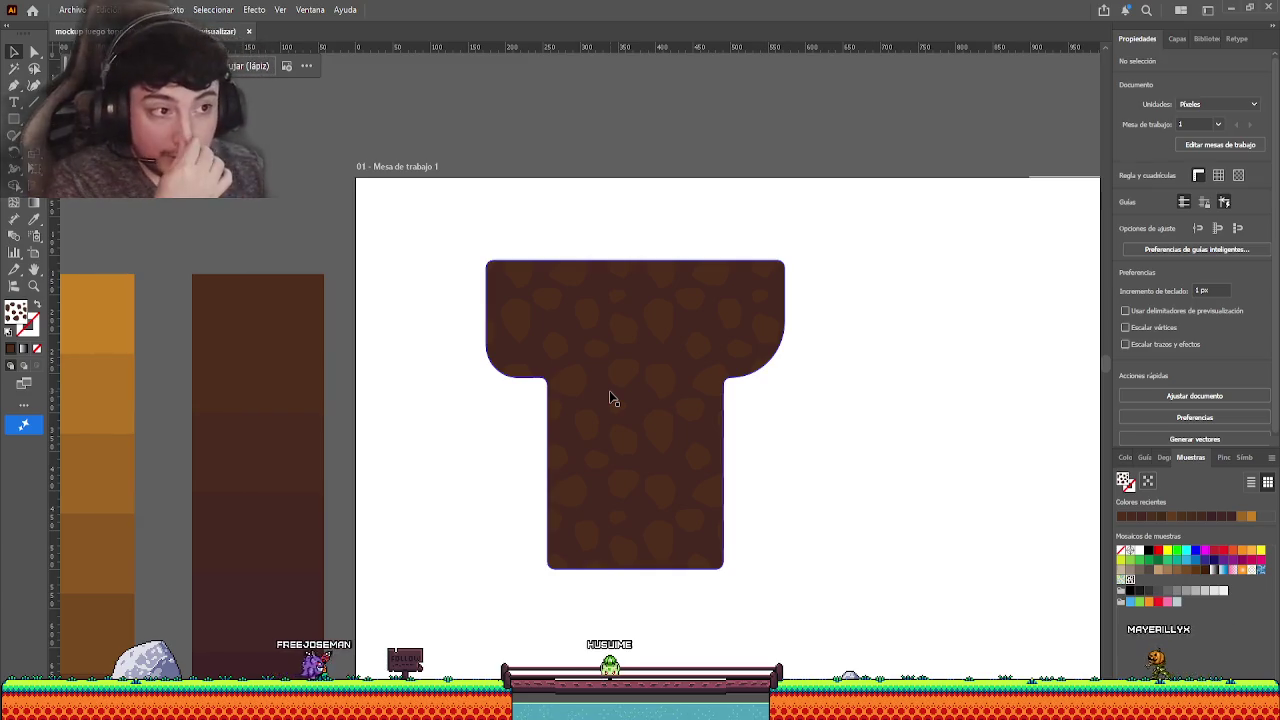
{"action": "left_click_drag", "start_coordinate": [449, 463], "coordinate": [420, 443]}
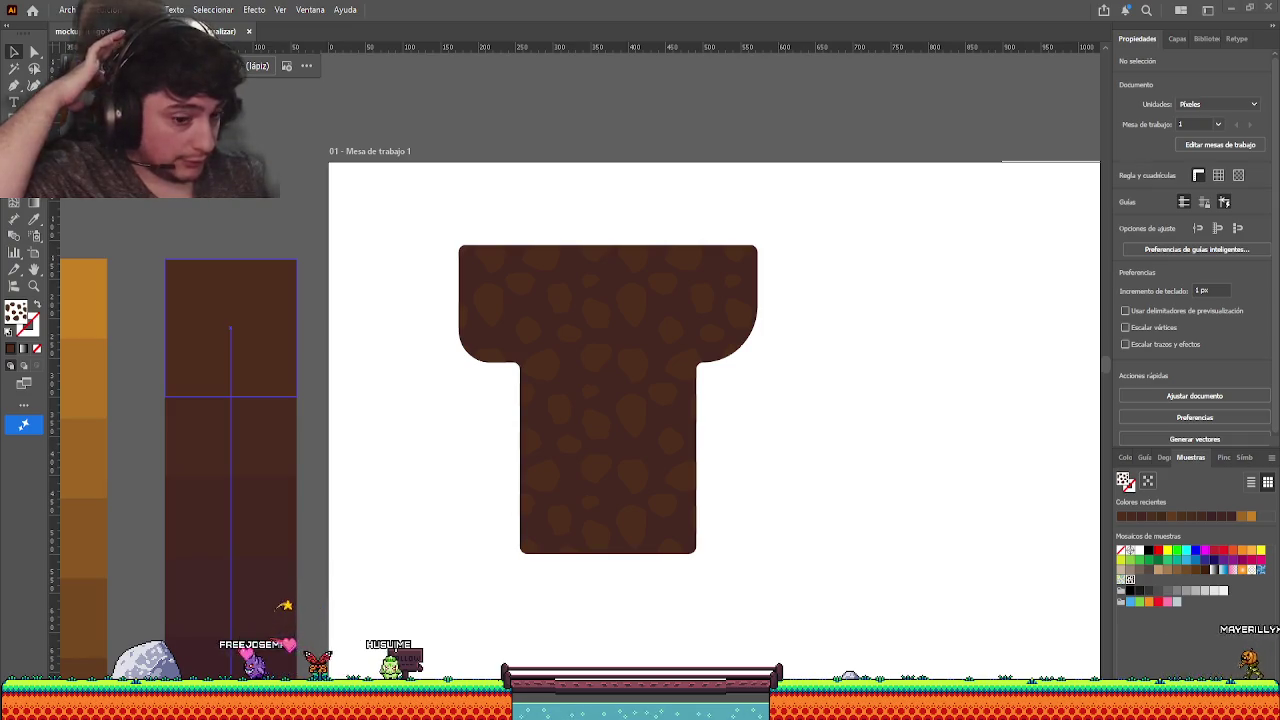
- Adjust the T shape's bottom-right corner and bottom edge with Direct Selection
{"action": "left_click", "coordinate": [517, 463]}
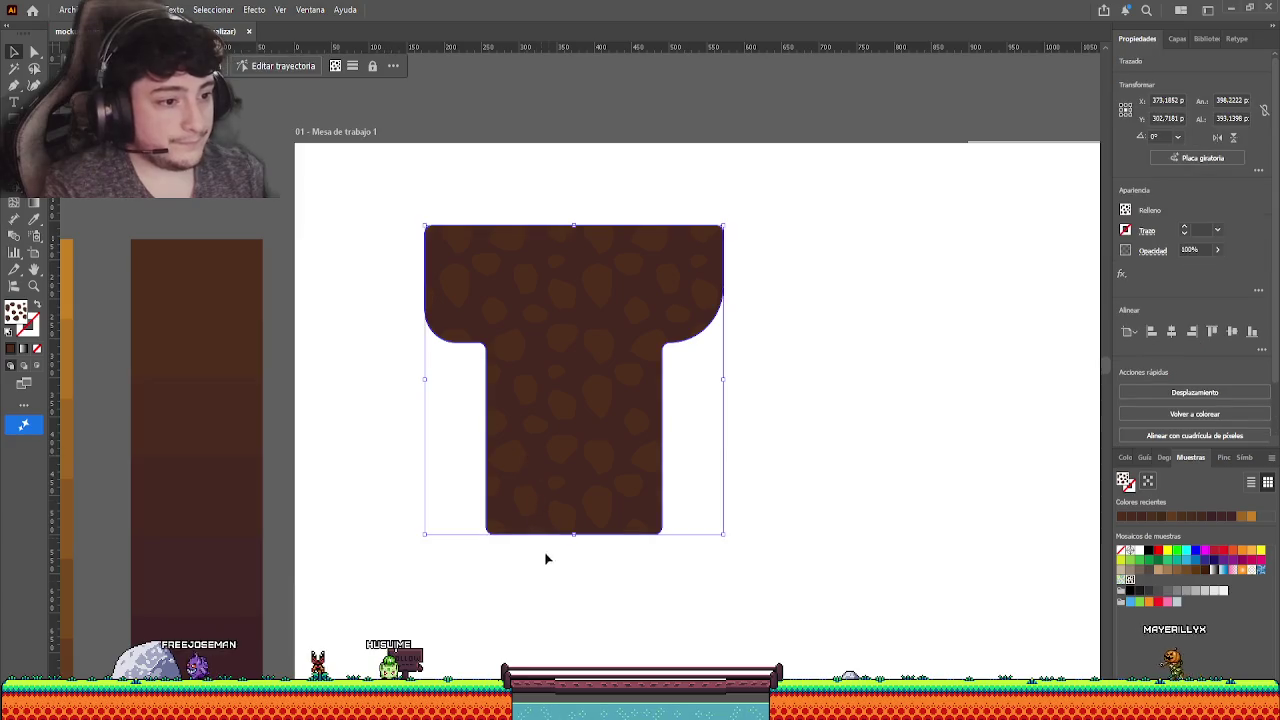
{"action": "left_click", "coordinate": [545, 558]}
{"action": "key", "text": "a"}
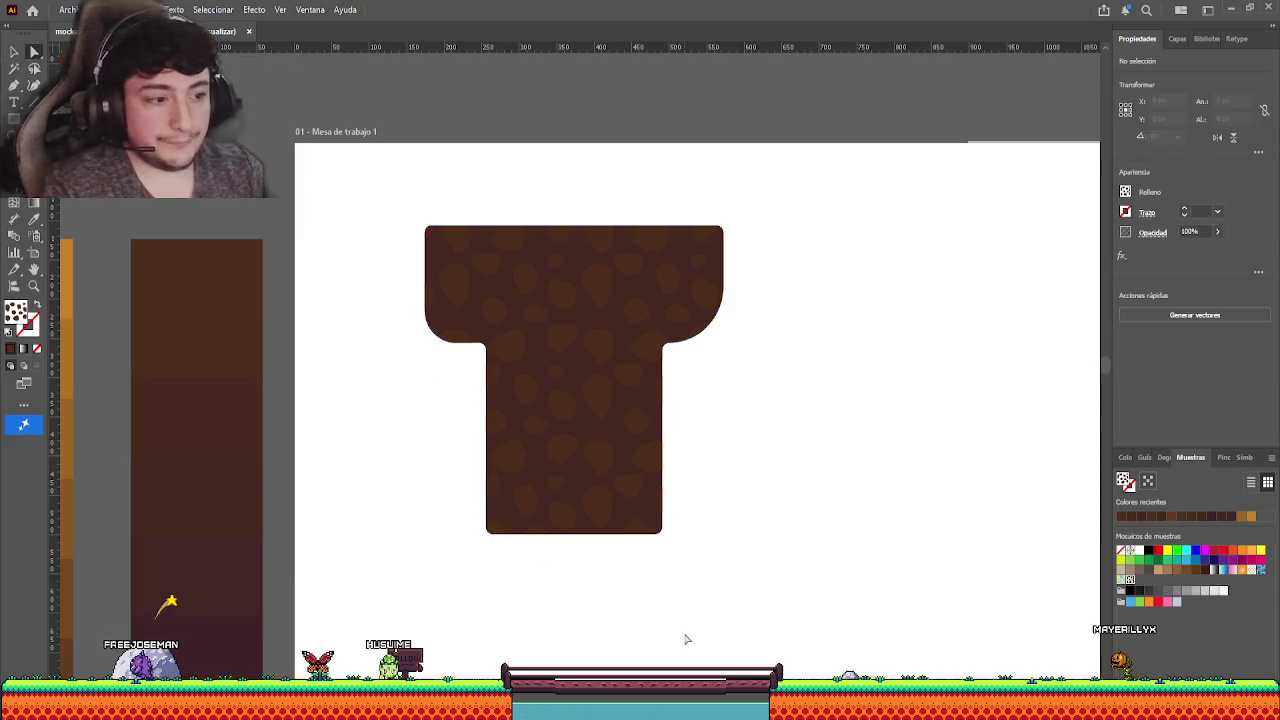
{"action": "left_click_drag", "start_coordinate": [773, 603], "coordinate": [595, 467]}
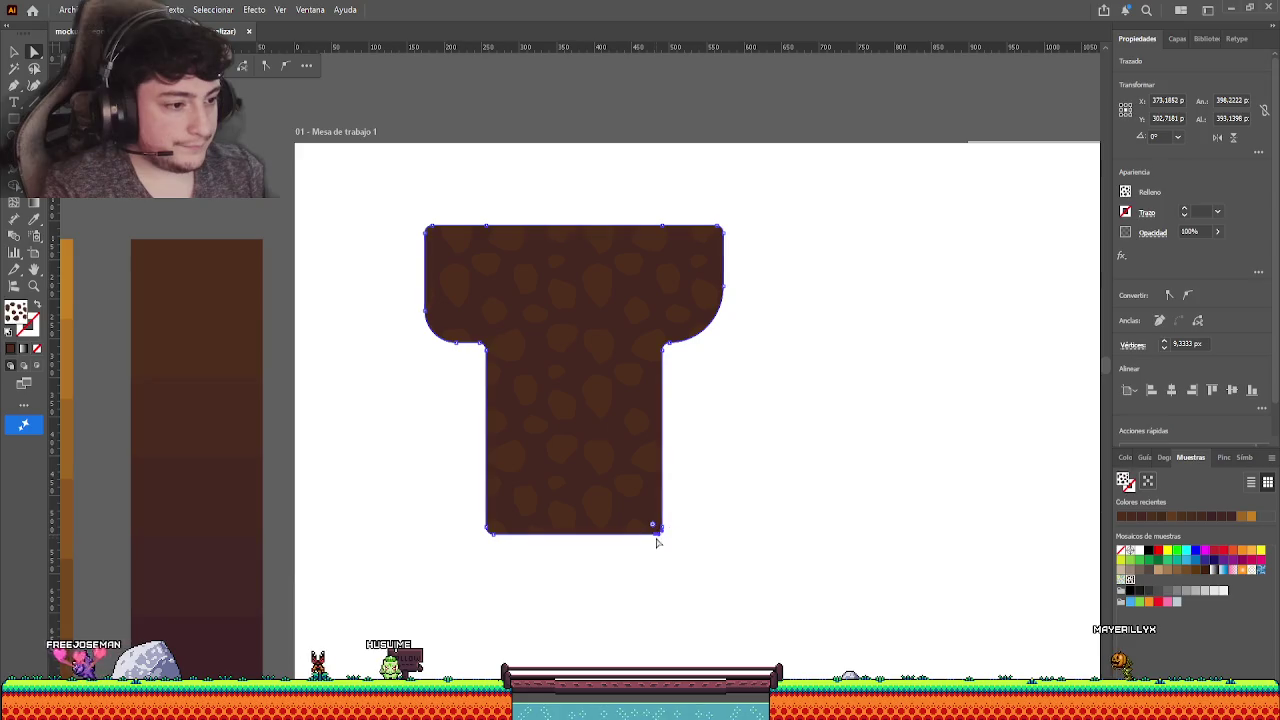
{"action": "left_click_drag", "start_coordinate": [656, 540], "coordinate": [634, 531]}
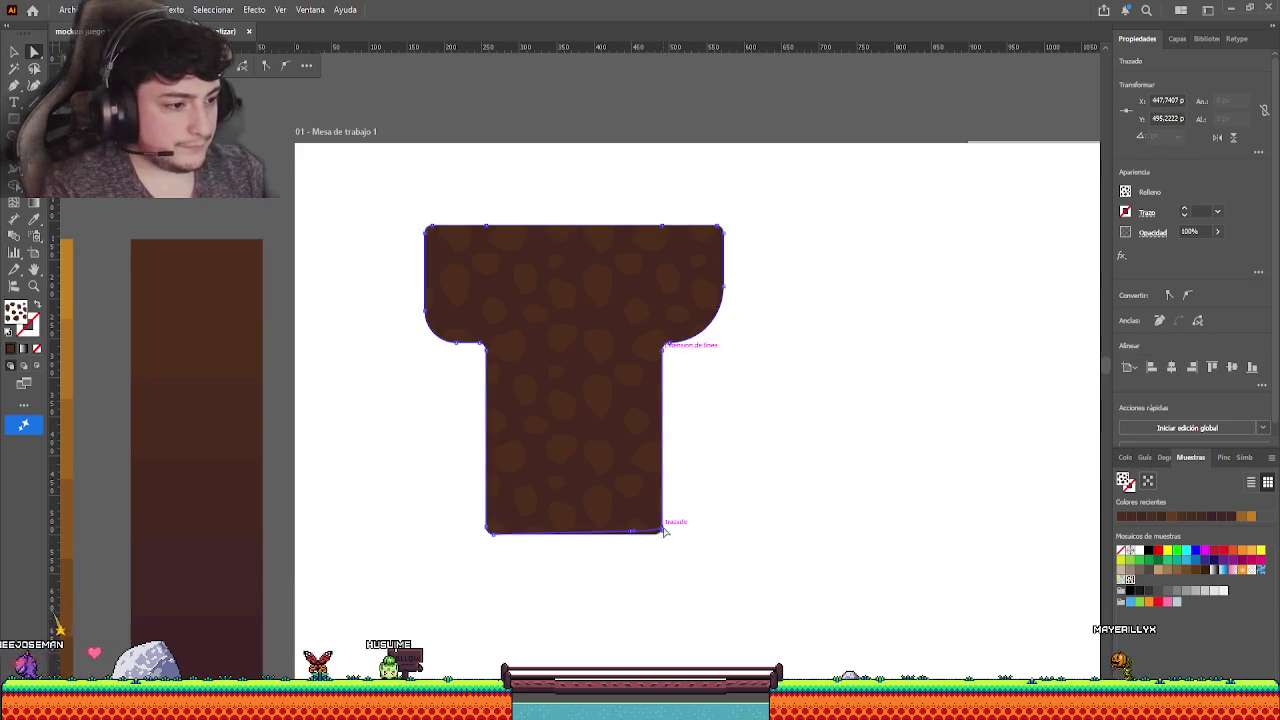
{"action": "left_click", "coordinate": [708, 527]}
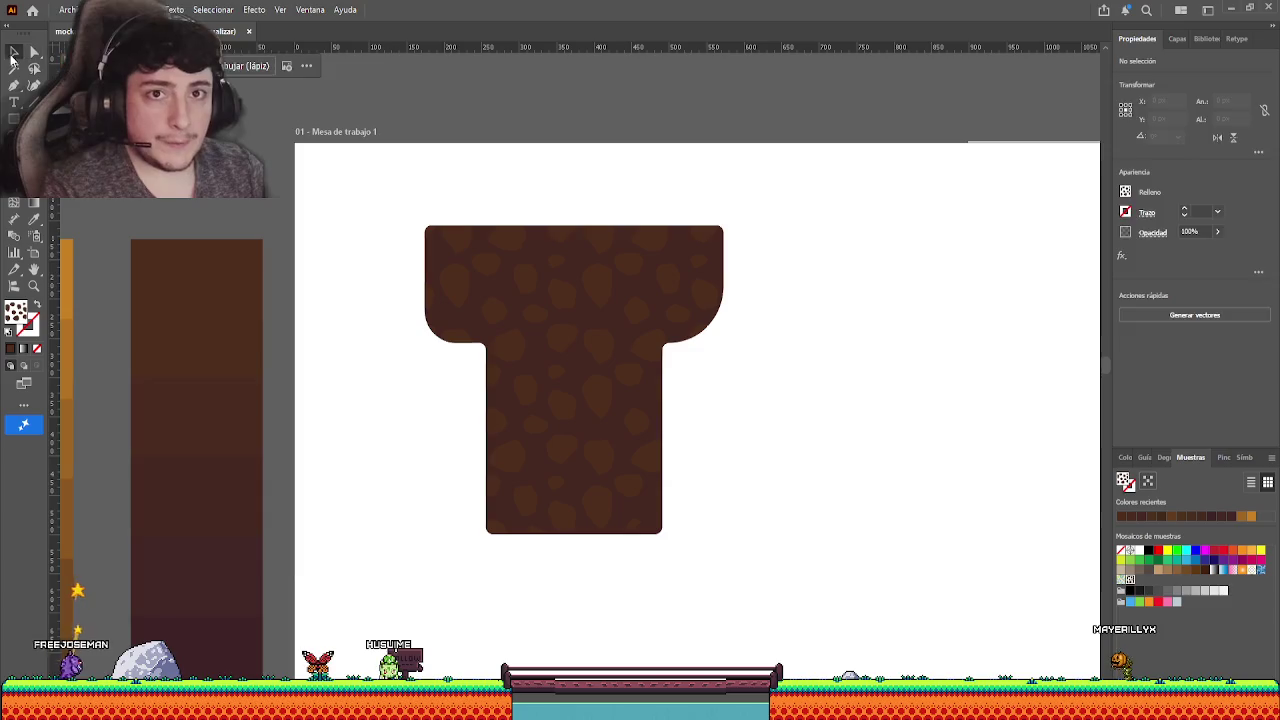
- Move the spotted pattern group aside and delete it, leaving the plain brown T
{"action": "left_click", "coordinate": [13, 55]}
{"action": "mouse_move", "coordinate": [583, 362]}
{"action": "left_mouse_down"}
{"action": "mouse_move", "coordinate": [712, 229]}
{"action": "mouse_move", "coordinate": [876, 186]}
{"action": "left_mouse_up"}
{"action": "left_click", "coordinate": [640, 403]}
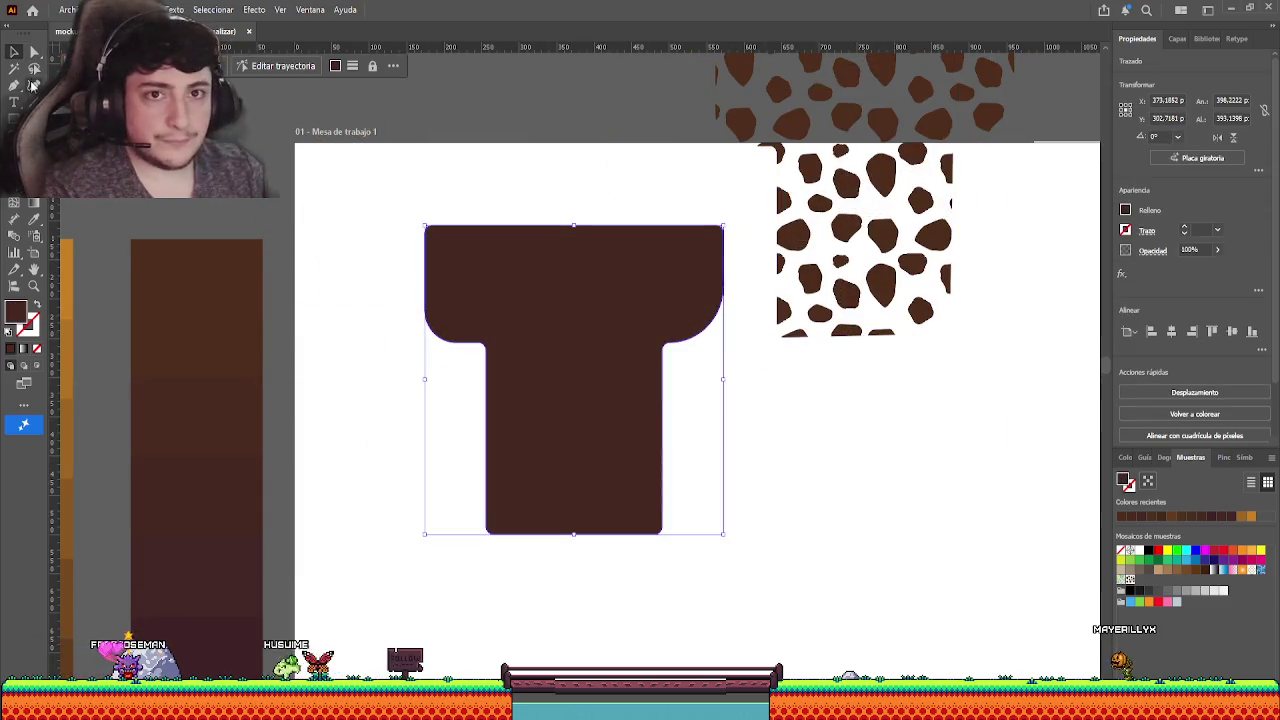
{"action": "left_click", "coordinate": [871, 180]}
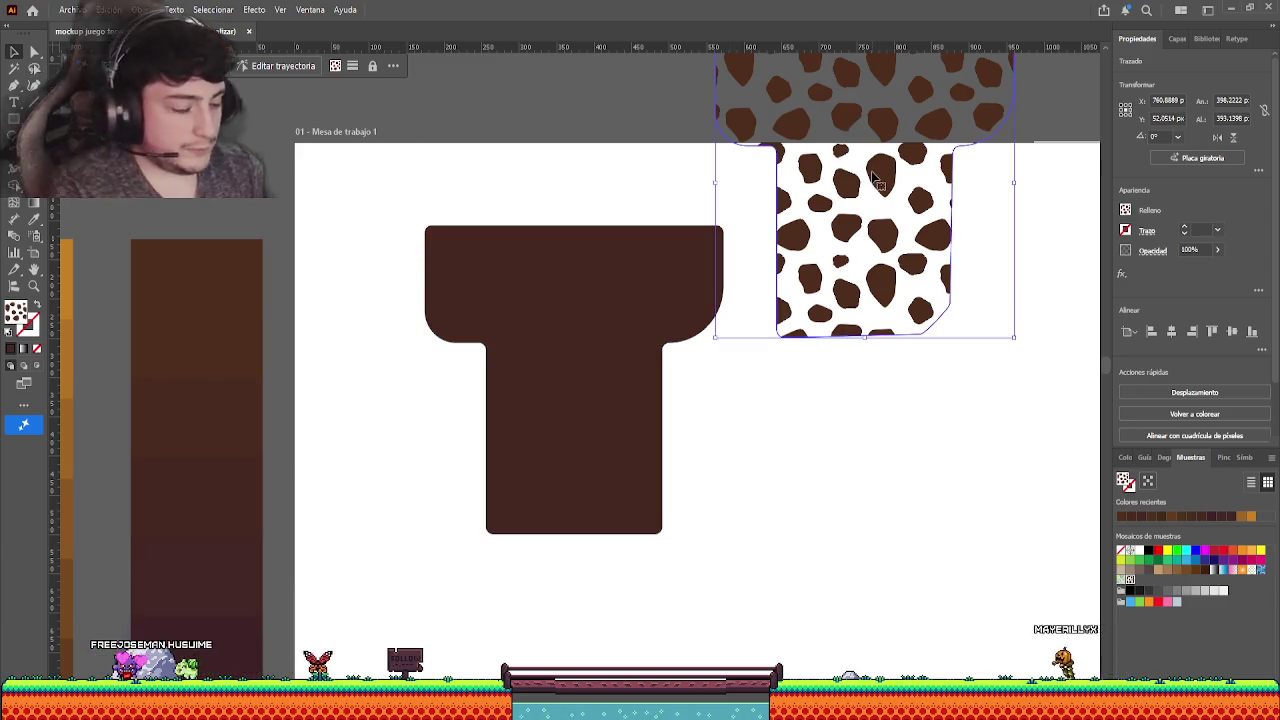
{"action": "key", "text": "Delete"}
{"action": "left_click", "coordinate": [608, 277]}
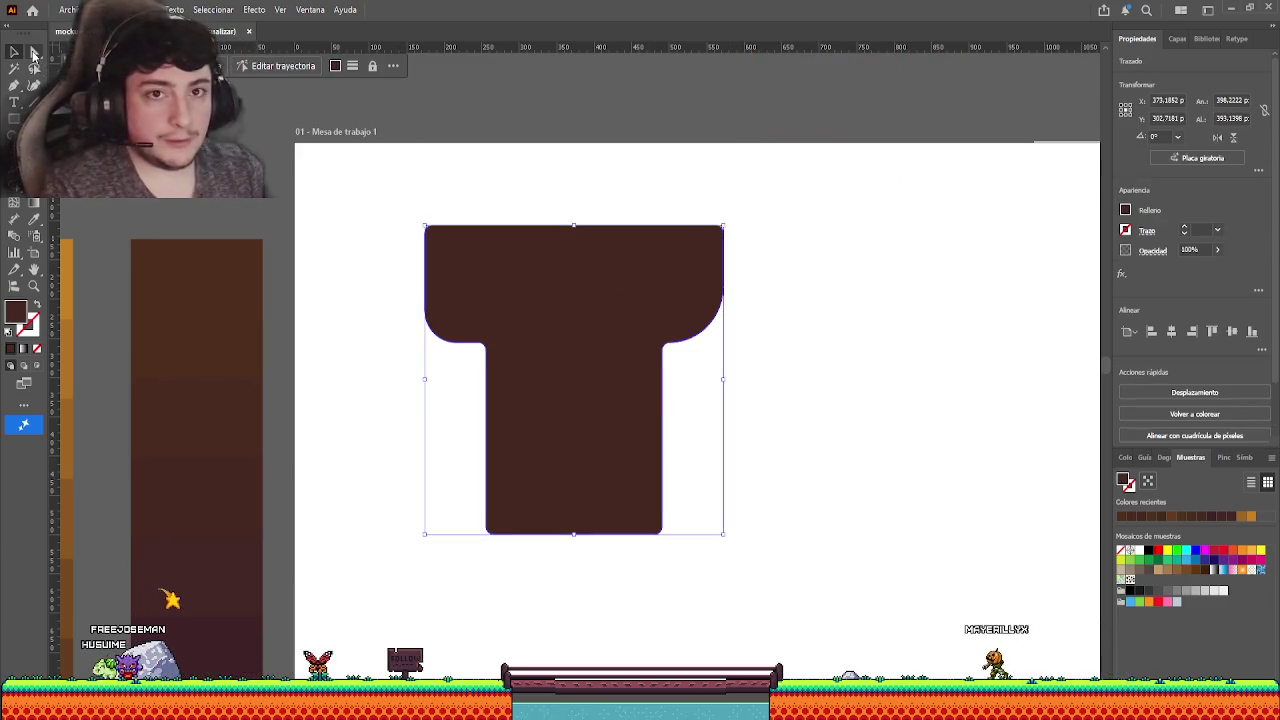
{"action": "left_click", "coordinate": [33, 53]}
{"action": "left_click", "coordinate": [671, 547]}
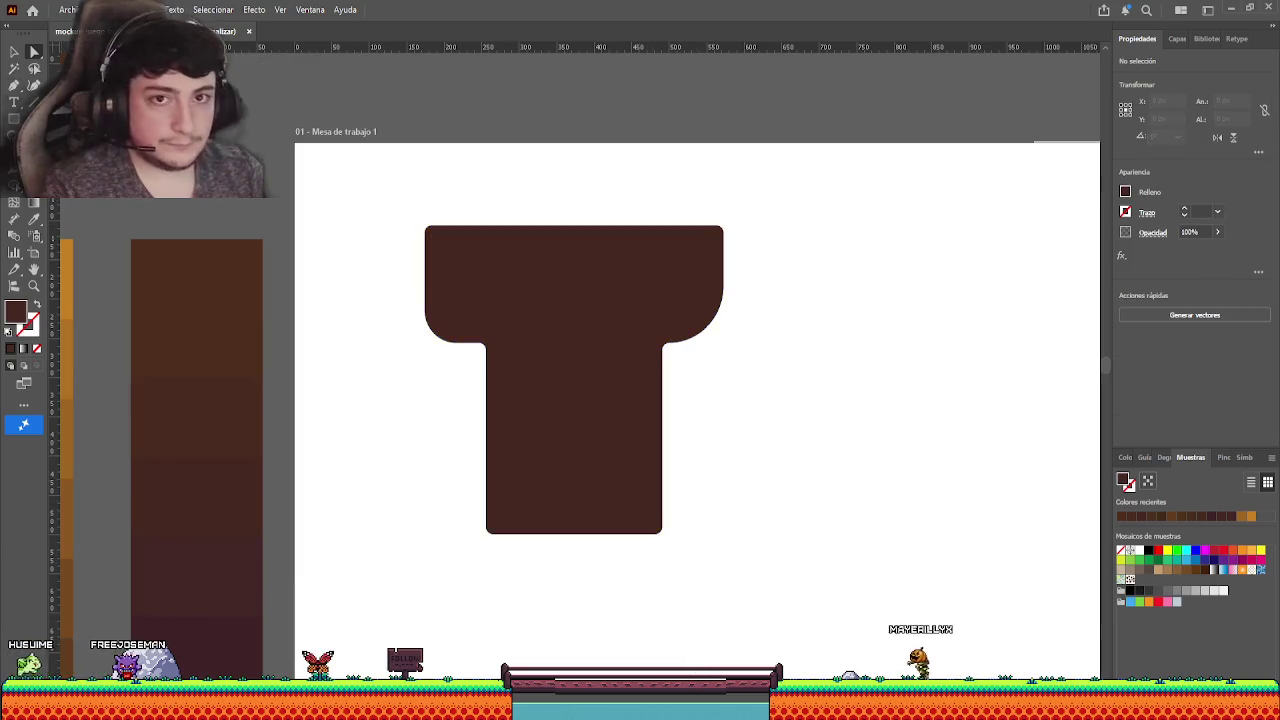
{"action": "left_click_drag", "start_coordinate": [380, 300], "coordinate": [424, 272]}
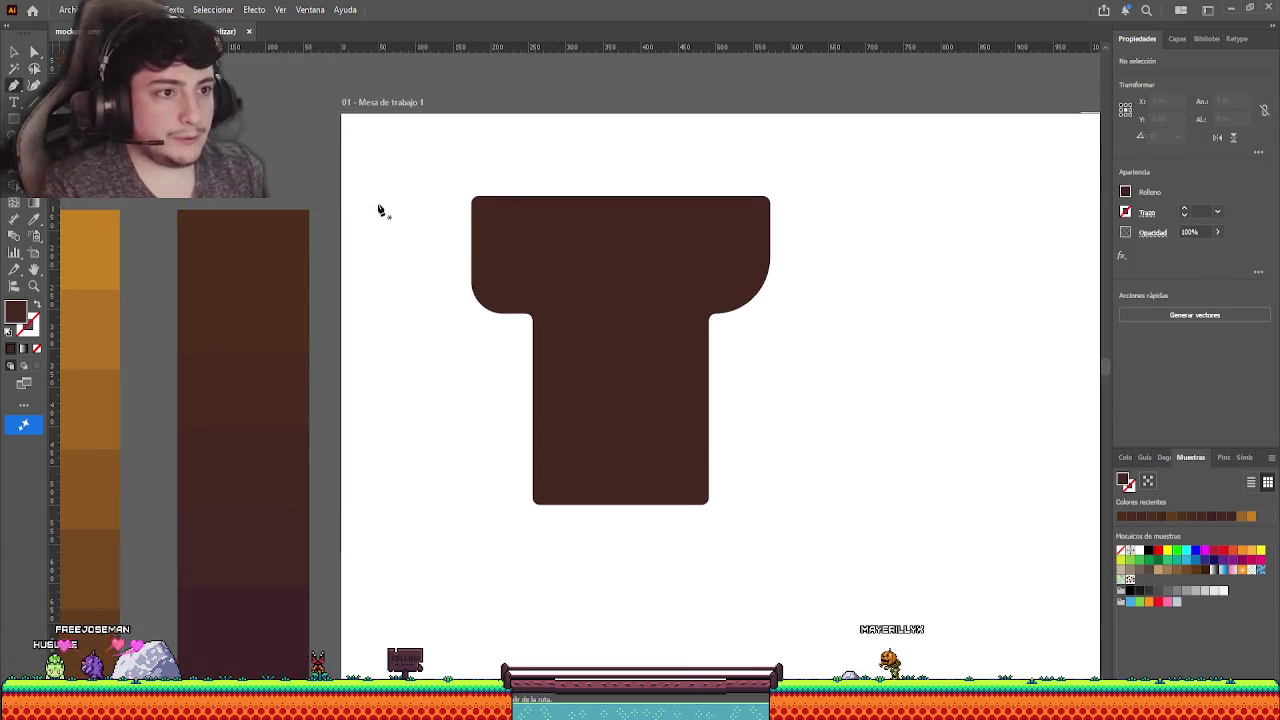
{"action": "left_click", "coordinate": [650, 504]}
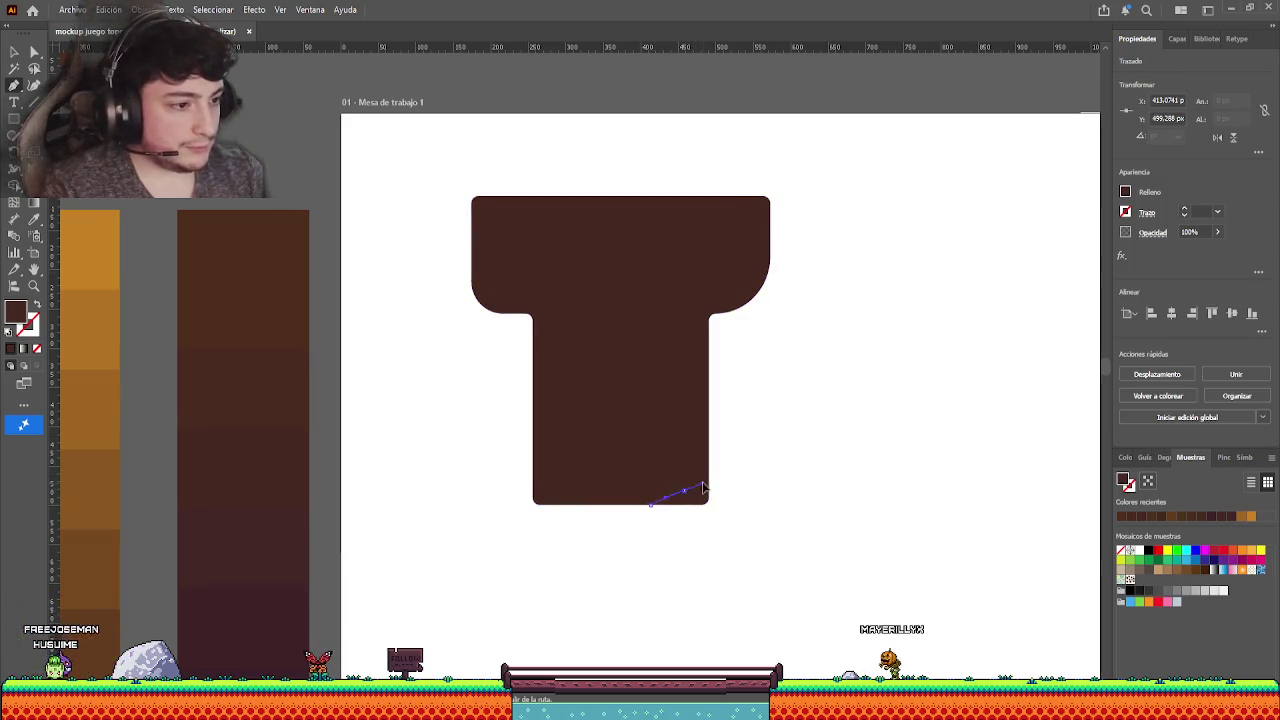
{"action": "left_click", "coordinate": [700, 480]}
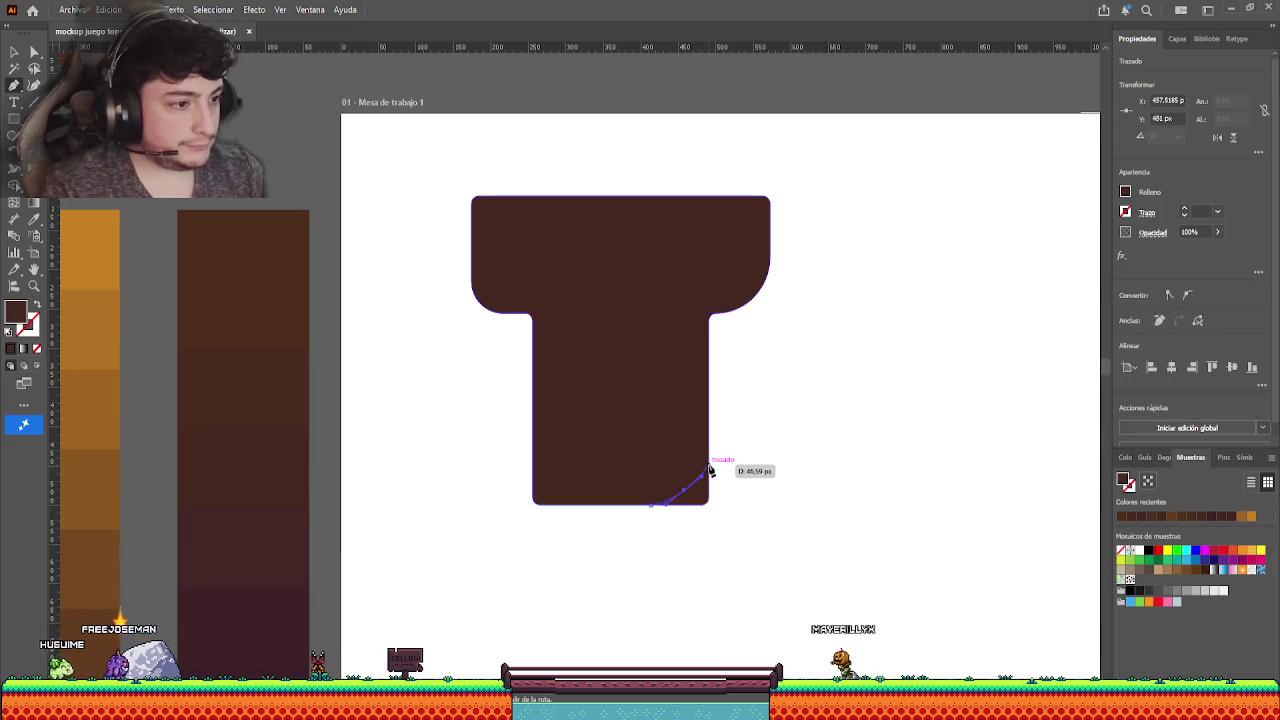
{"action": "mouse_move", "coordinate": [710, 470]}
{"action": "left_mouse_down"}
{"action": "mouse_move", "coordinate": [698, 488]}
{"action": "mouse_move", "coordinate": [706, 461]}
{"action": "left_mouse_up"}
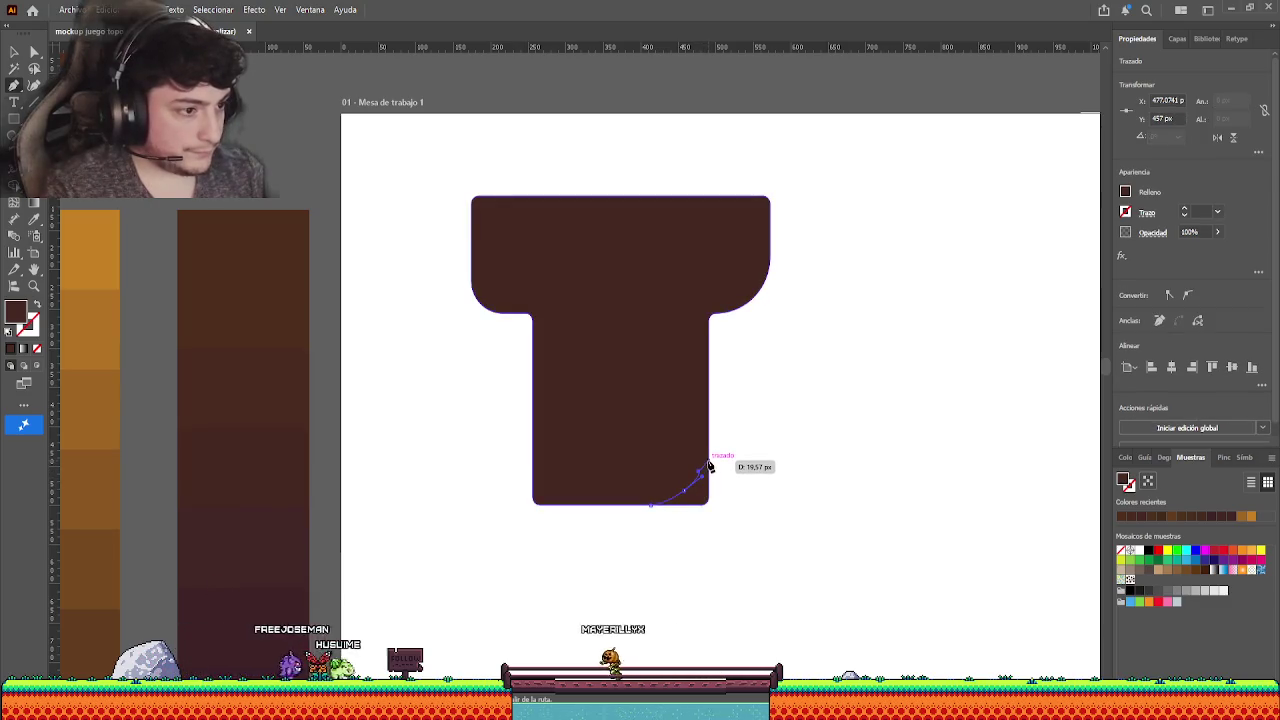
{"action": "left_click", "coordinate": [14, 51]}
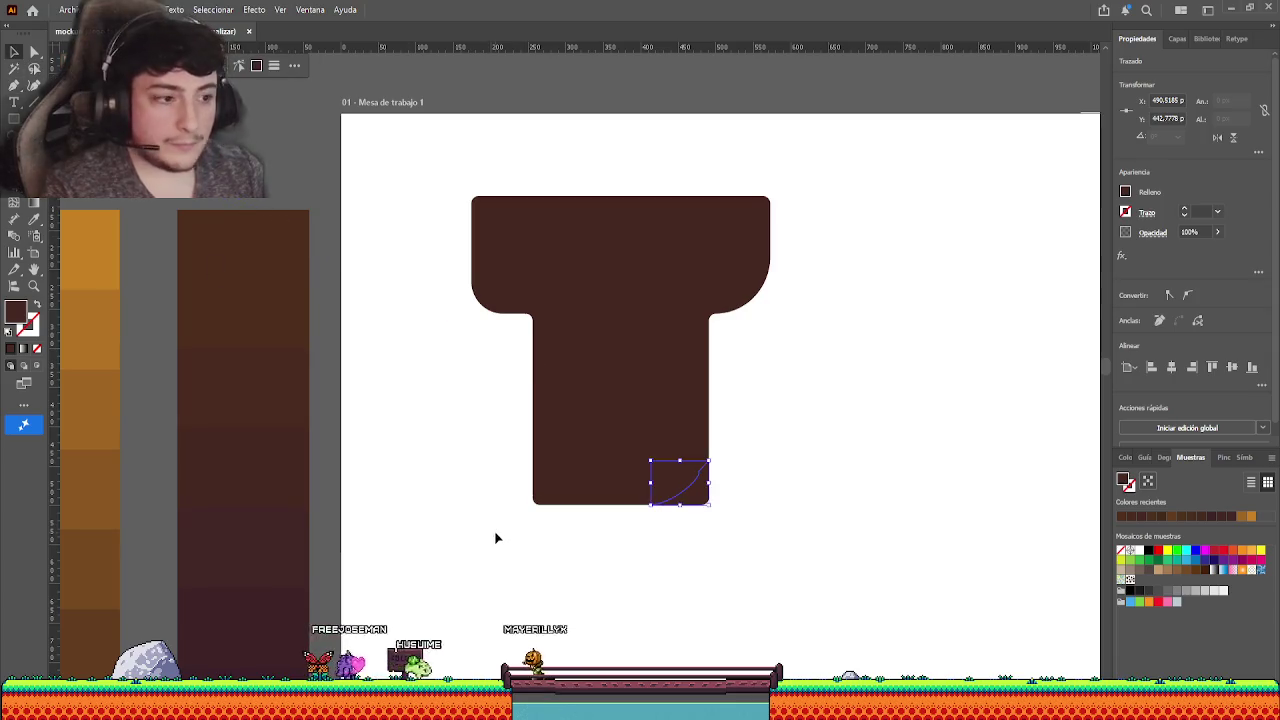
{"action": "scroll", "coordinate": [714, 523], "scroll_direction": "up", "scroll_amount": 3}
{"action": "left_click", "coordinate": [623, 374], "text": "shift"}
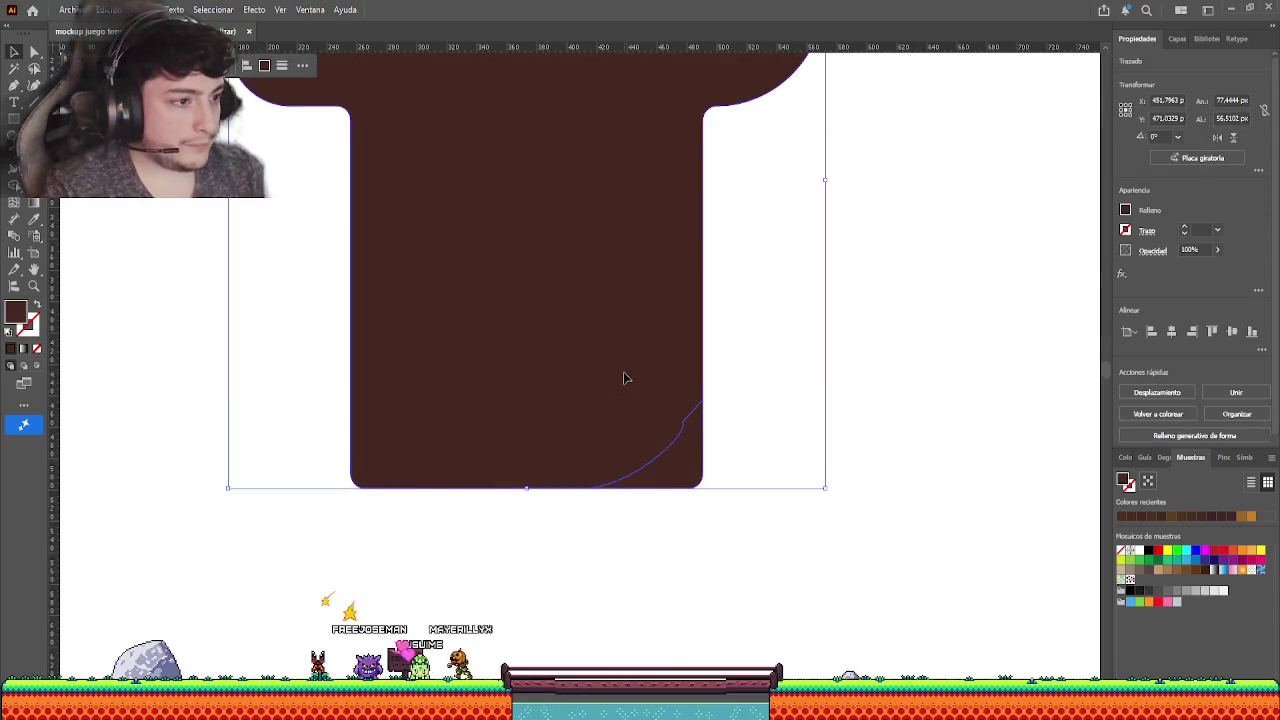
{"action": "left_click", "coordinate": [1148, 390]}
{"action": "left_click", "coordinate": [734, 530]}
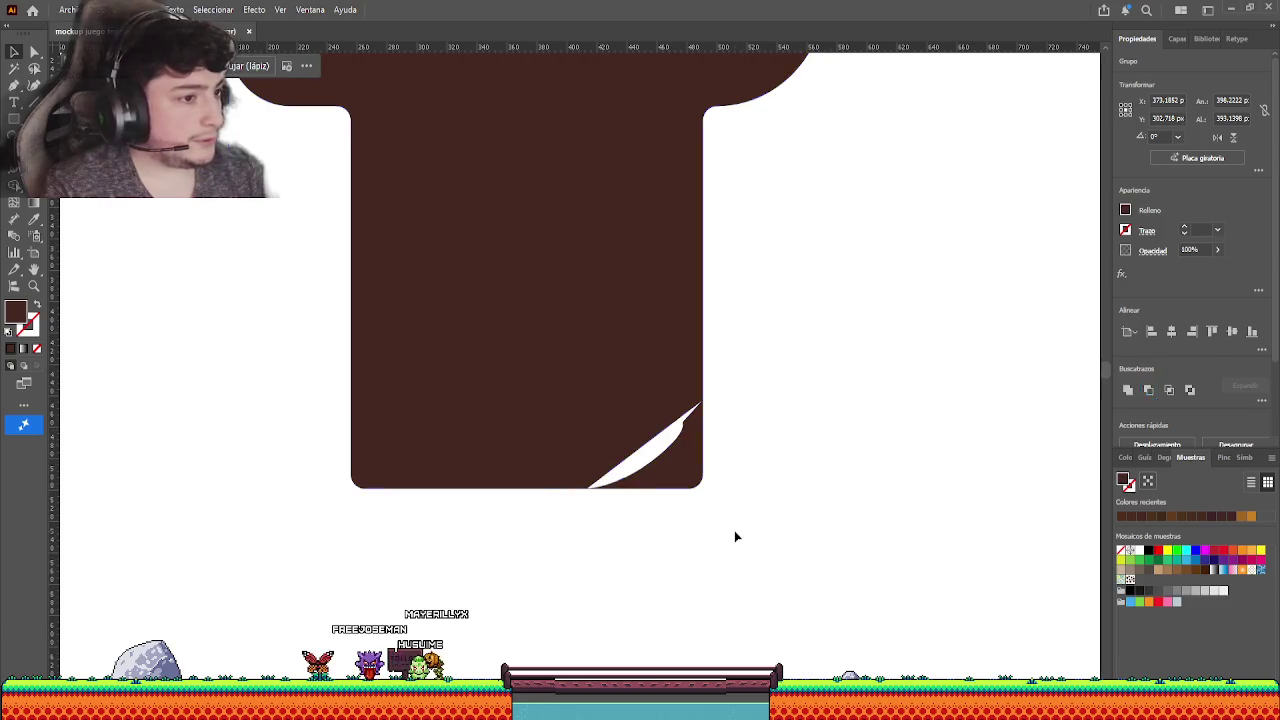
{"action": "left_click", "coordinate": [31, 52]}
{"action": "left_click_drag", "start_coordinate": [700, 520], "coordinate": [608, 497]}
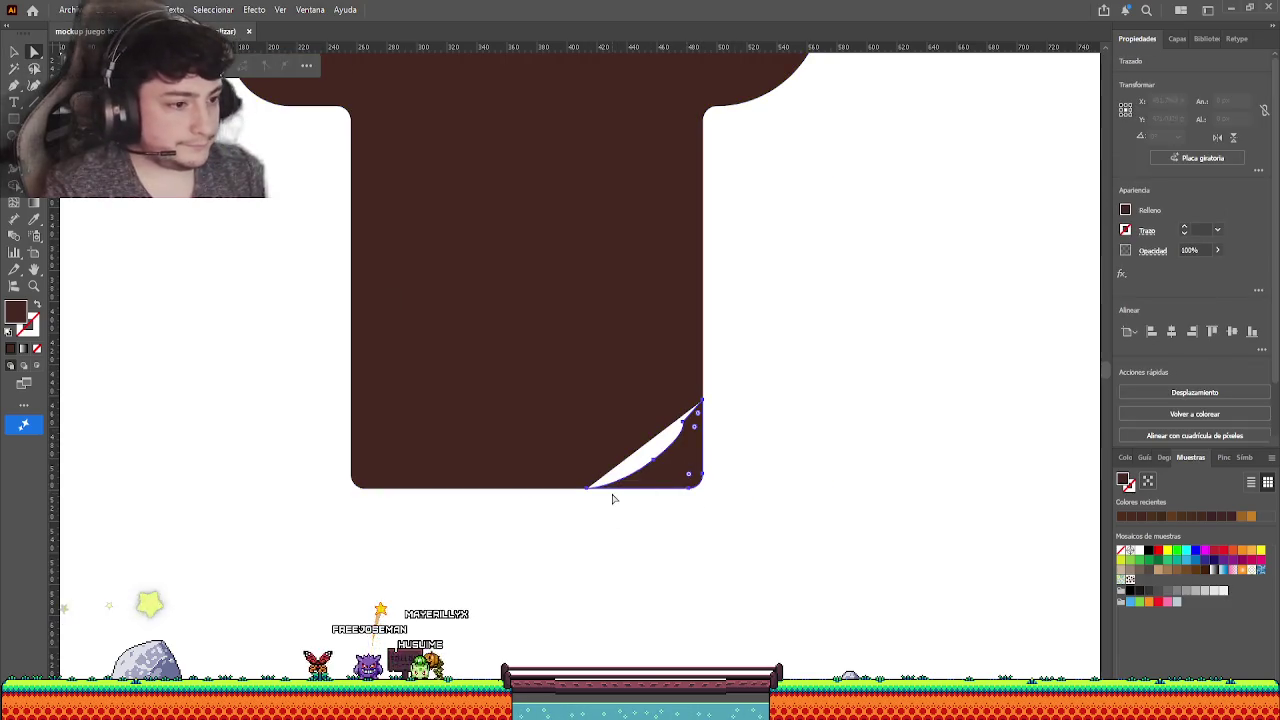
{"action": "key", "text": "Delete"}
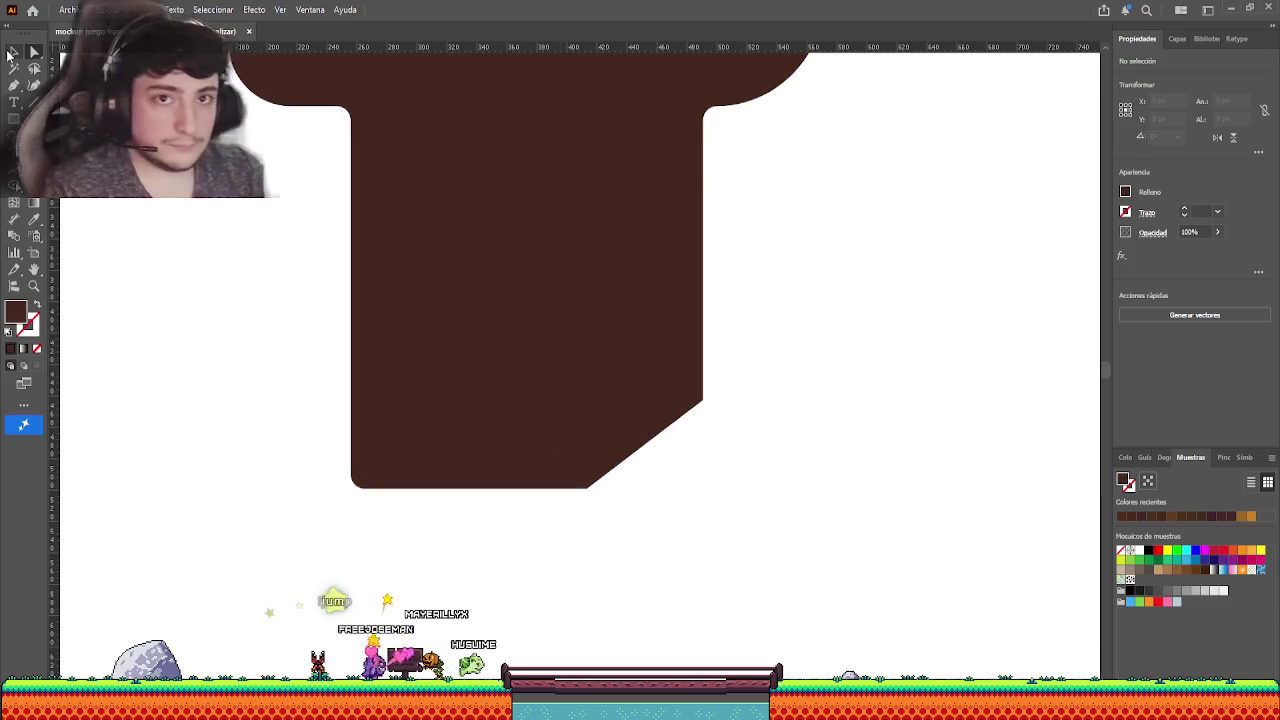
{"action": "key", "text": "ctrl+z"}
{"action": "left_click", "coordinate": [13, 51]}
{"action": "key", "text": "ctrl+z"}
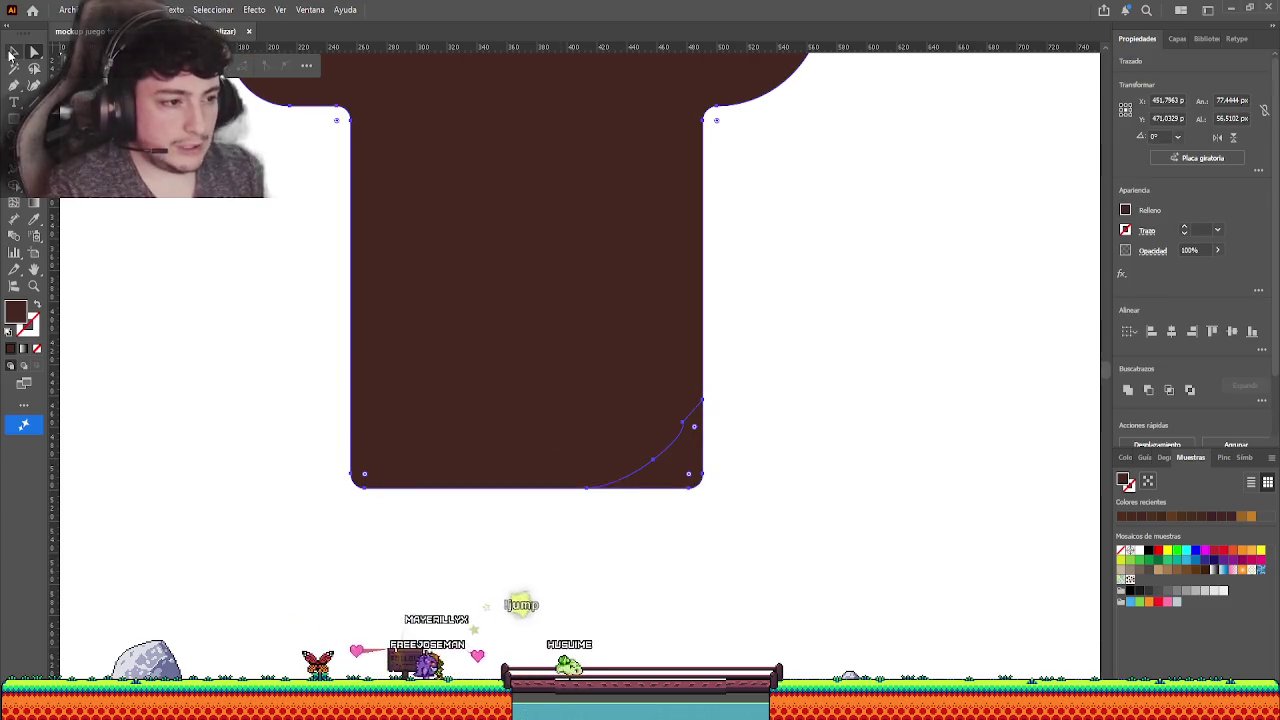
{"action": "key", "text": "ctrl+shift+a"}
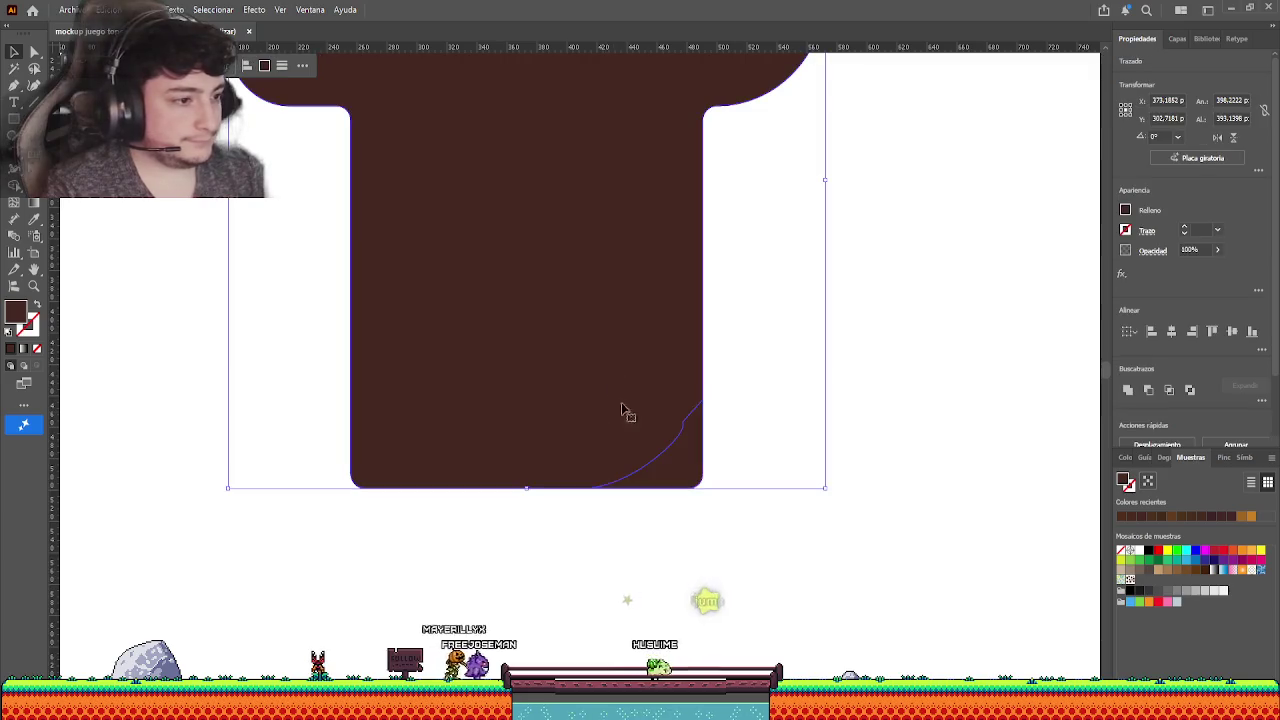
{"action": "left_click", "coordinate": [663, 457]}
{"action": "left_click", "coordinate": [580, 380], "text": "shift"}
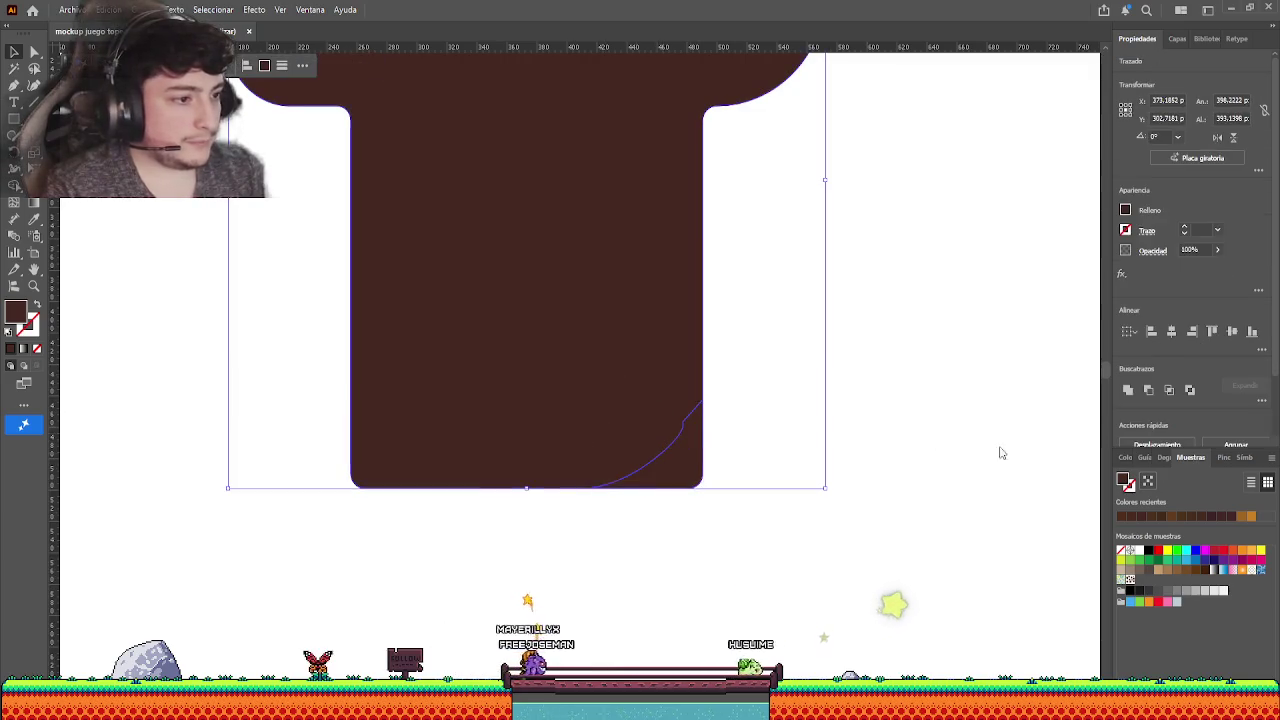
{"action": "left_click", "coordinate": [1172, 388]}
{"action": "key", "text": "ctrl+z"}
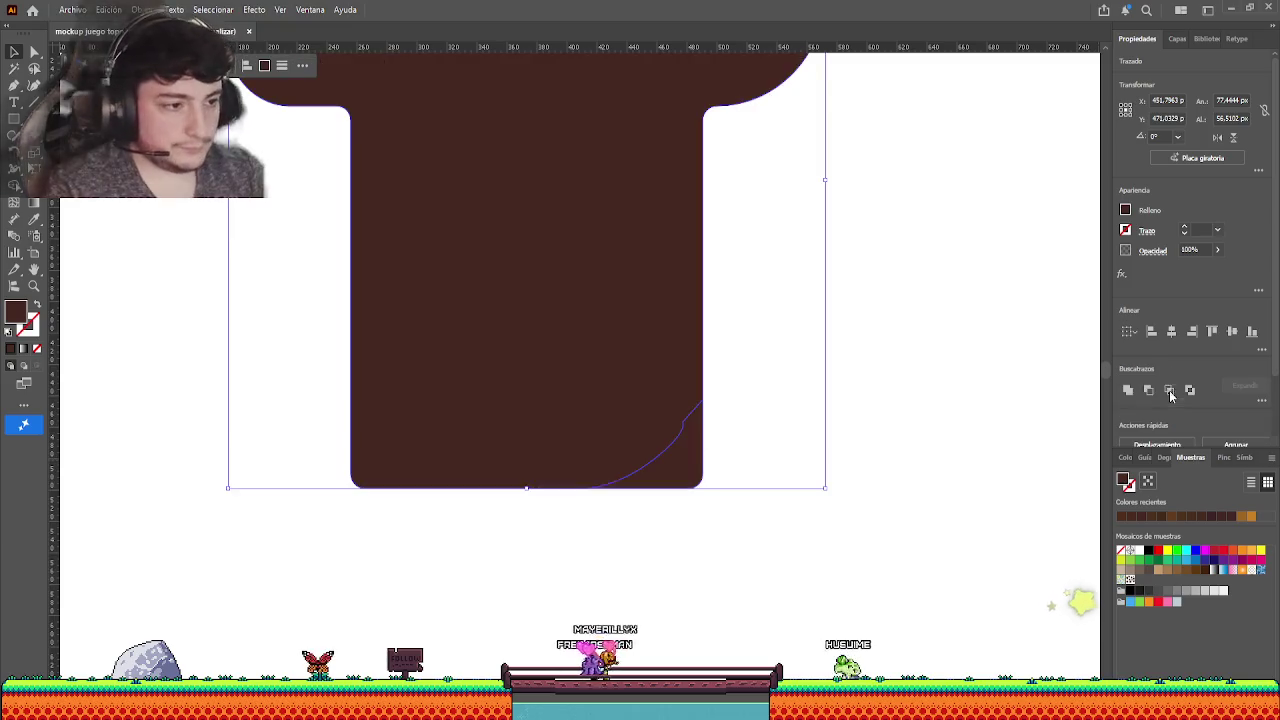
{"action": "left_click", "coordinate": [743, 549]}
{"action": "left_click", "coordinate": [675, 452]}
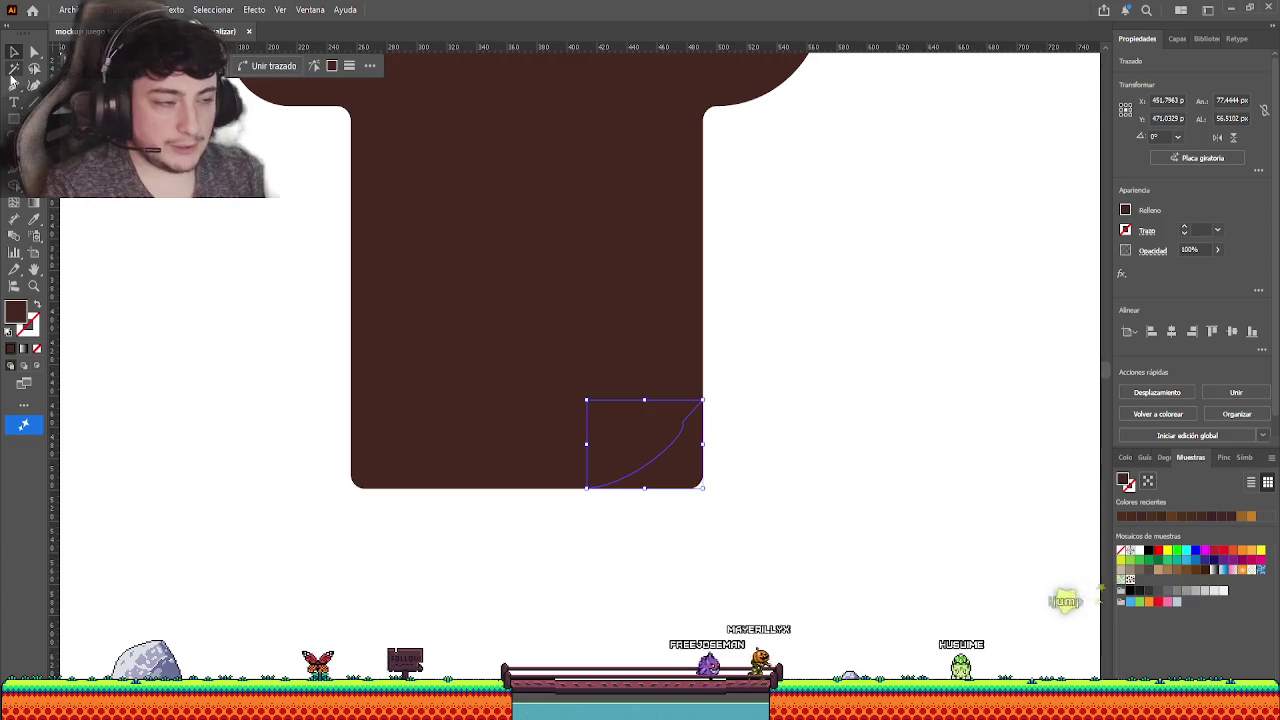
{"action": "left_click", "coordinate": [13, 86]}
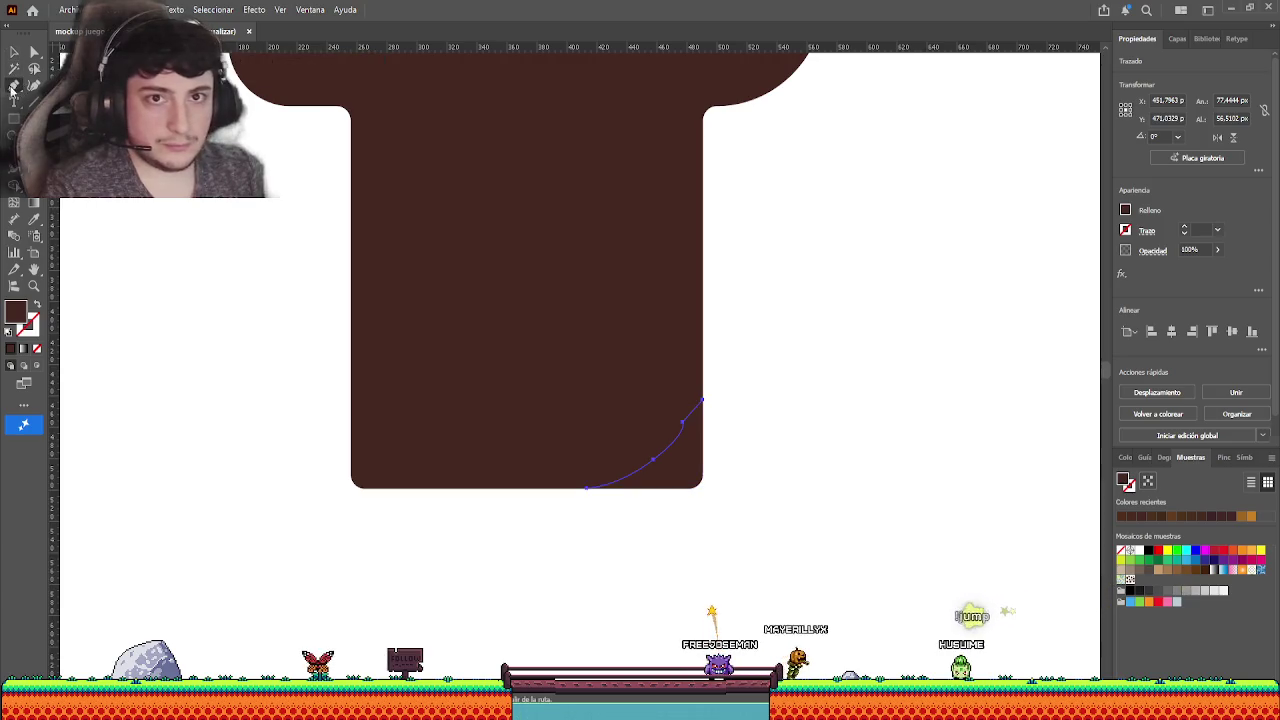
{"action": "left_click", "coordinate": [702, 401]}
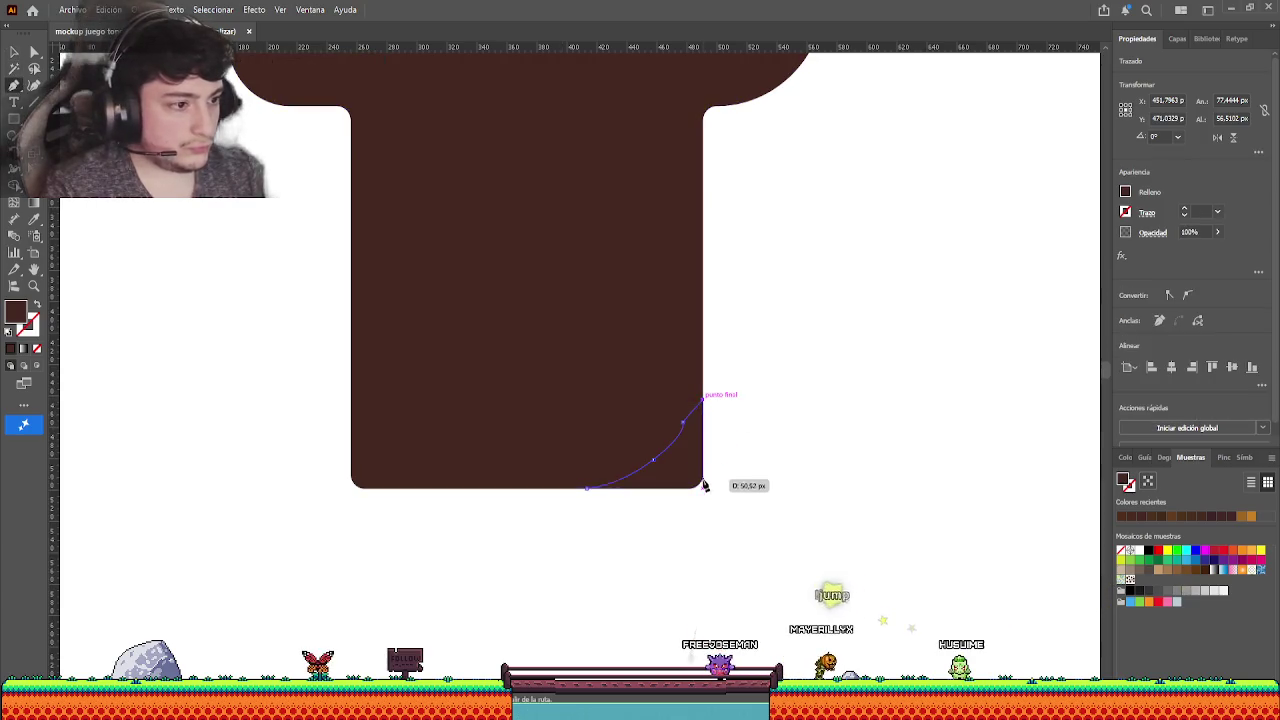
{"action": "left_click", "coordinate": [588, 489]}
{"action": "key", "text": "v"}
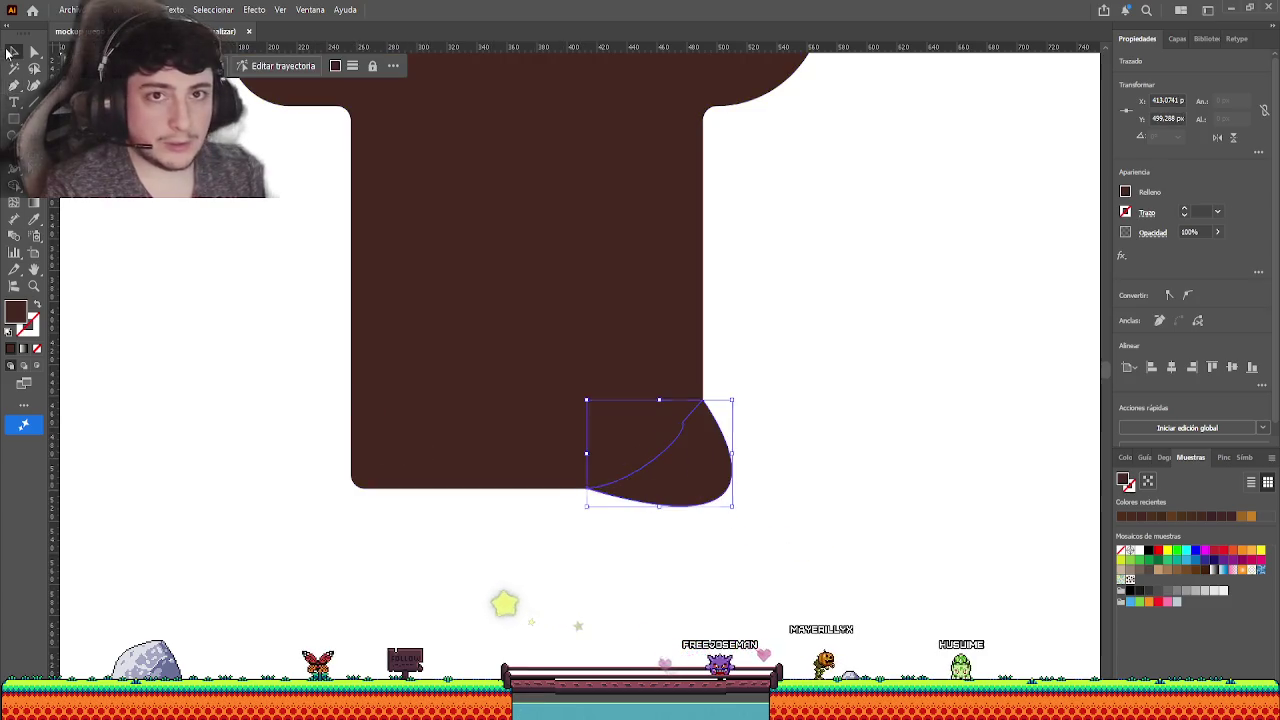
{"action": "left_click", "coordinate": [580, 426], "text": "shift"}
{"action": "left_click", "coordinate": [728, 470], "text": "shift"}
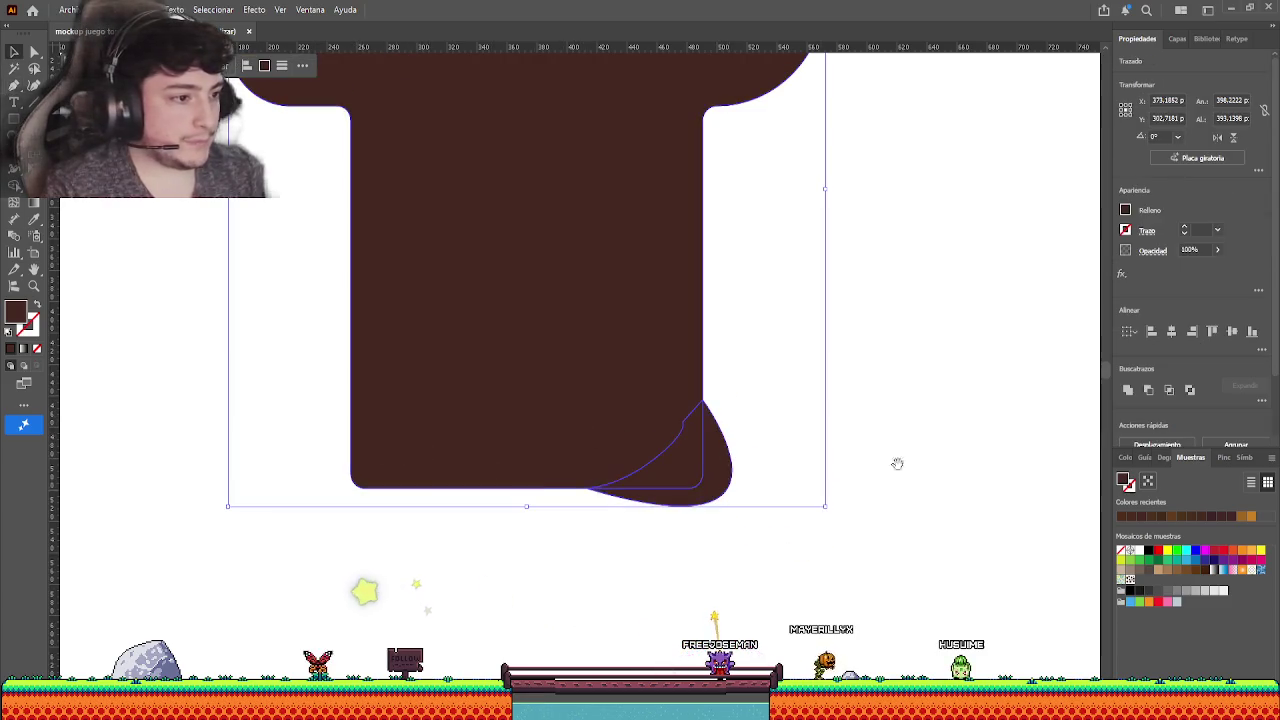
{"action": "left_click", "coordinate": [1150, 391]}
{"action": "left_click", "coordinate": [880, 213]}
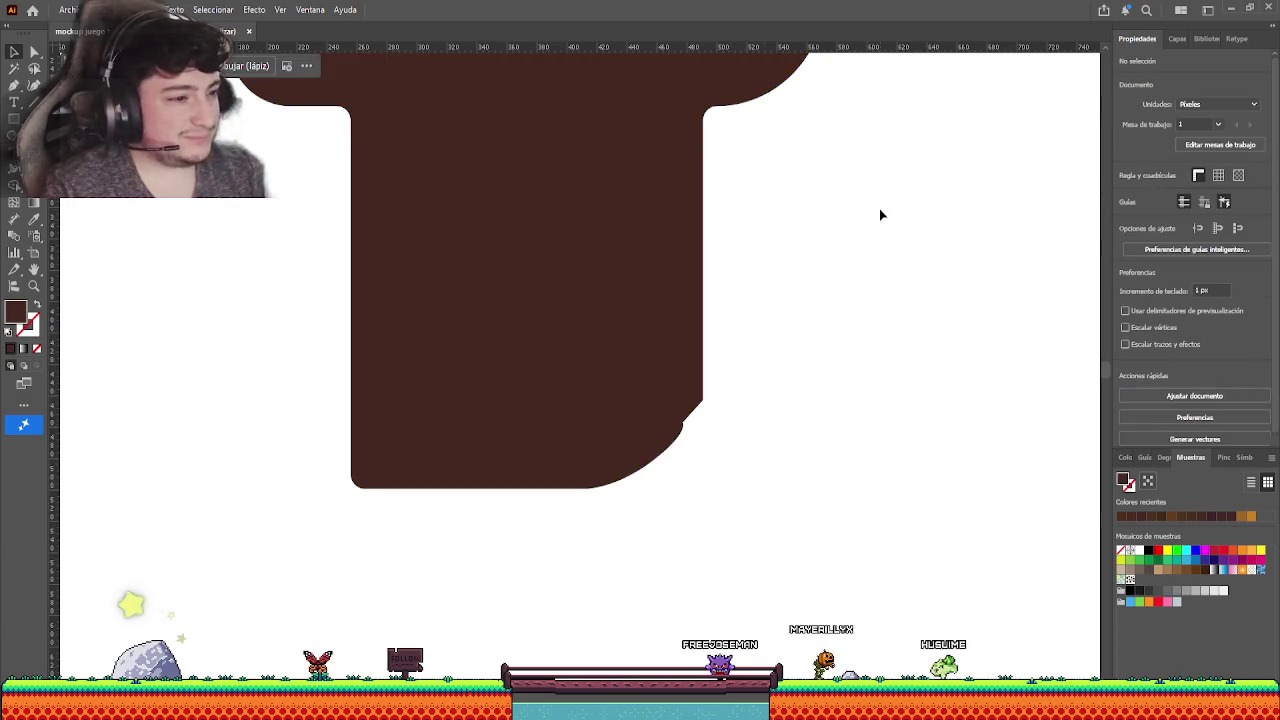
{"action": "key", "text": "ctrl+z"}
{"action": "key", "text": "ctrl+z"}
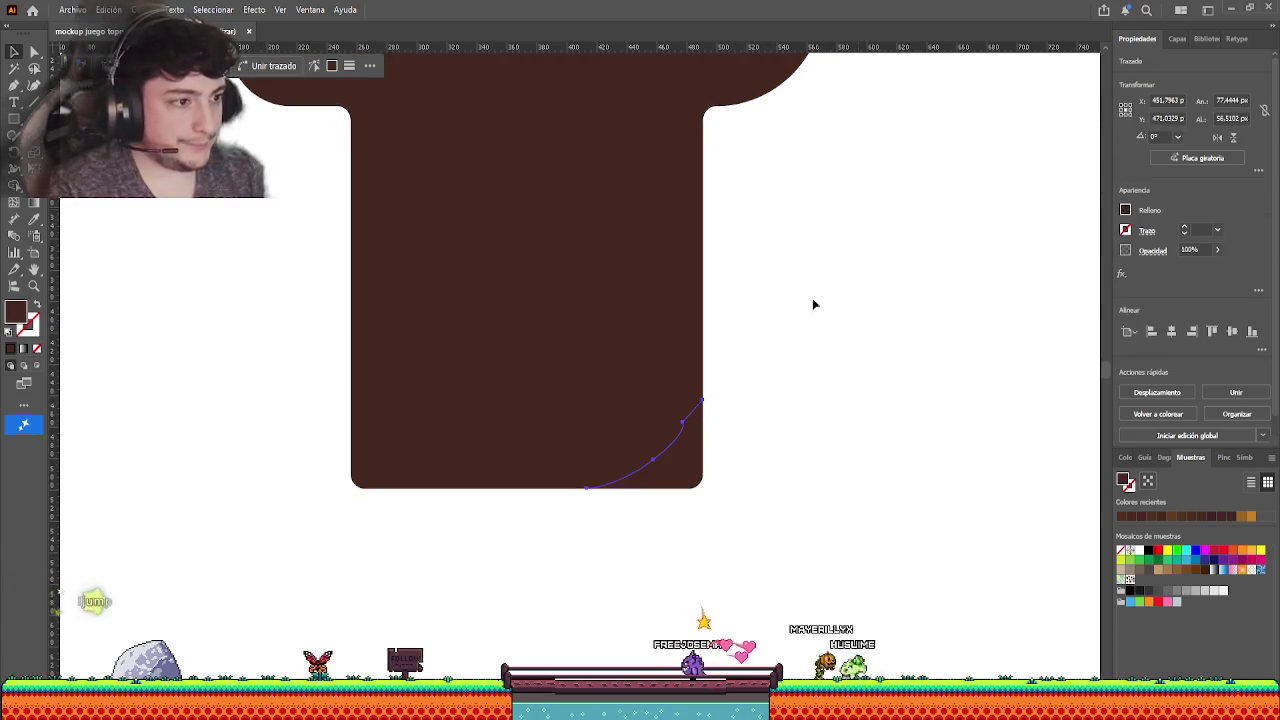
{"action": "left_click", "coordinate": [507, 564]}
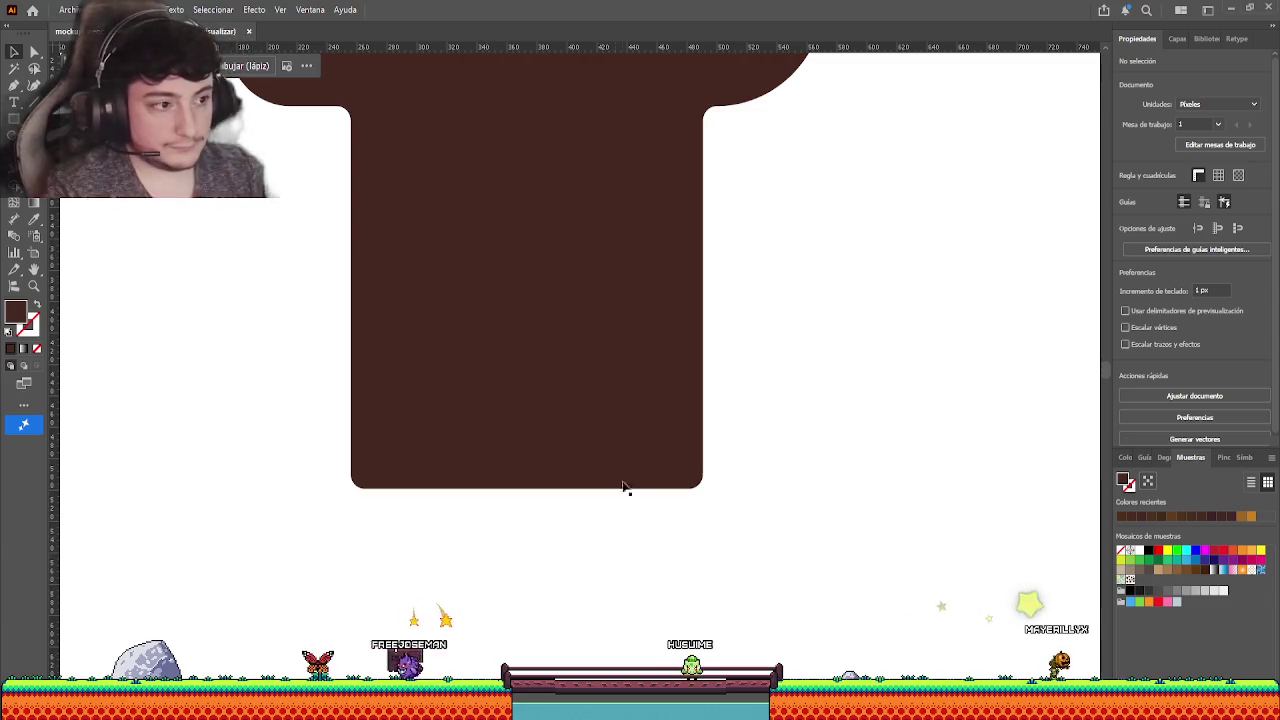
{"action": "left_click", "coordinate": [648, 397]}
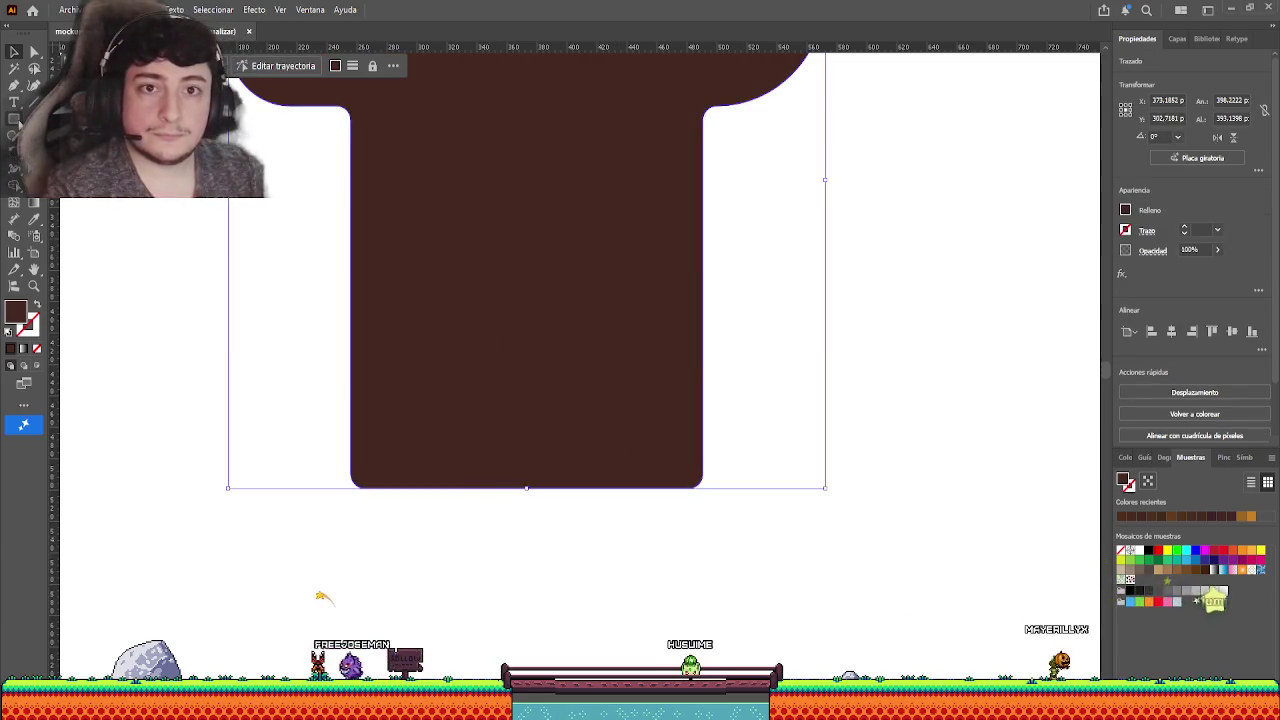
{"action": "left_click", "coordinate": [14, 85]}
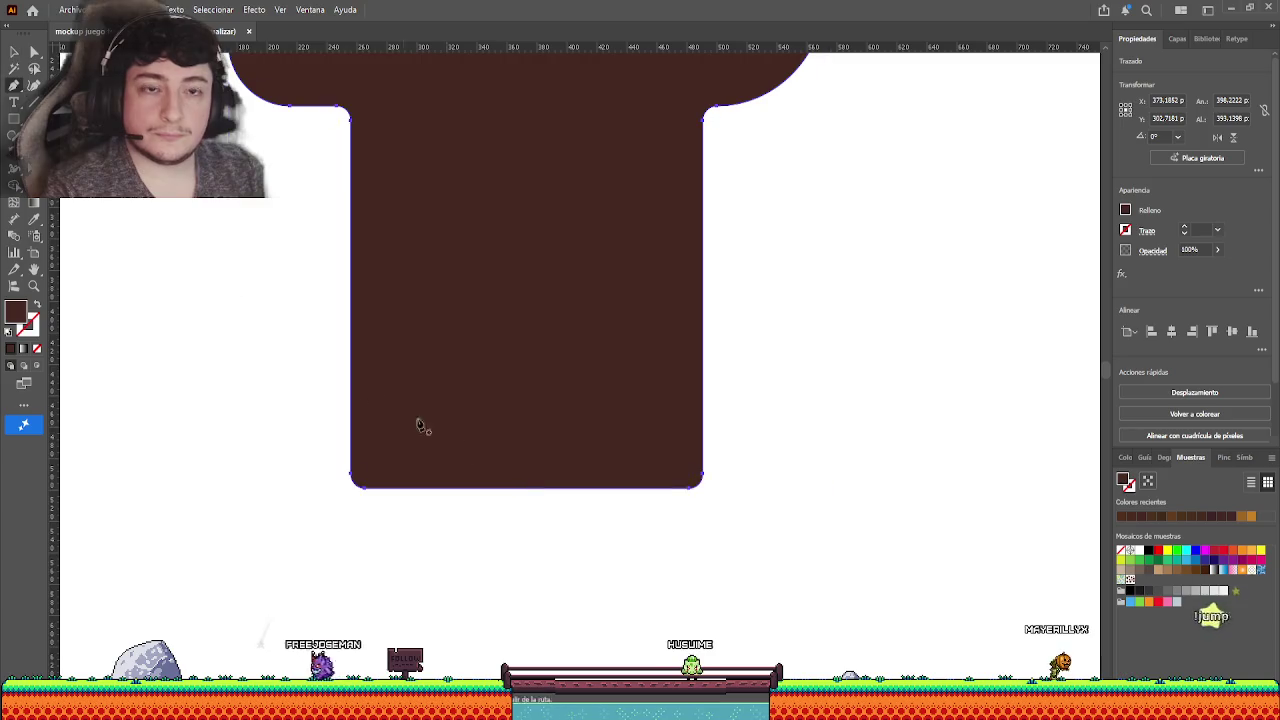
- Draw a closed jagged notch shape over the T's bottom edge with the Pen tool
{"action": "left_click", "coordinate": [518, 498]}
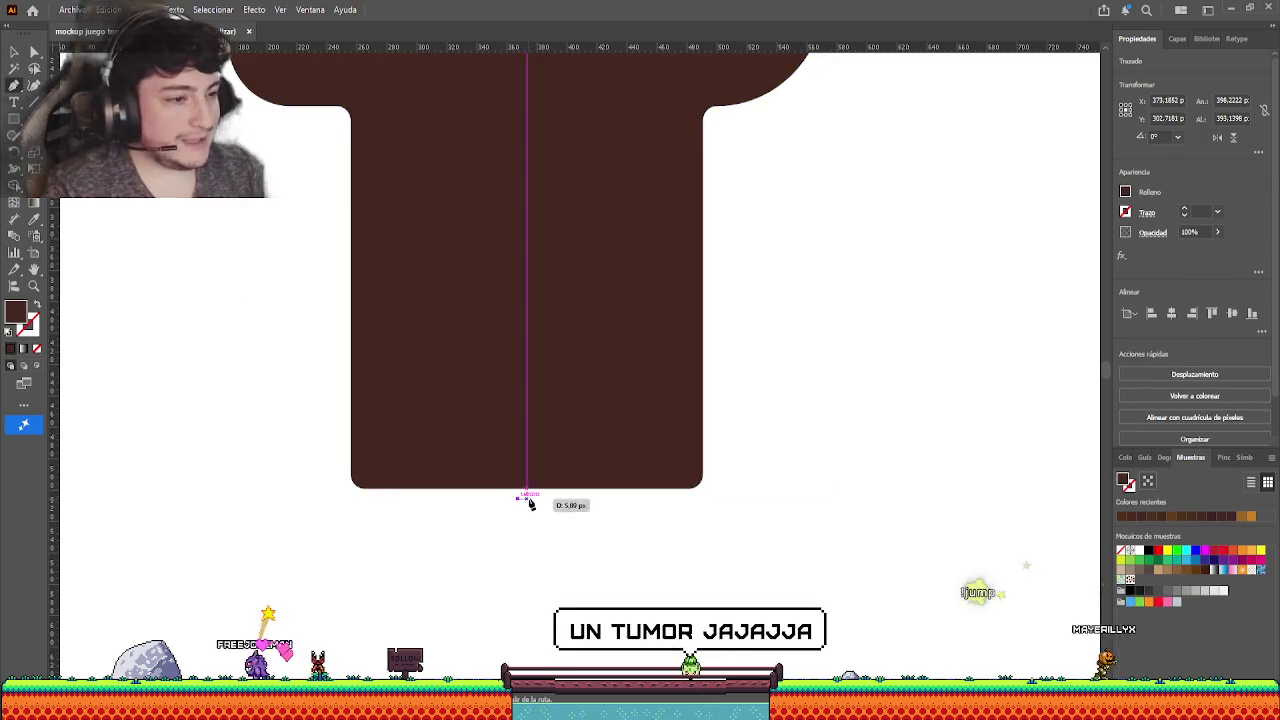
{"action": "left_click", "coordinate": [572, 473]}
{"action": "left_click", "coordinate": [623, 473]}
{"action": "left_click", "coordinate": [652, 440]}
{"action": "left_click", "coordinate": [677, 440]}
{"action": "left_click", "coordinate": [707, 423]}
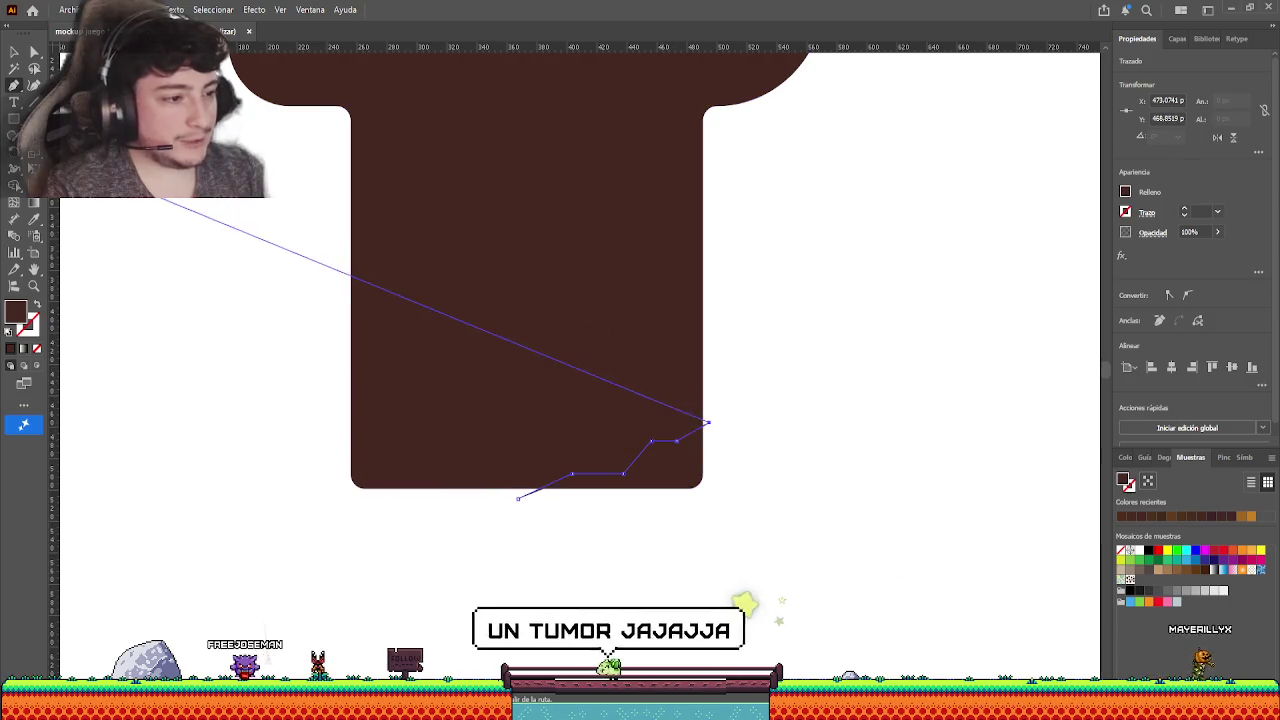
{"action": "left_click", "coordinate": [737, 458]}
{"action": "left_click", "coordinate": [706, 506]}
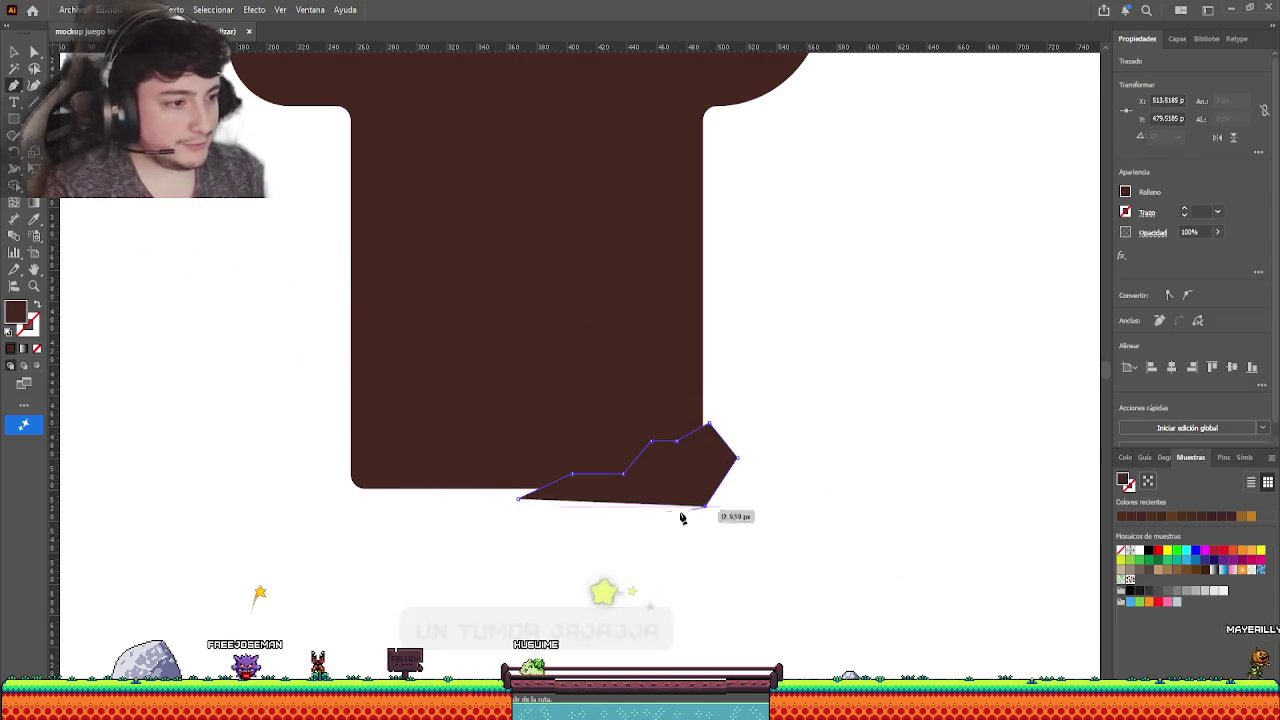
{"action": "left_click", "coordinate": [518, 498]}
{"action": "key", "text": "v"}
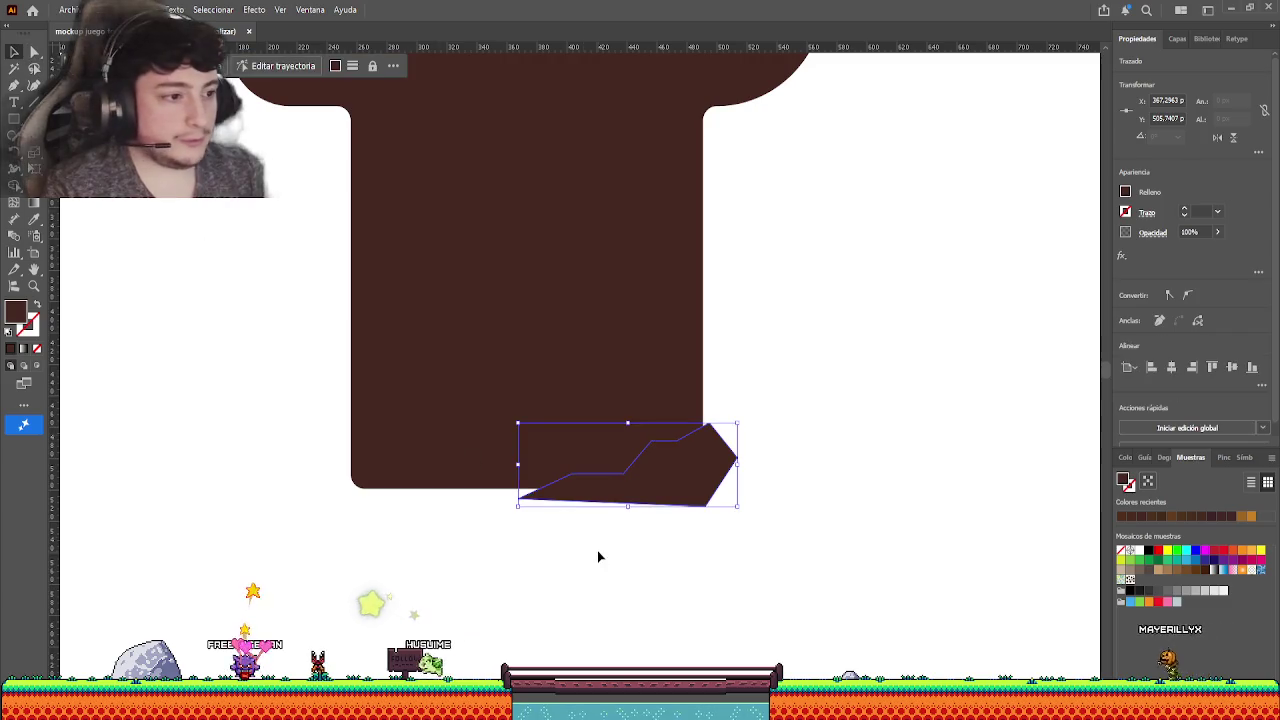
- Round the notch shape's left corners slightly with Direct Selection
{"action": "left_click", "coordinate": [645, 470]}
{"action": "key", "text": "a"}
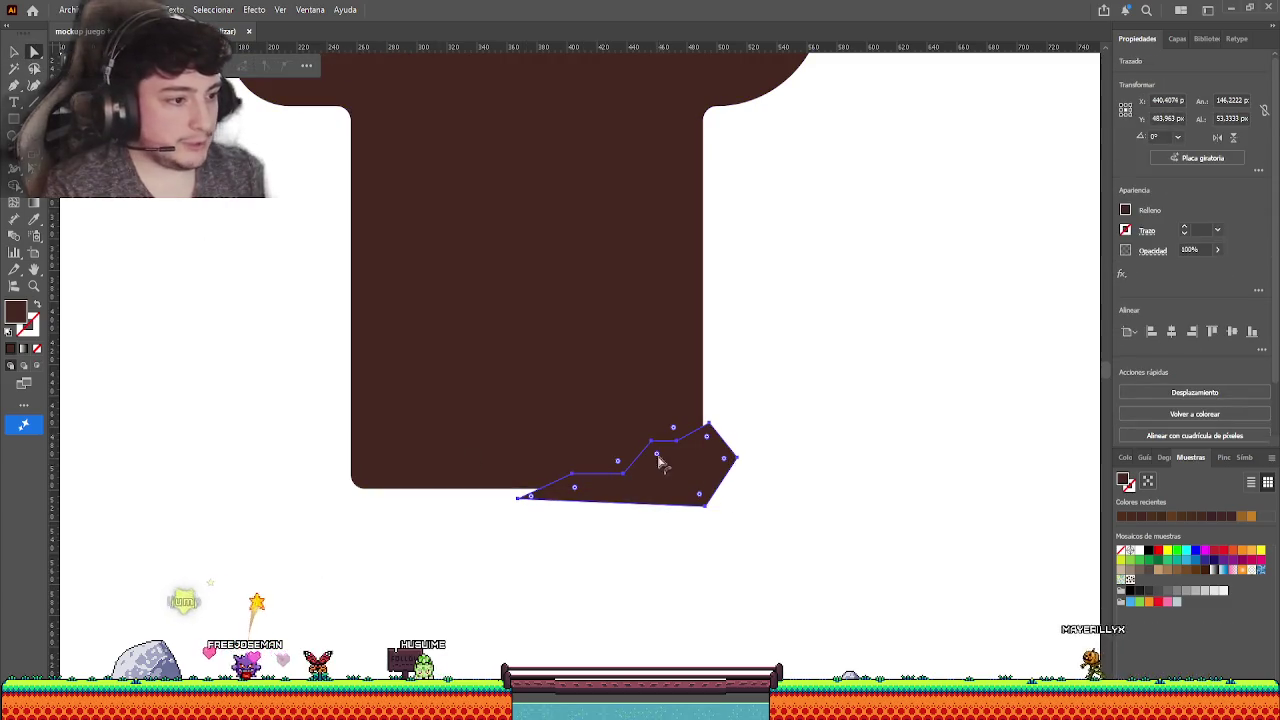
{"action": "left_click_drag", "start_coordinate": [663, 451], "coordinate": [668, 470]}
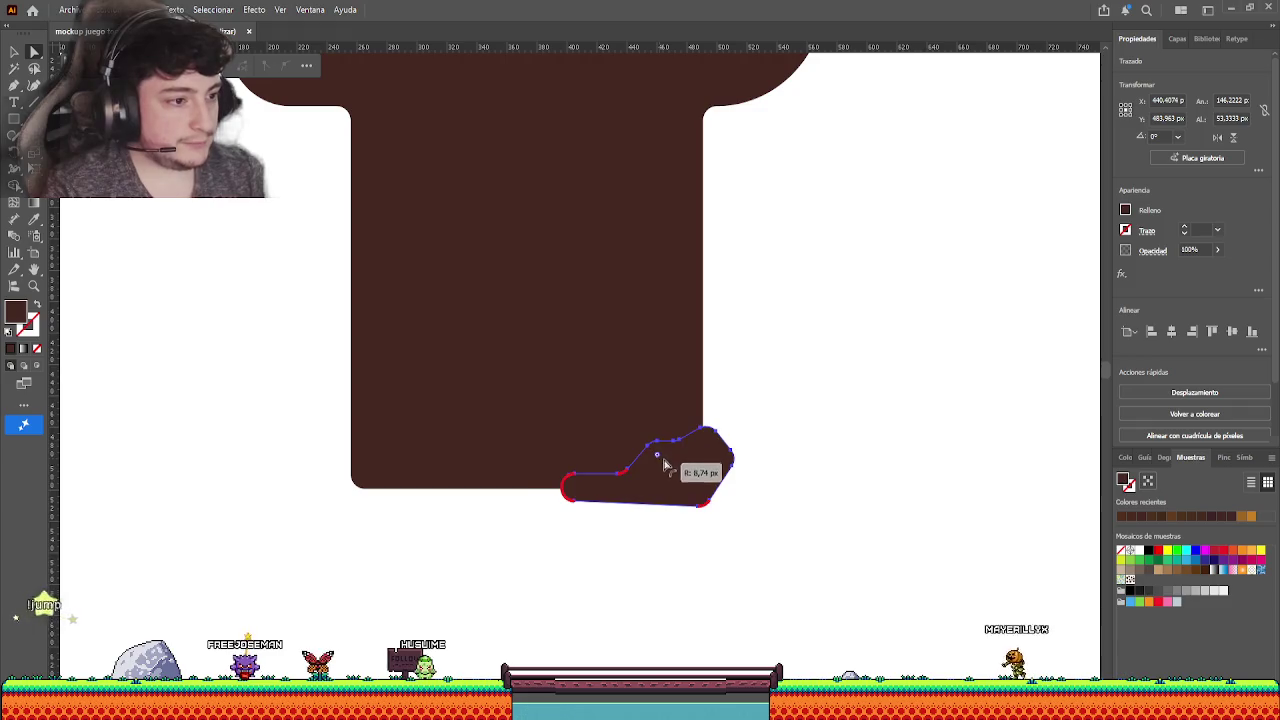
{"action": "left_click", "coordinate": [463, 611]}
{"action": "key", "text": "v"}
- Try Pathfinder Minus Front on the T, undo it, and delete the notch shape
{"action": "left_click", "coordinate": [699, 373]}
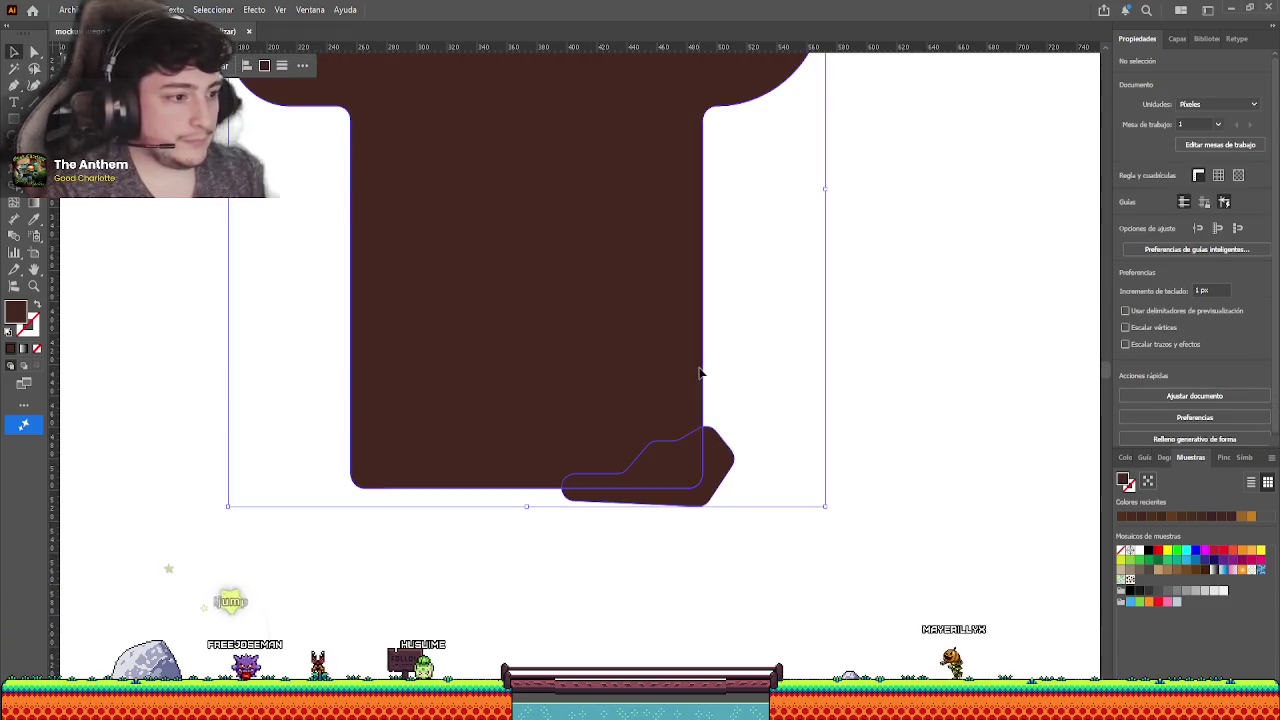
{"action": "left_click", "coordinate": [1149, 391]}
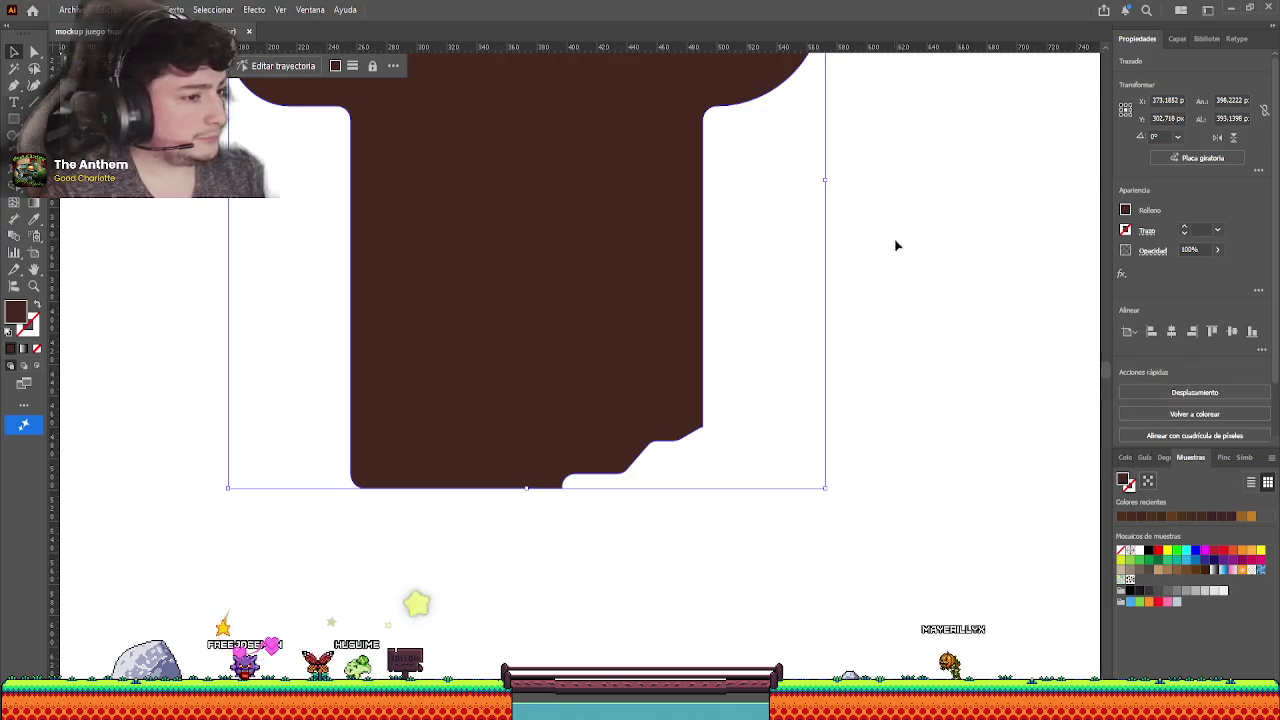
{"action": "left_click", "coordinate": [896, 197]}
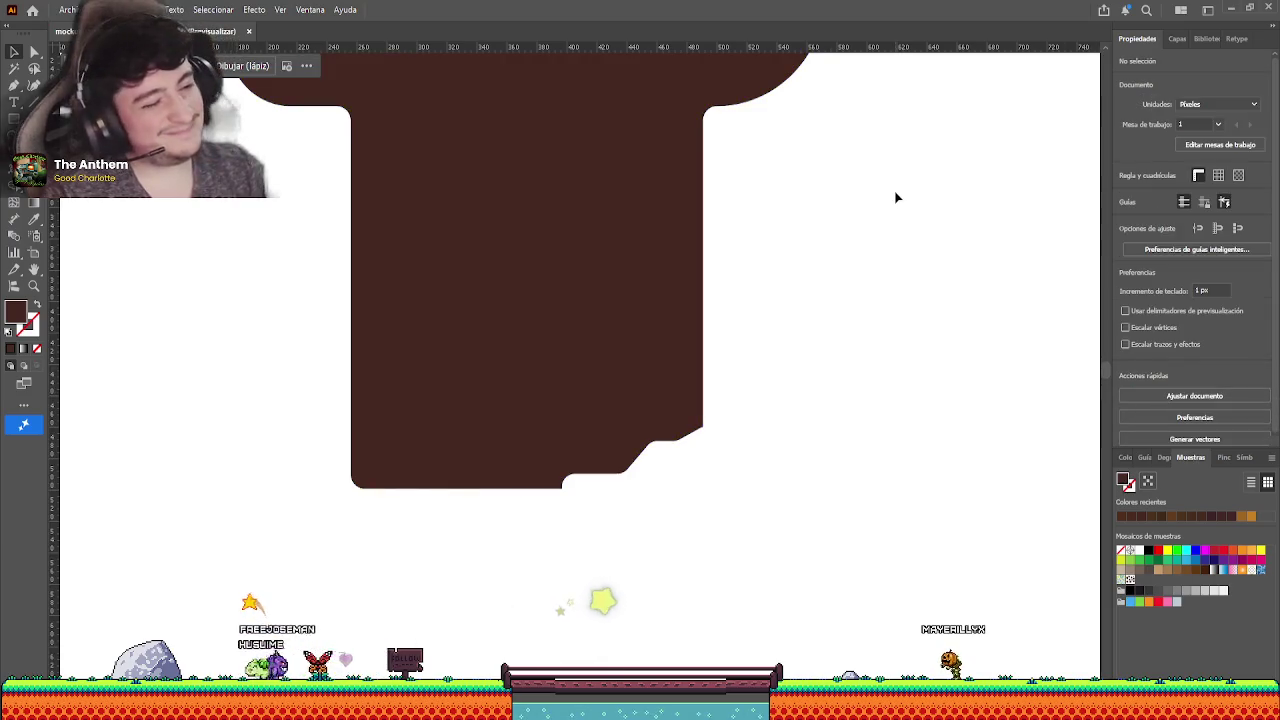
{"action": "key", "text": "ctrl+z"}
{"action": "left_click", "coordinate": [763, 449]}
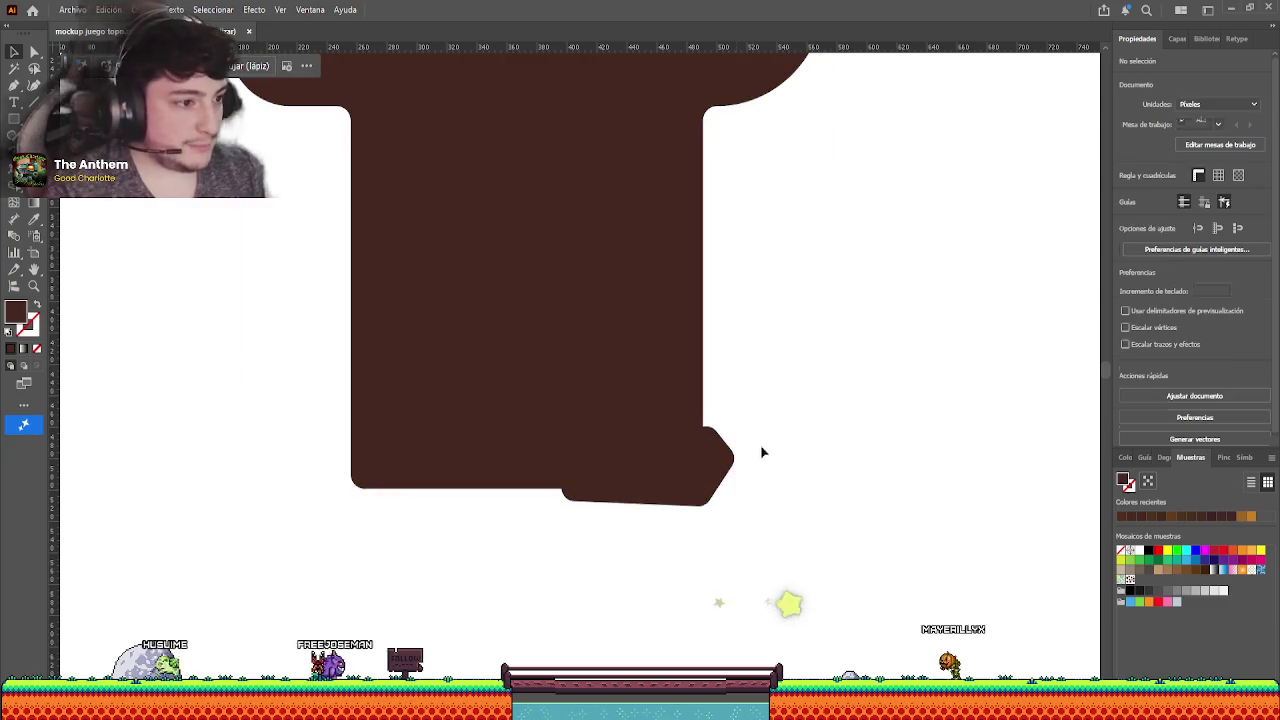
{"action": "left_click", "coordinate": [717, 464]}
{"action": "key", "text": "Delete"}
- Start a new Pen outline to the right of the T, undoing the first lower-edge points
{"action": "scroll", "coordinate": [760, 381], "scroll_direction": "down", "scroll_amount": 3}
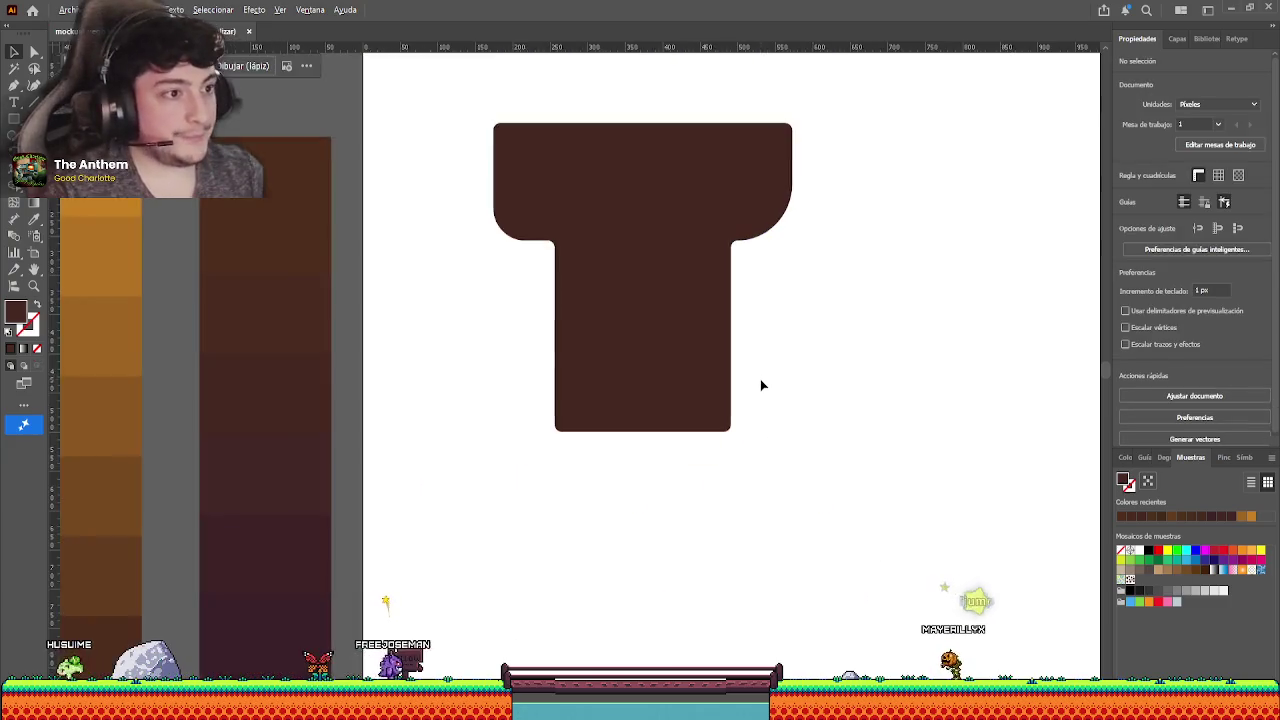
{"action": "scroll", "coordinate": [371, 306], "scroll_direction": "up", "scroll_amount": 2}
{"action": "key", "text": "p"}
{"action": "left_click_drag", "start_coordinate": [423, 463], "coordinate": [291, 314]}
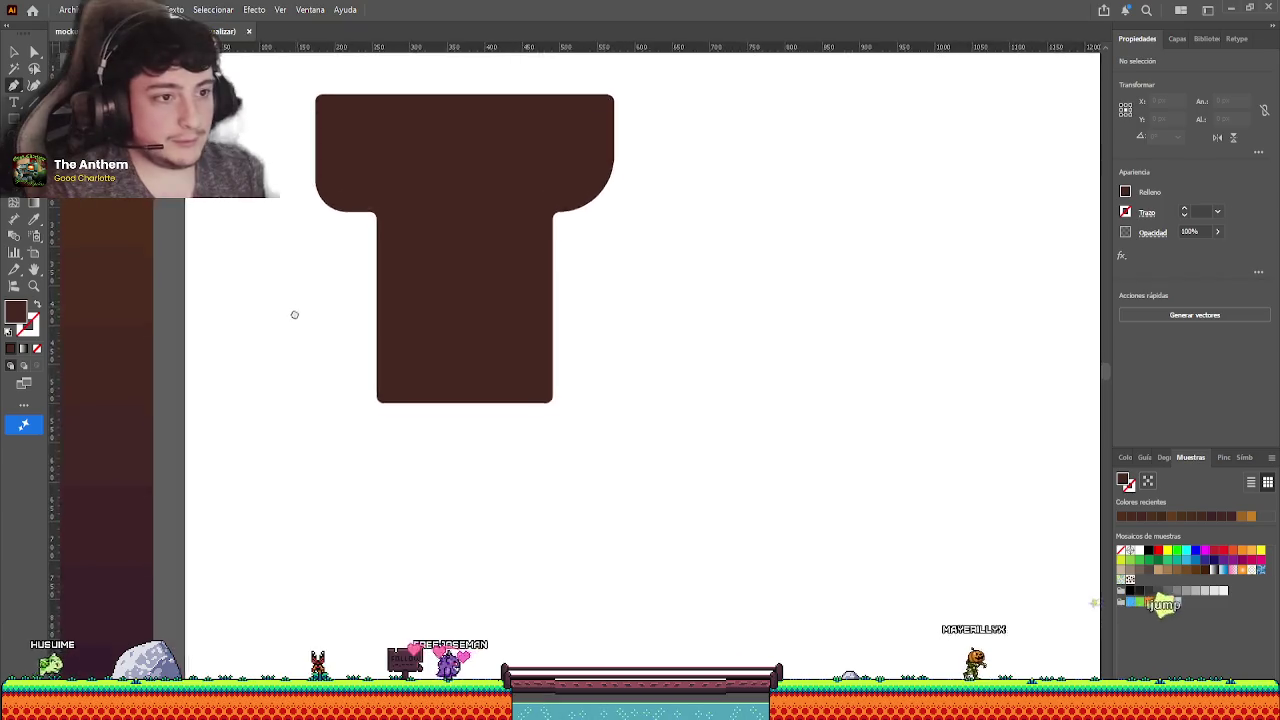
{"action": "scroll", "coordinate": [400, 420], "scroll_direction": "up", "scroll_amount": 2}
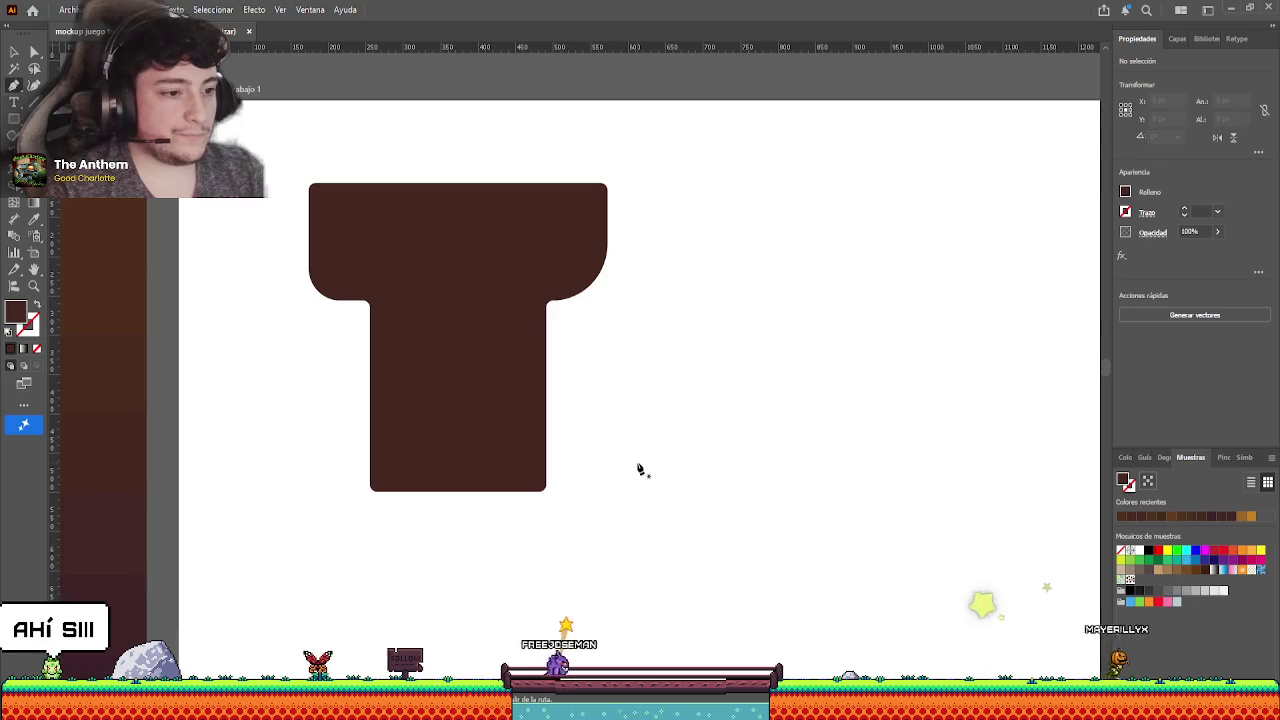
{"action": "left_click", "coordinate": [638, 389]}
{"action": "left_click", "coordinate": [622, 451]}
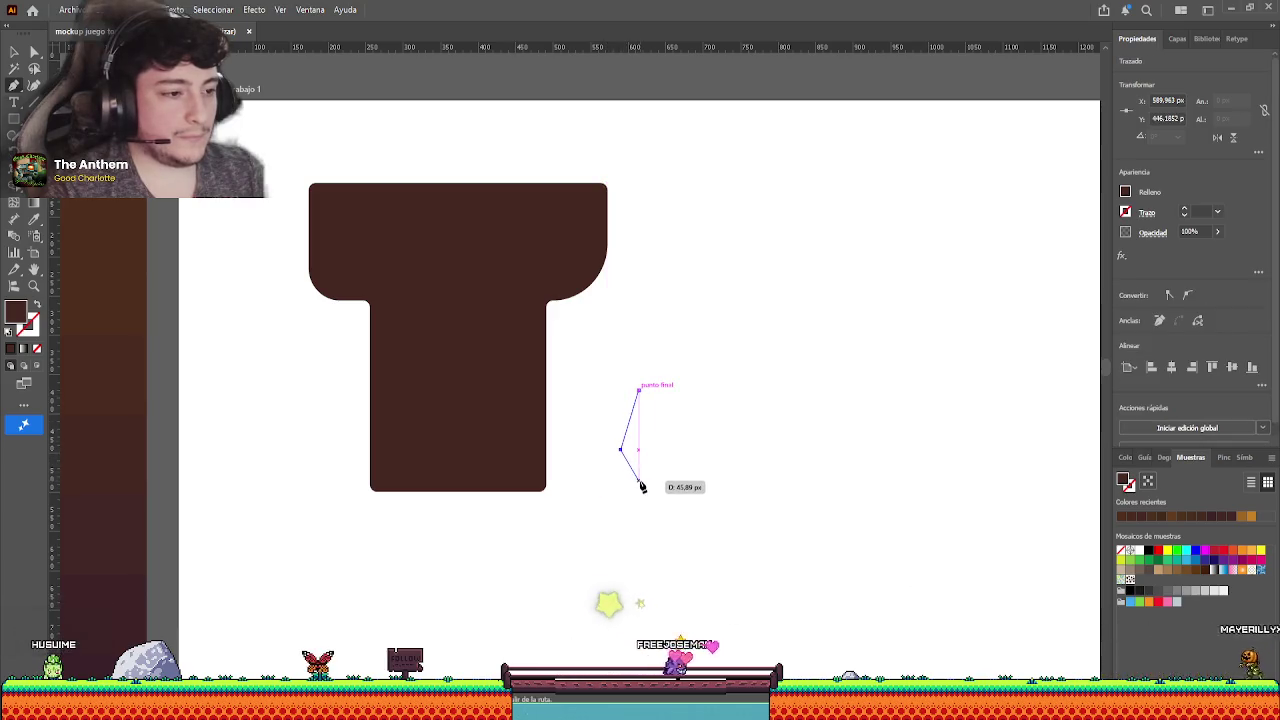
{"action": "left_click", "coordinate": [642, 485]}
{"action": "left_click", "coordinate": [730, 496]}
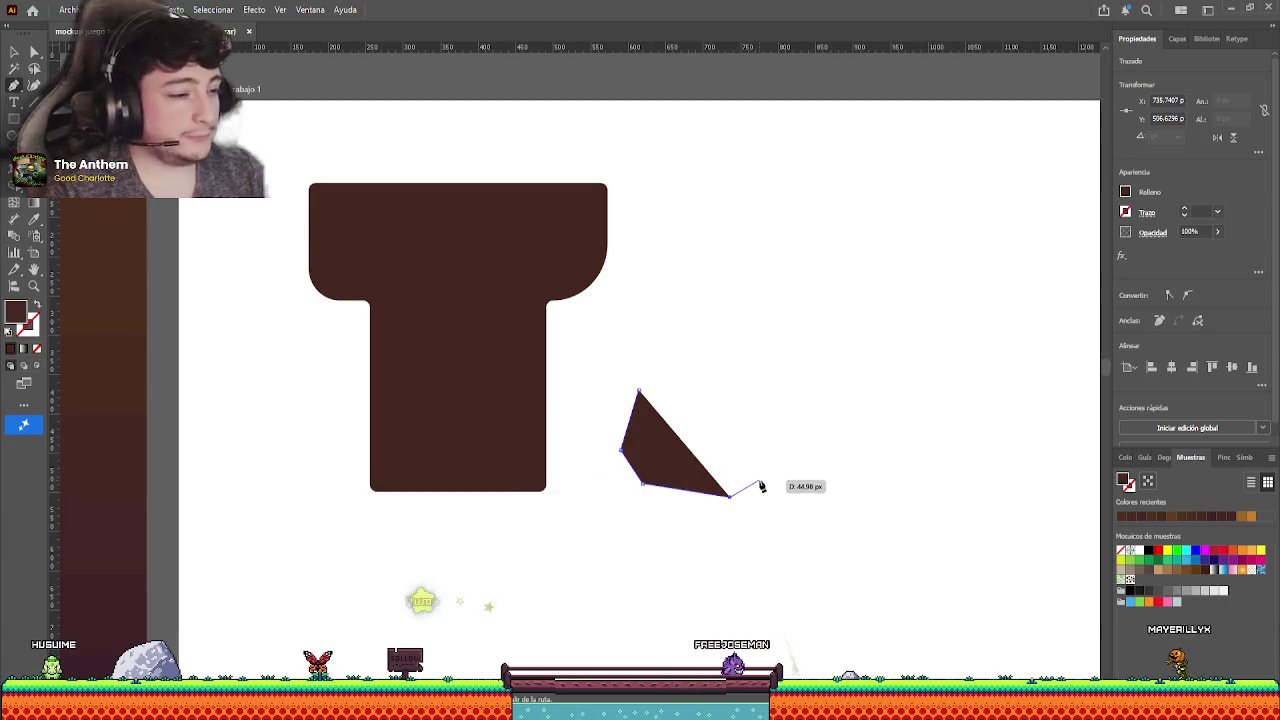
{"action": "key", "text": "ctrl+z"}
{"action": "key", "text": "ctrl+z"}
{"action": "key", "text": "ctrl+z"}
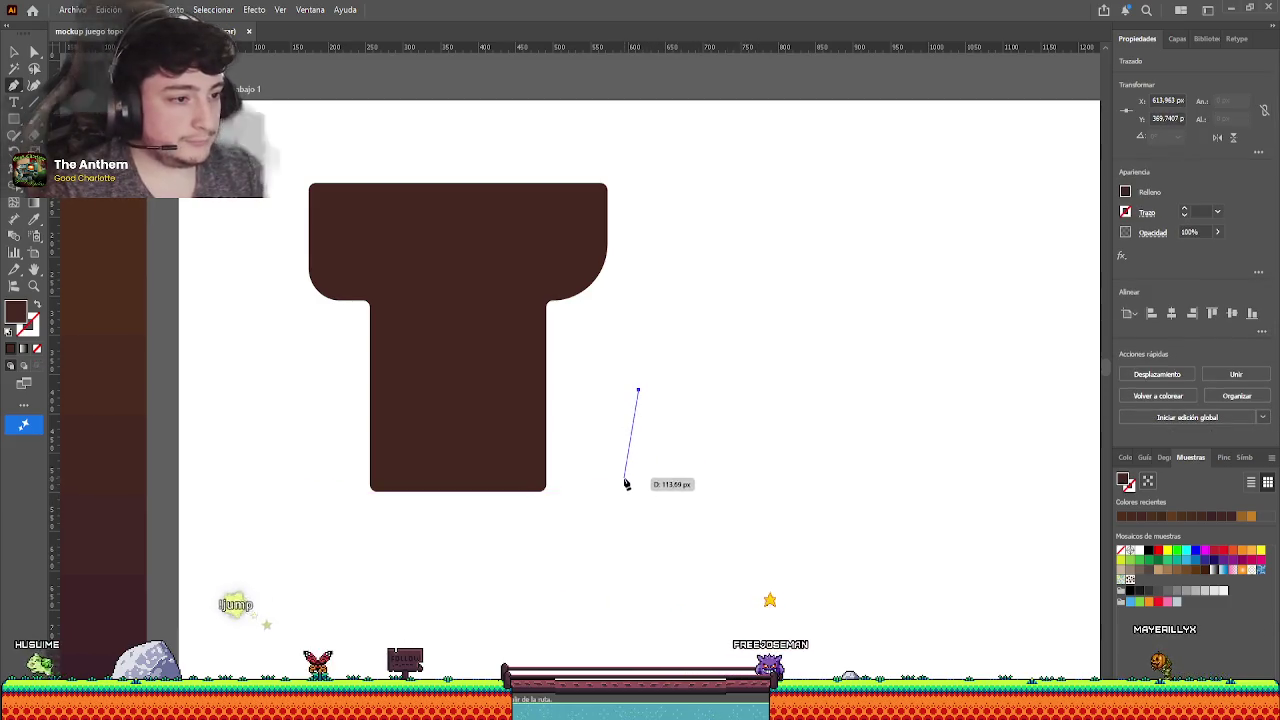
- Trace the new shape's bottom, right stem edge, right arm and top edge
{"action": "left_click", "coordinate": [624, 478]}
{"action": "left_click", "coordinate": [664, 485]}
{"action": "left_click", "coordinate": [736, 491]}
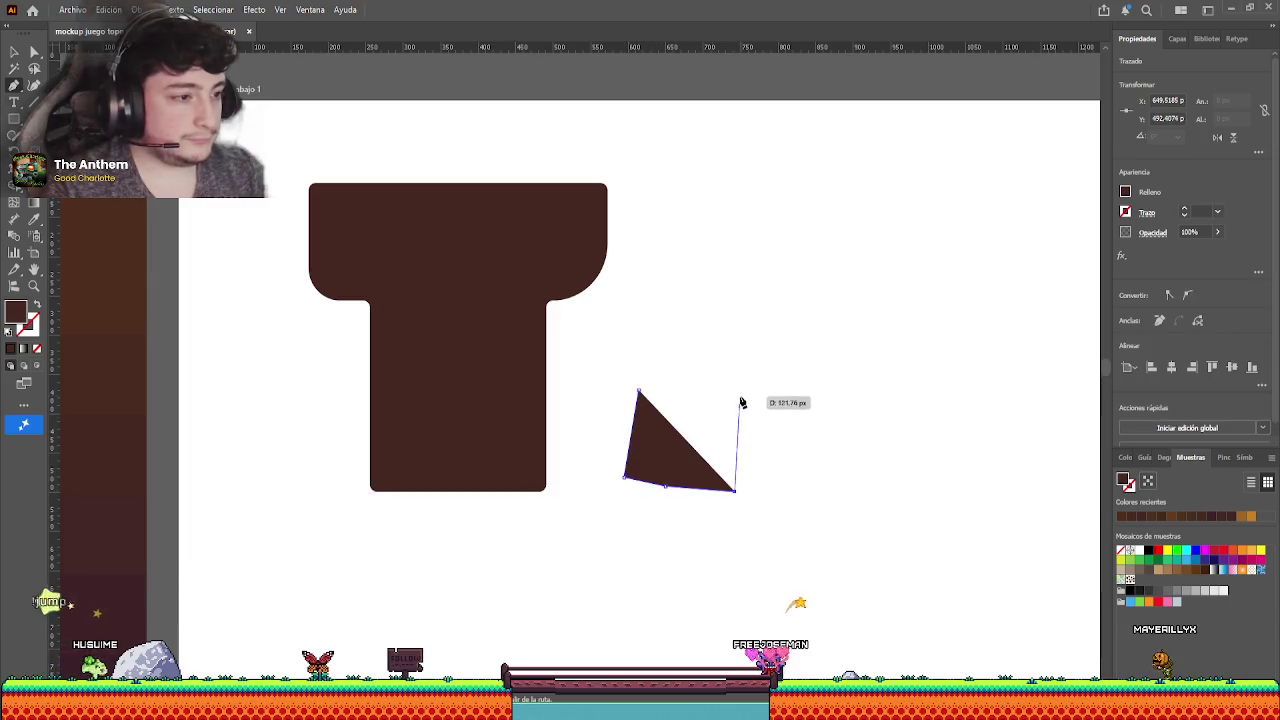
{"action": "left_click", "coordinate": [739, 393]}
{"action": "left_click", "coordinate": [740, 310]}
{"action": "left_click", "coordinate": [741, 281]}
{"action": "left_click", "coordinate": [795, 278]}
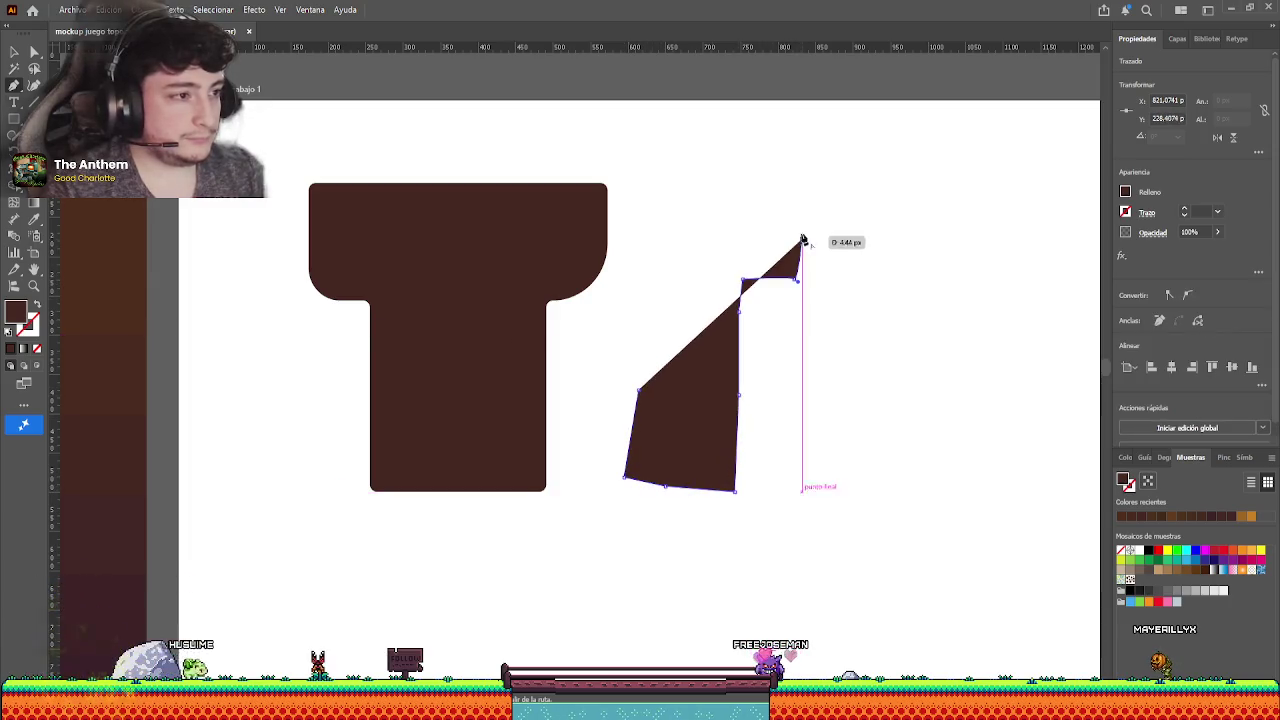
{"action": "left_click", "coordinate": [801, 238]}
{"action": "left_click", "coordinate": [790, 190]}
{"action": "left_click", "coordinate": [745, 180]}
{"action": "left_click", "coordinate": [698, 181]}
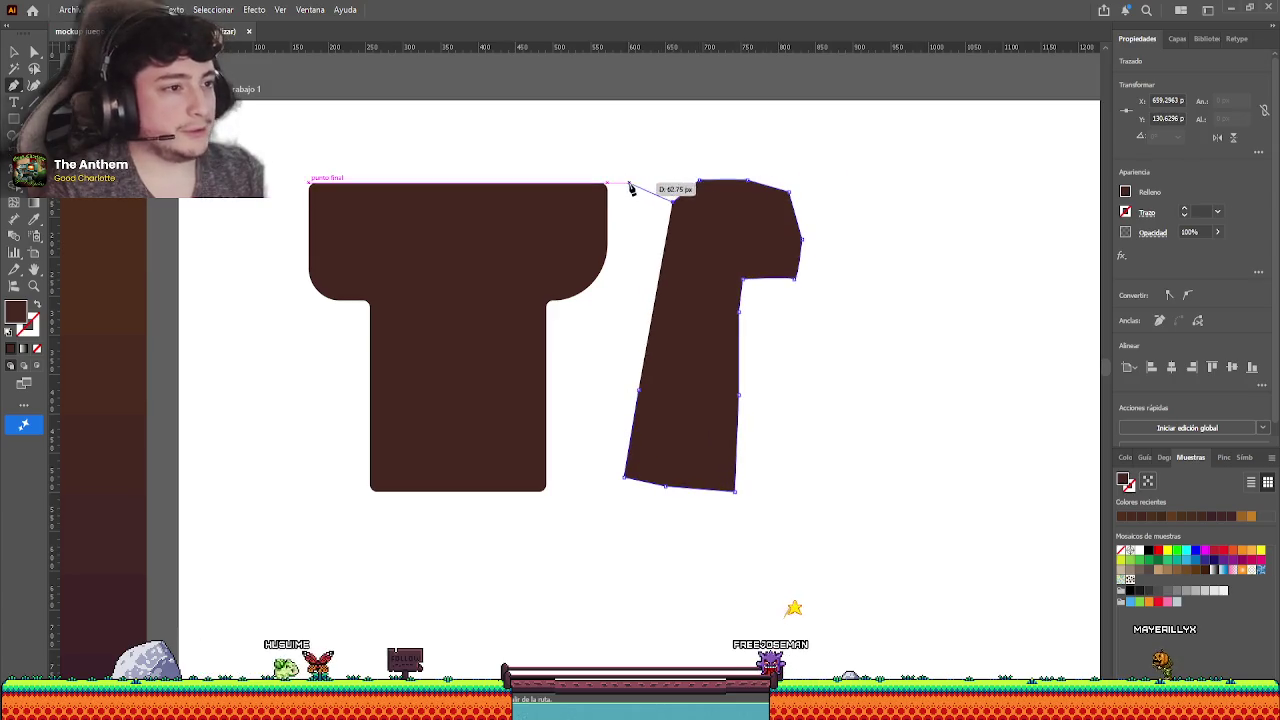
{"action": "left_click", "coordinate": [630, 187]}
{"action": "key", "text": "ctrl+z"}
{"action": "key", "text": "ctrl+z"}
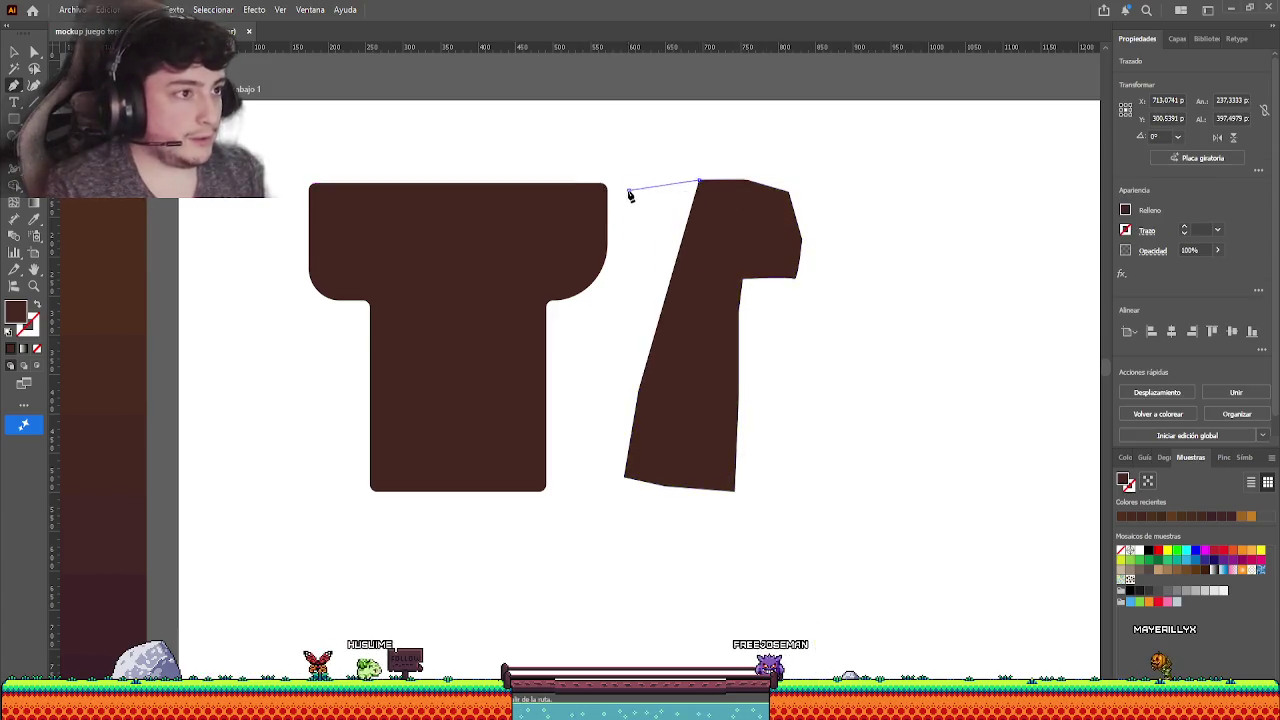
- Finish the top-left, left arm and notched stem, then close the irregular T path
{"action": "left_click", "coordinate": [628, 188]}
{"action": "left_click", "coordinate": [585, 181]}
{"action": "left_click", "coordinate": [549, 215]}
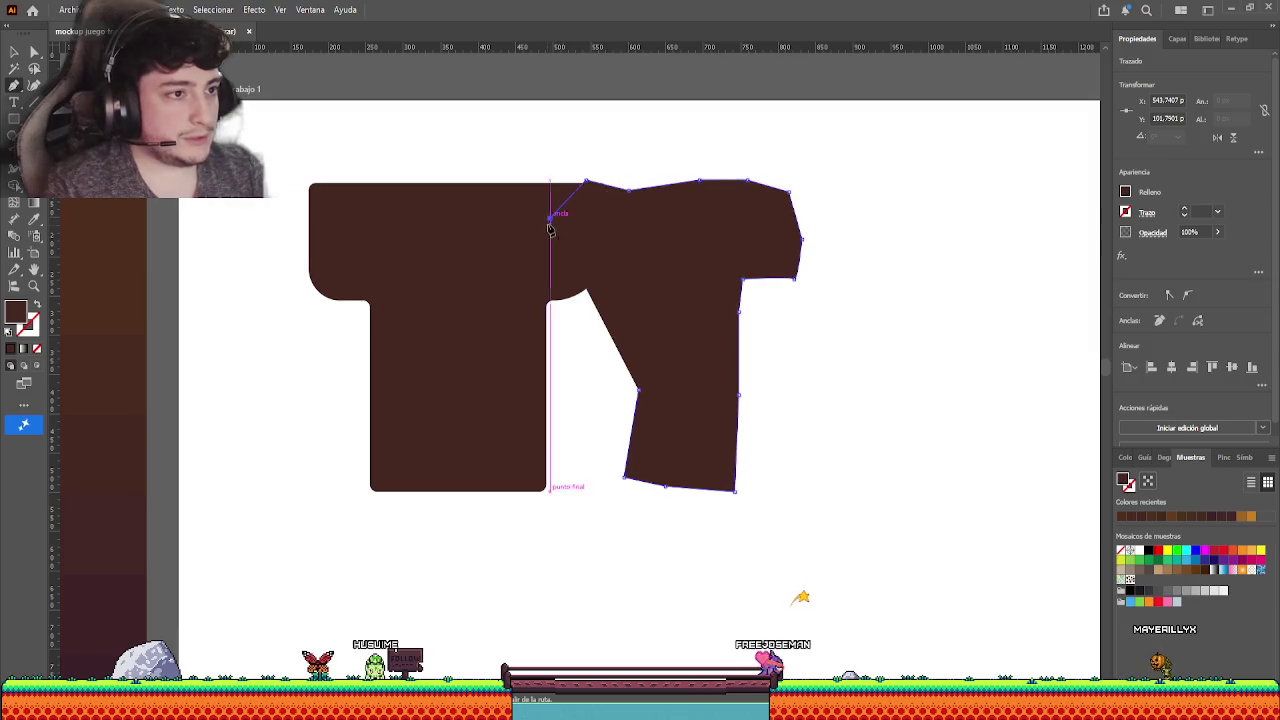
{"action": "left_click", "coordinate": [575, 296]}
{"action": "left_click", "coordinate": [612, 299]}
{"action": "left_click", "coordinate": [604, 344]}
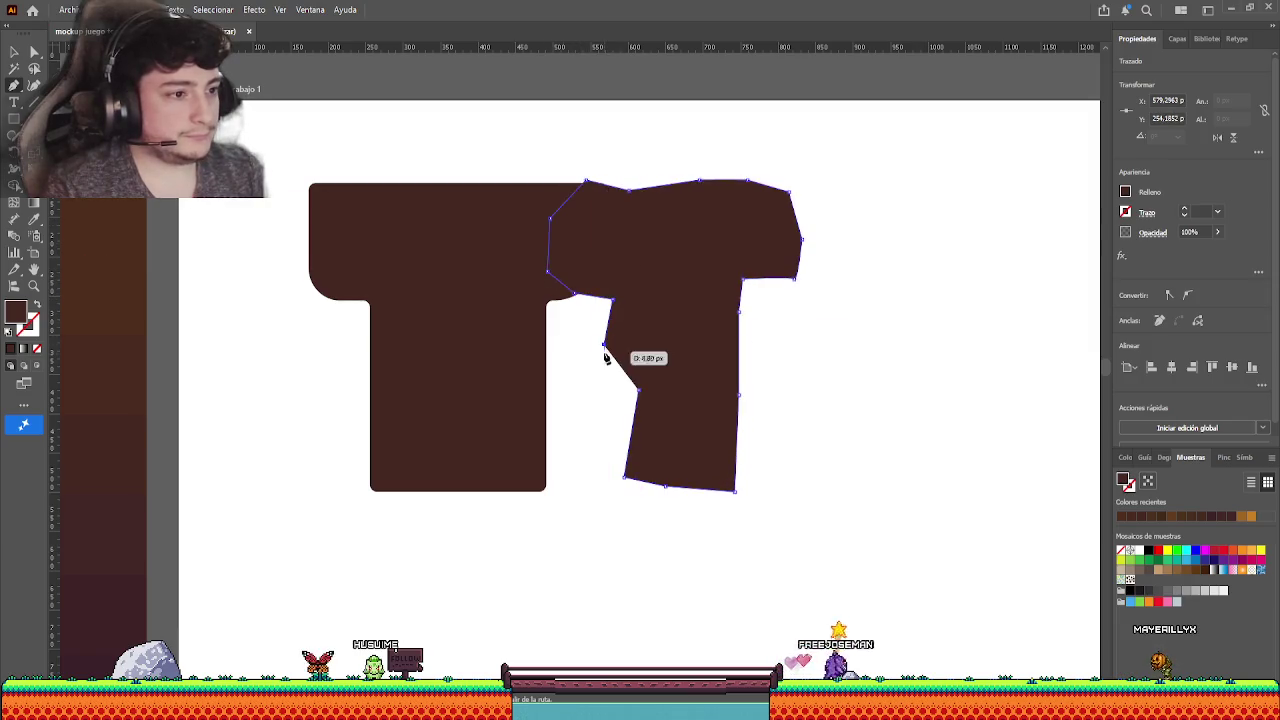
{"action": "left_click", "coordinate": [638, 392]}
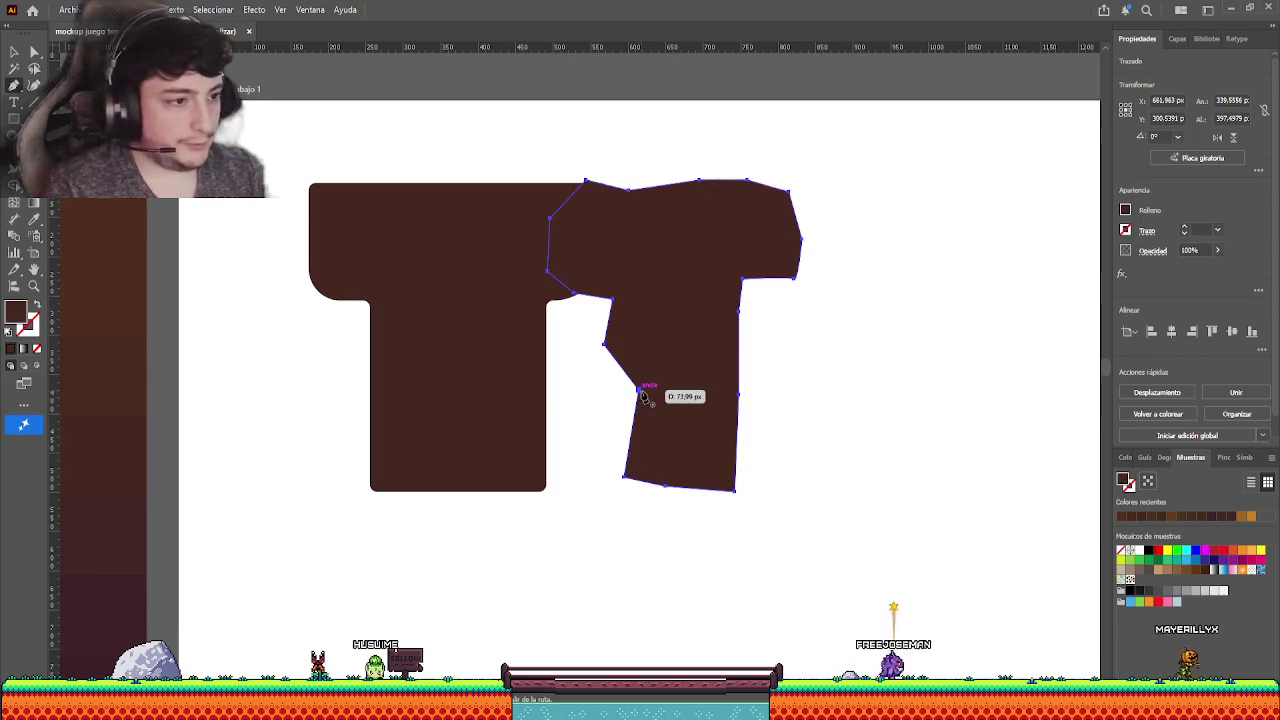
- Move the new irregular T to the right, apart from the original
{"action": "key", "text": "v"}
{"action": "scroll", "coordinate": [320, 404], "scroll_direction": "right", "scroll_amount": 2}
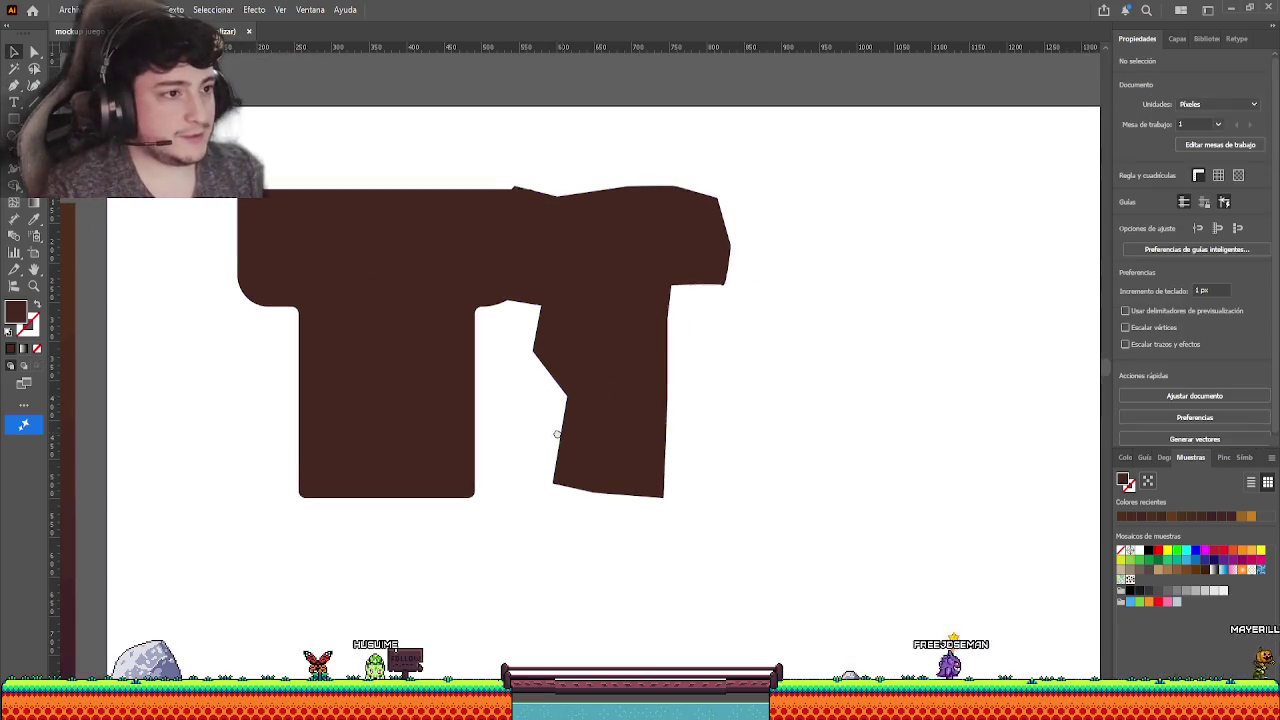
{"action": "left_click_drag", "start_coordinate": [616, 340], "coordinate": [720, 340]}
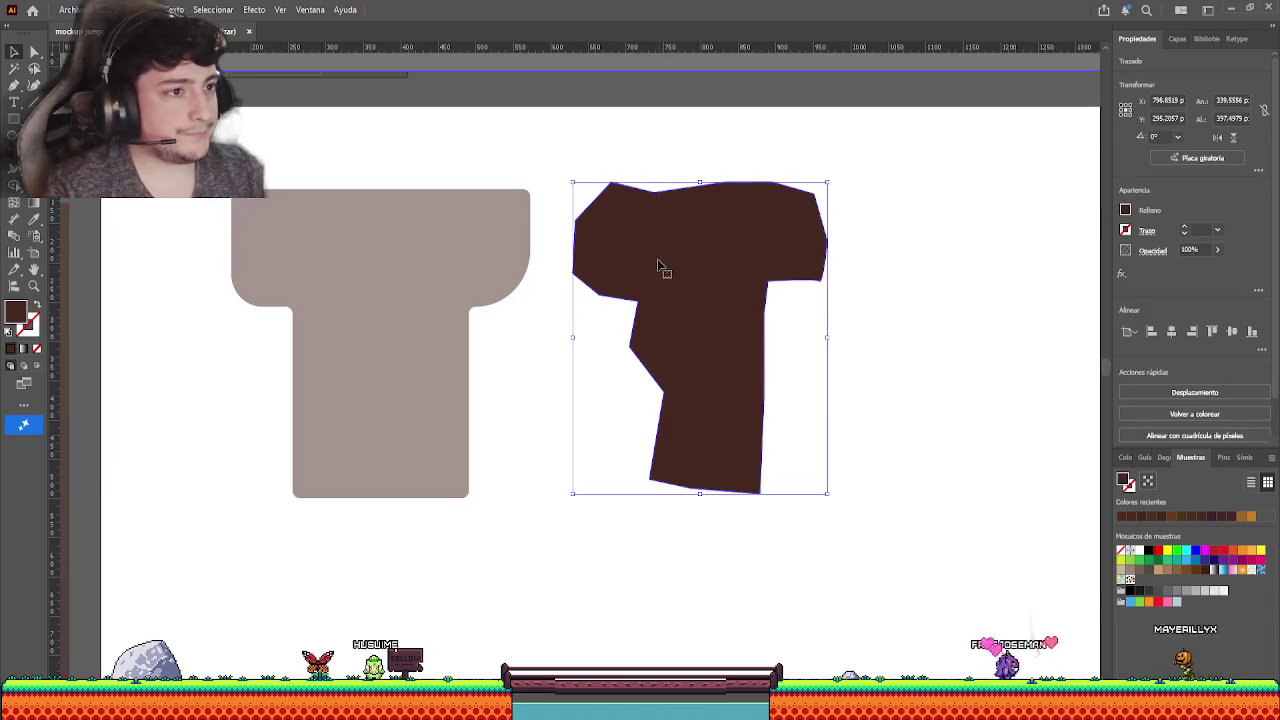
{"action": "left_click", "coordinate": [670, 155]}
- Round all corners of the irregular T to 20.71 px using the corner widget
{"action": "left_click", "coordinate": [657, 237]}
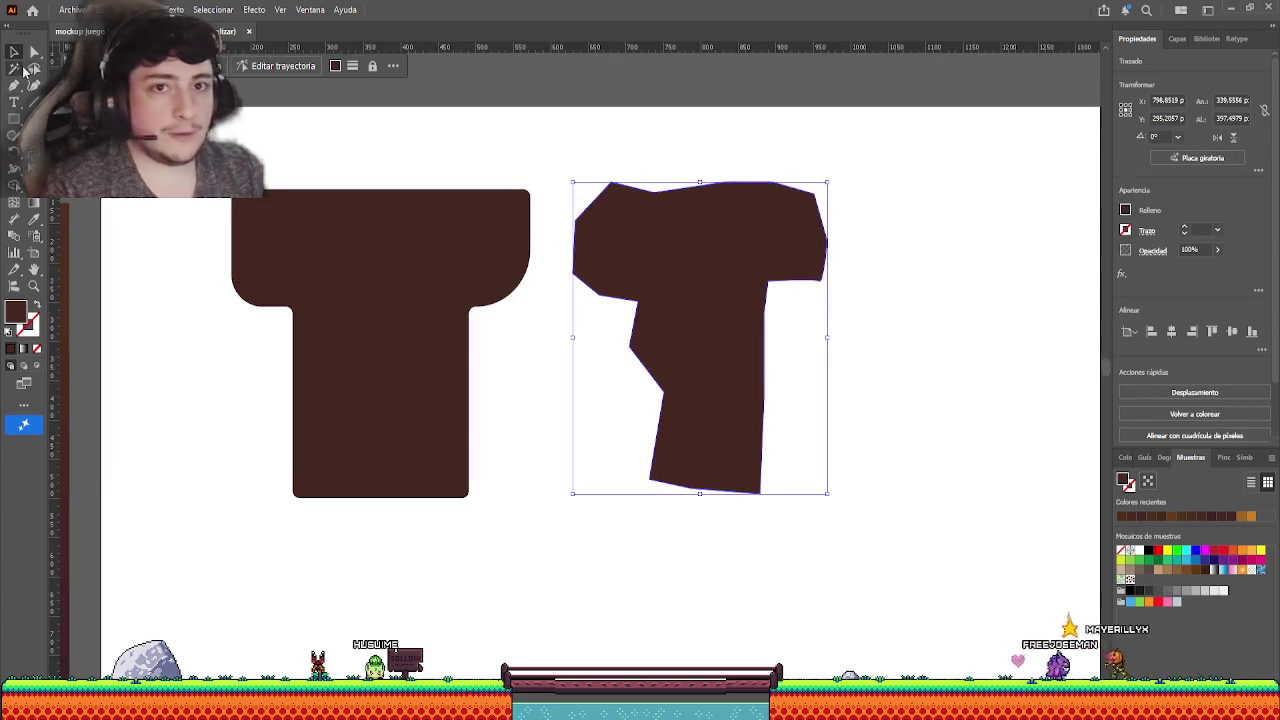
{"action": "key", "text": "a"}
{"action": "left_click_drag", "start_coordinate": [615, 204], "coordinate": [624, 206]}
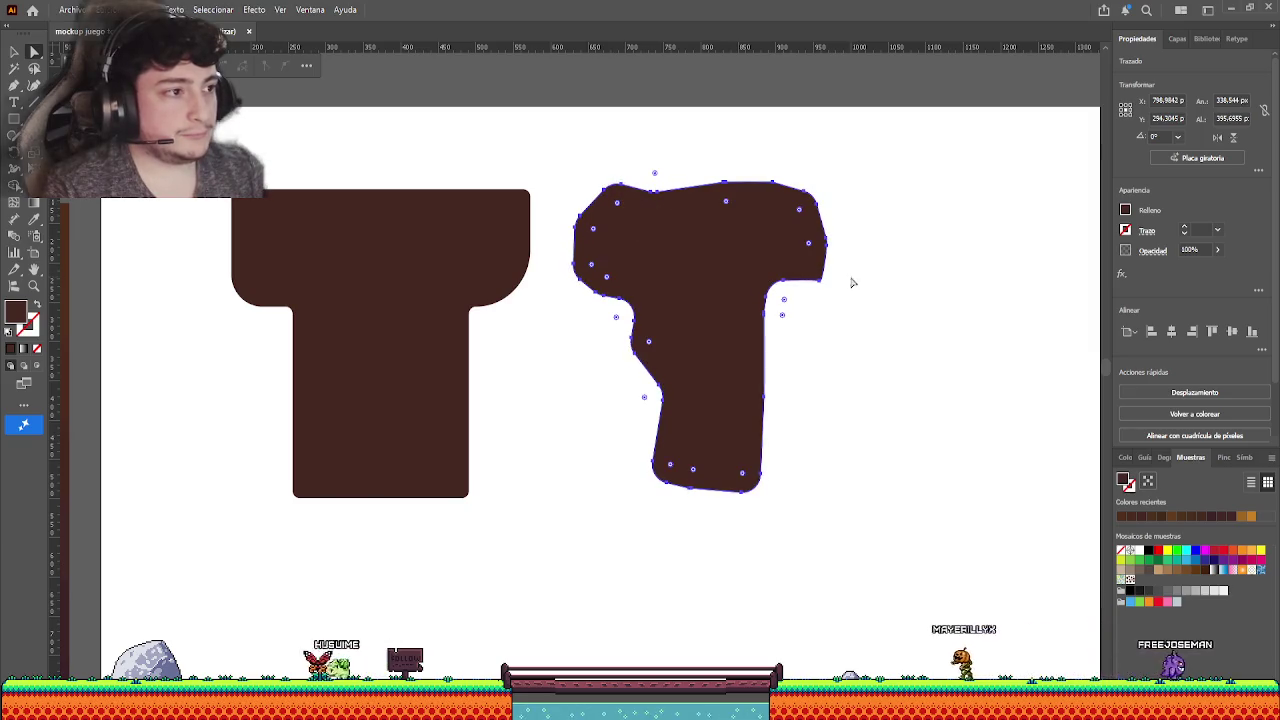
{"action": "left_click", "coordinate": [821, 281]}
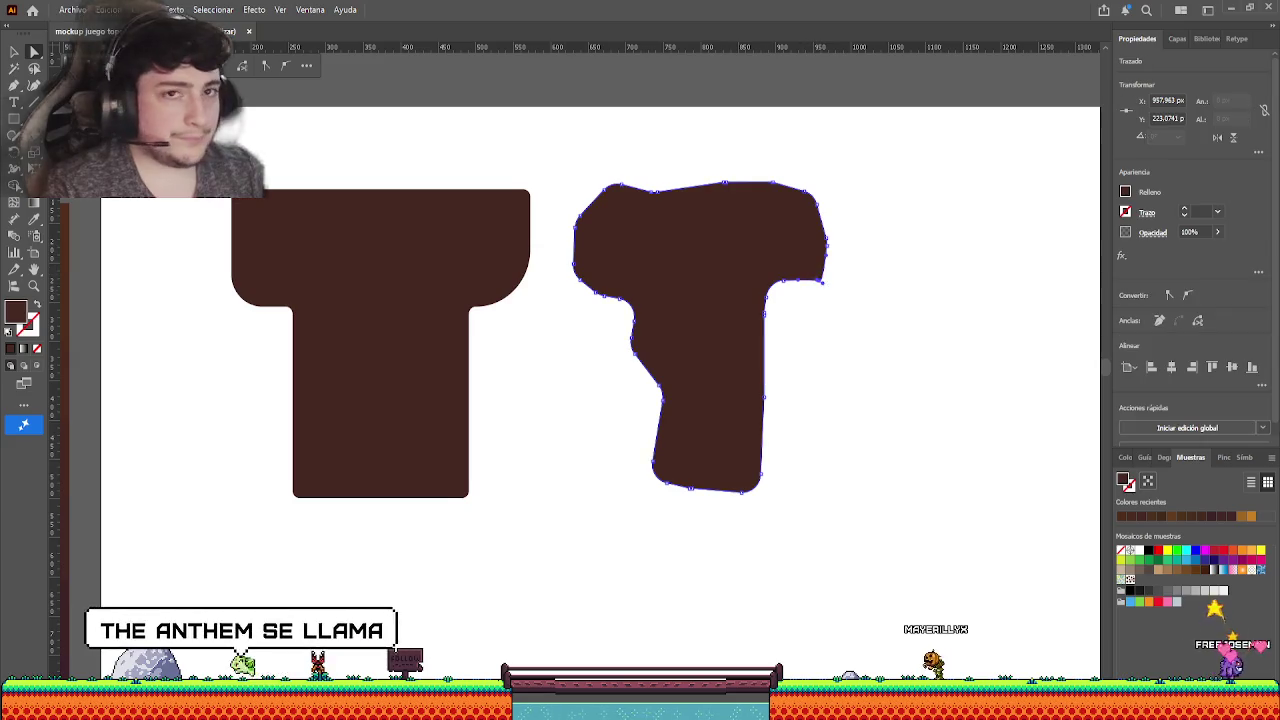
{"action": "scroll", "coordinate": [800, 274], "scroll_direction": "up", "scroll_amount": 2}
{"action": "scroll", "coordinate": [786, 271], "scroll_direction": "up", "scroll_amount": 2}
{"action": "scroll", "coordinate": [600, 340], "scroll_direction": "up", "scroll_amount": 2}
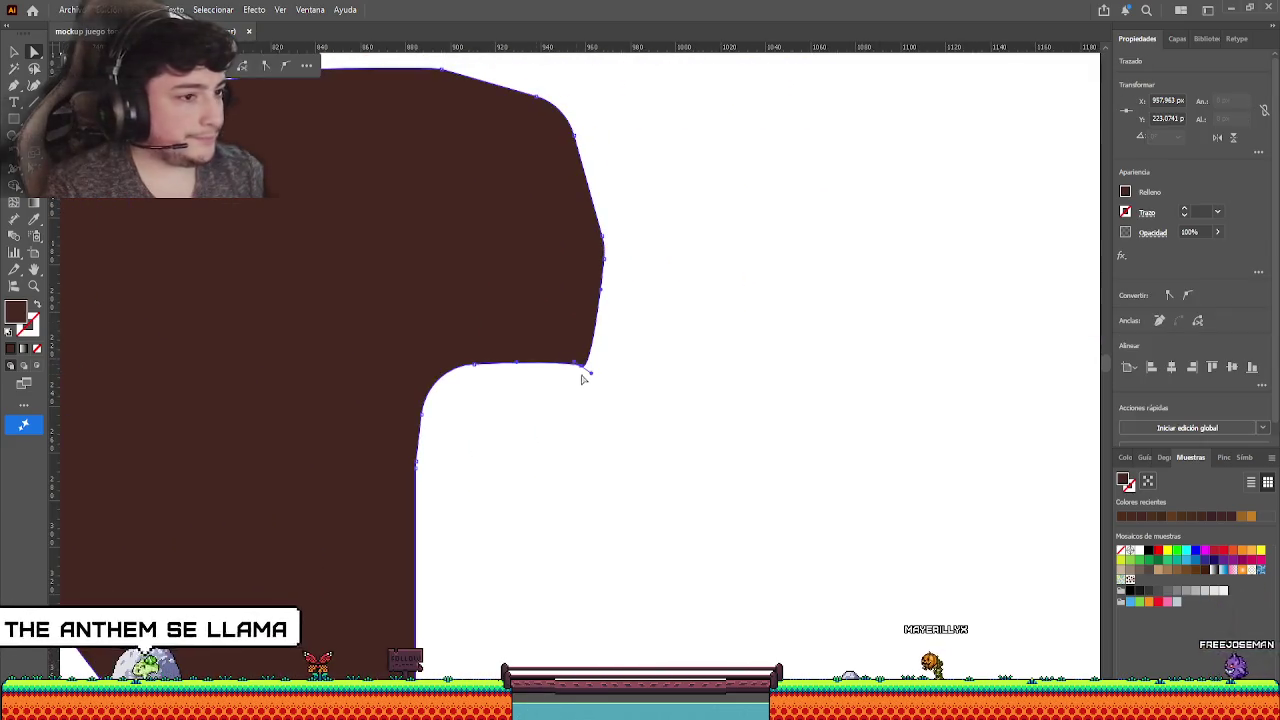
{"action": "left_click", "coordinate": [587, 373]}
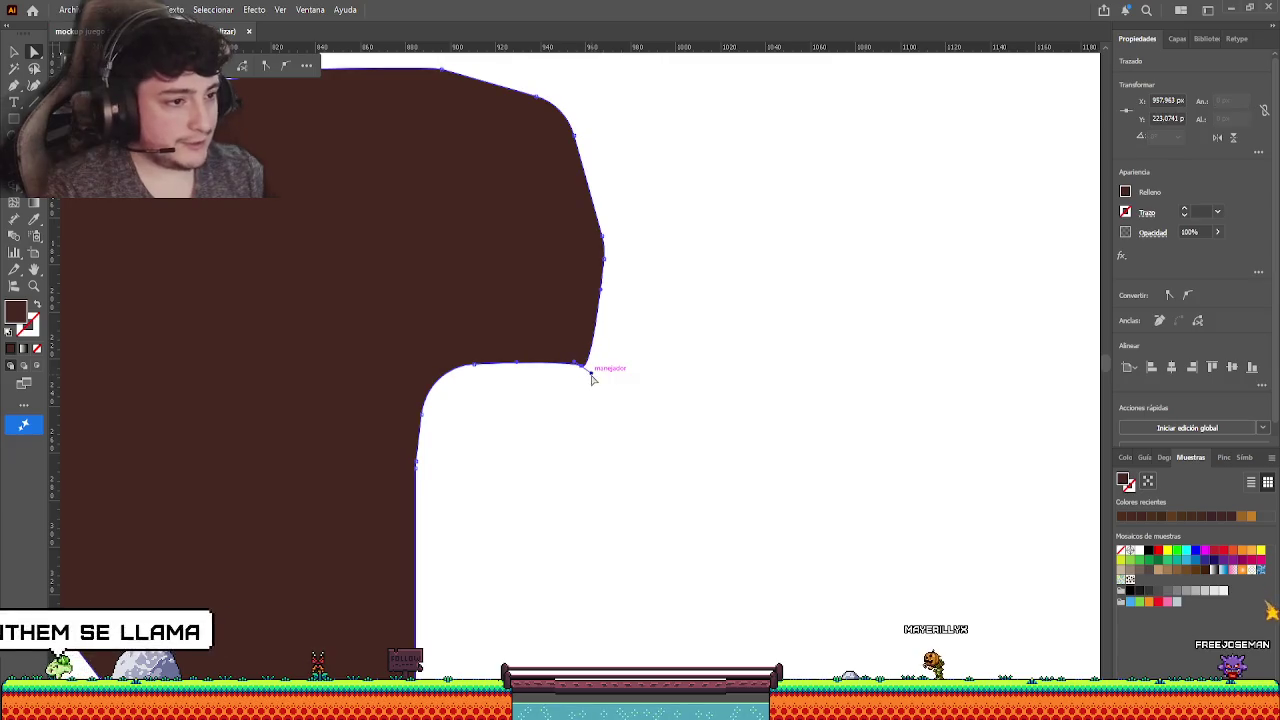
{"action": "left_click", "coordinate": [630, 432]}
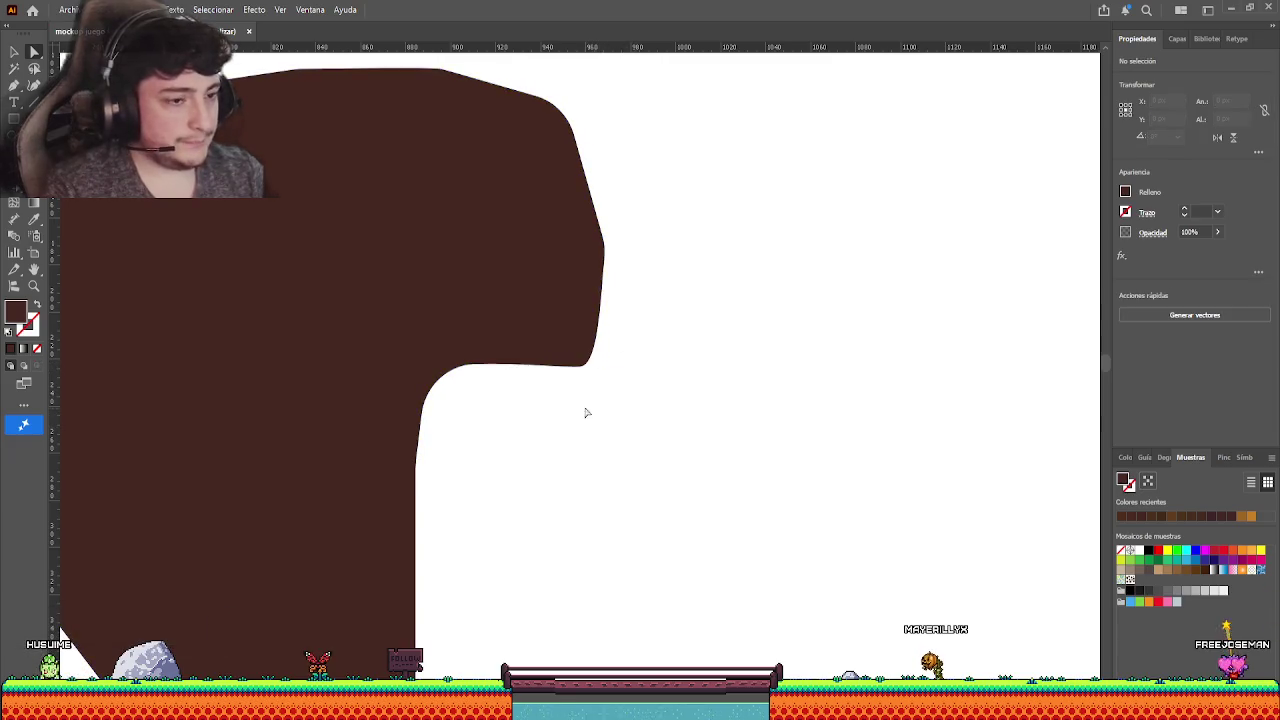
{"action": "scroll", "coordinate": [587, 413], "scroll_direction": "down", "scroll_amount": 5}
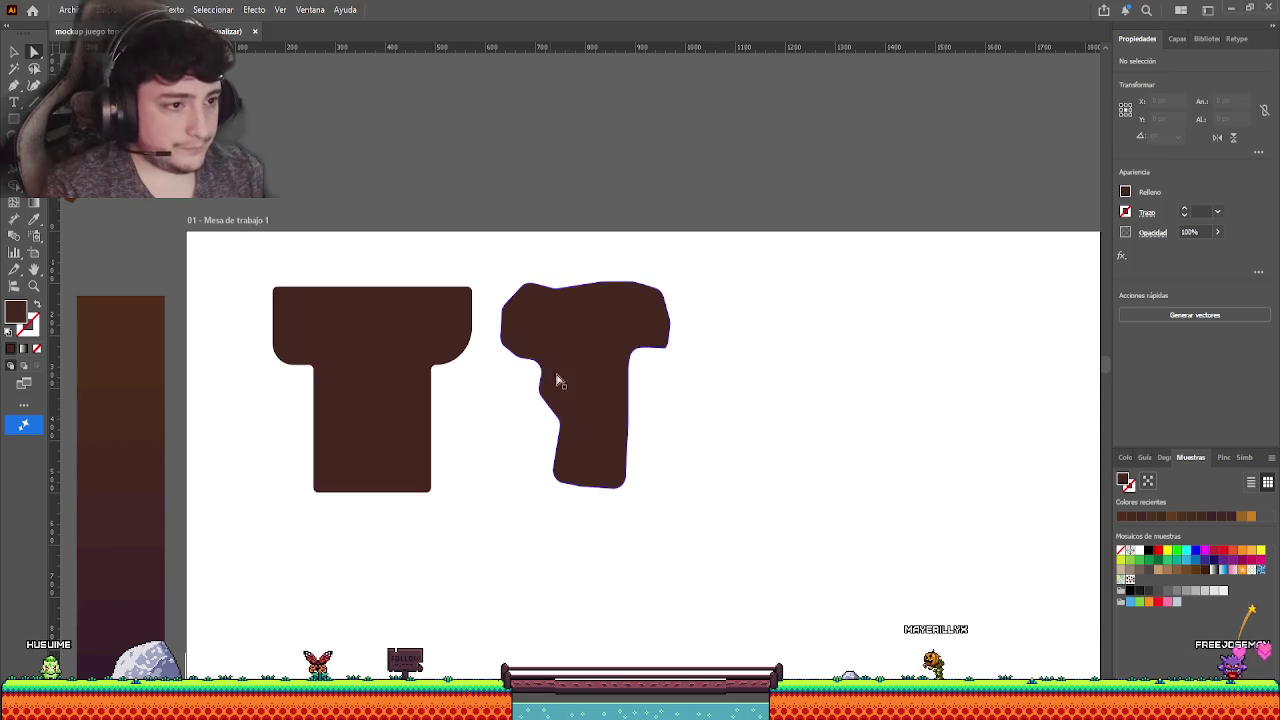
{"action": "scroll", "coordinate": [530, 390], "scroll_direction": "left", "scroll_amount": 2}
- Apply the spotted stone pattern swatch as the fill of the plain left T
{"action": "left_click", "coordinate": [13, 52]}
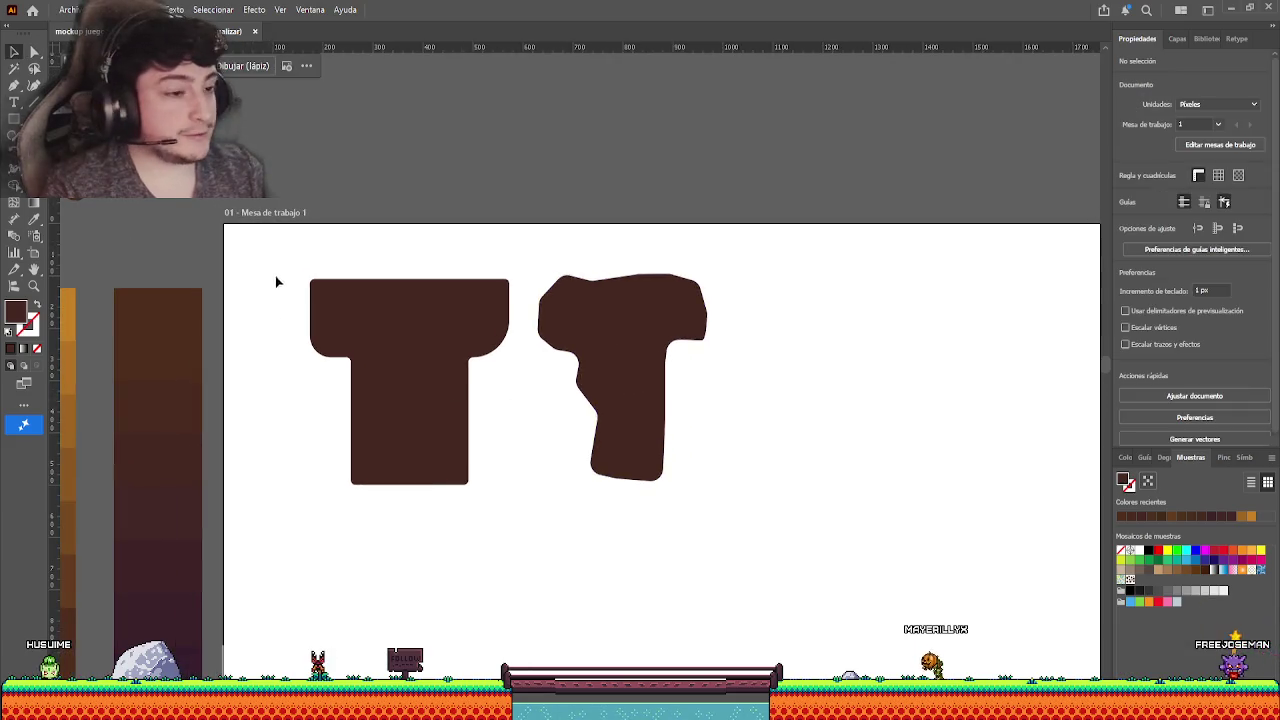
{"action": "left_click", "coordinate": [587, 366]}
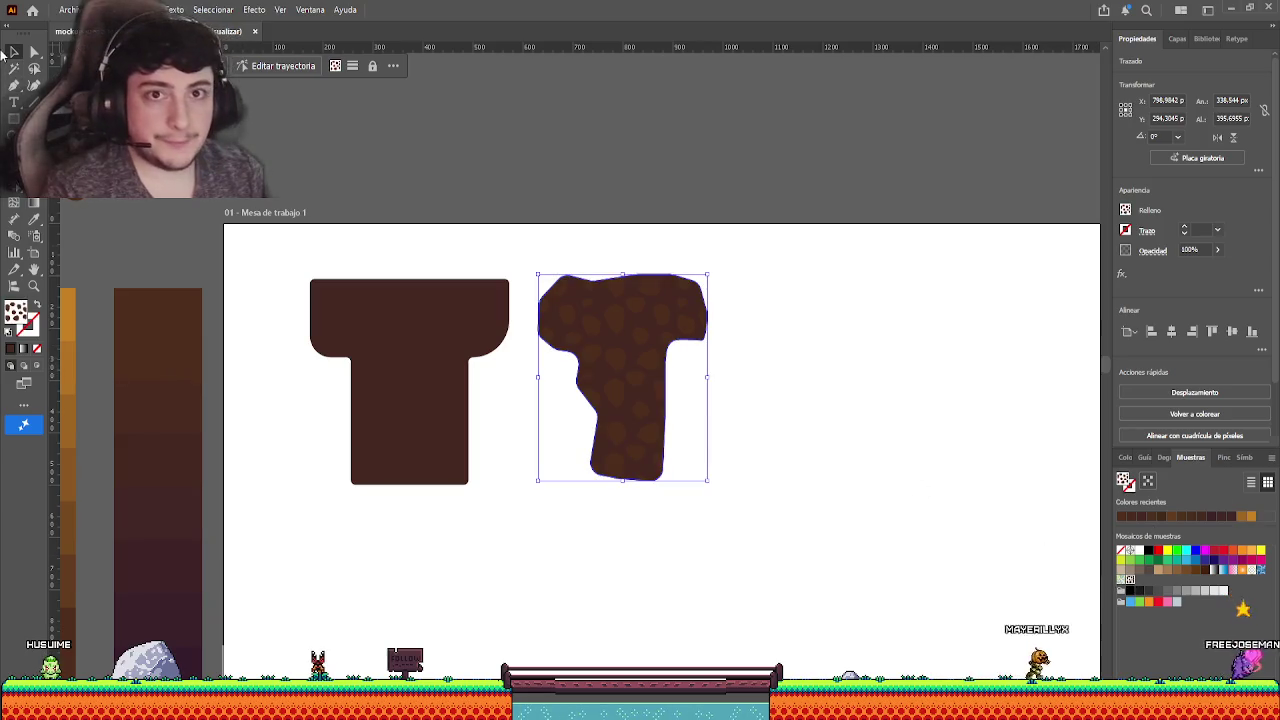
{"action": "left_click", "coordinate": [593, 180]}
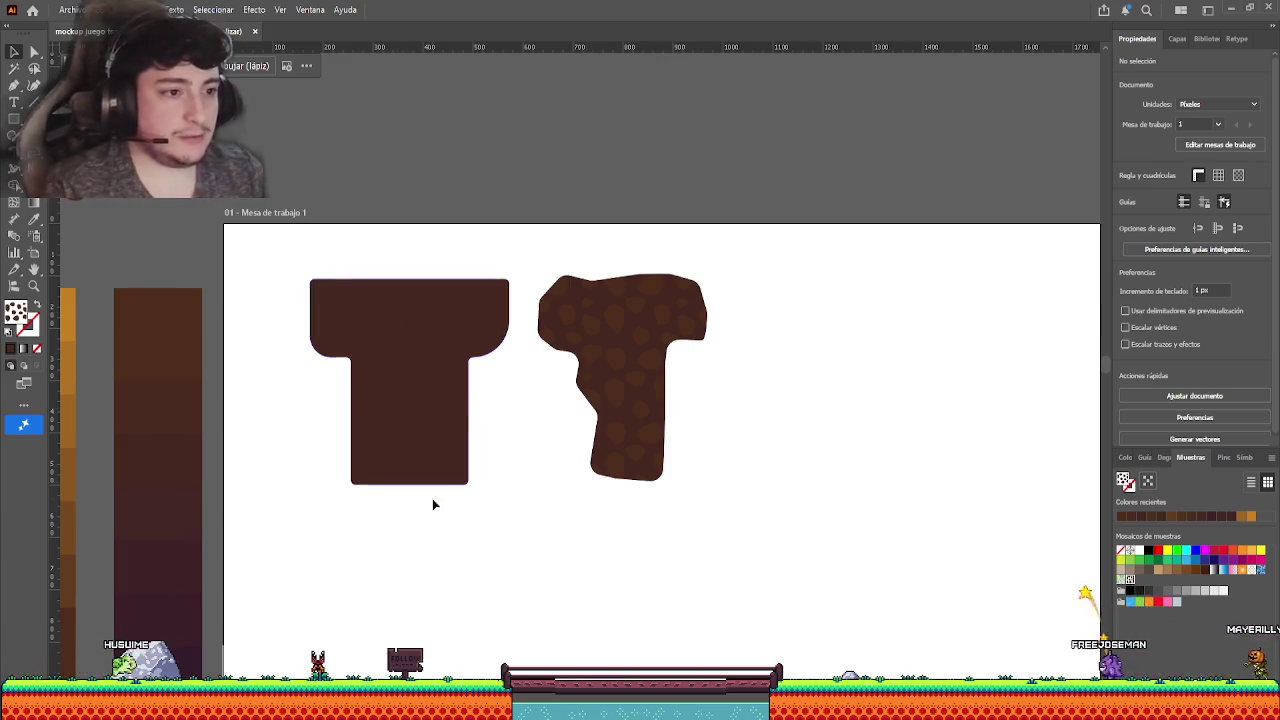
{"action": "left_click", "coordinate": [419, 346]}
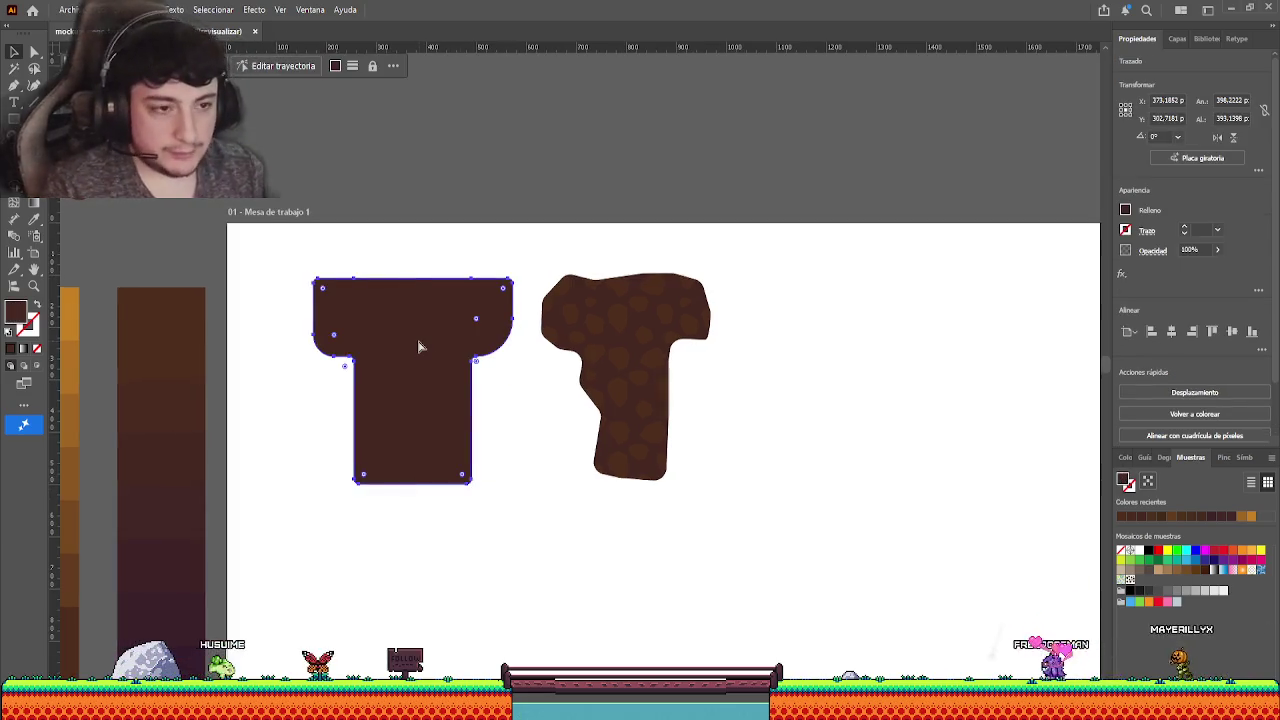
{"action": "left_click", "coordinate": [1130, 578]}
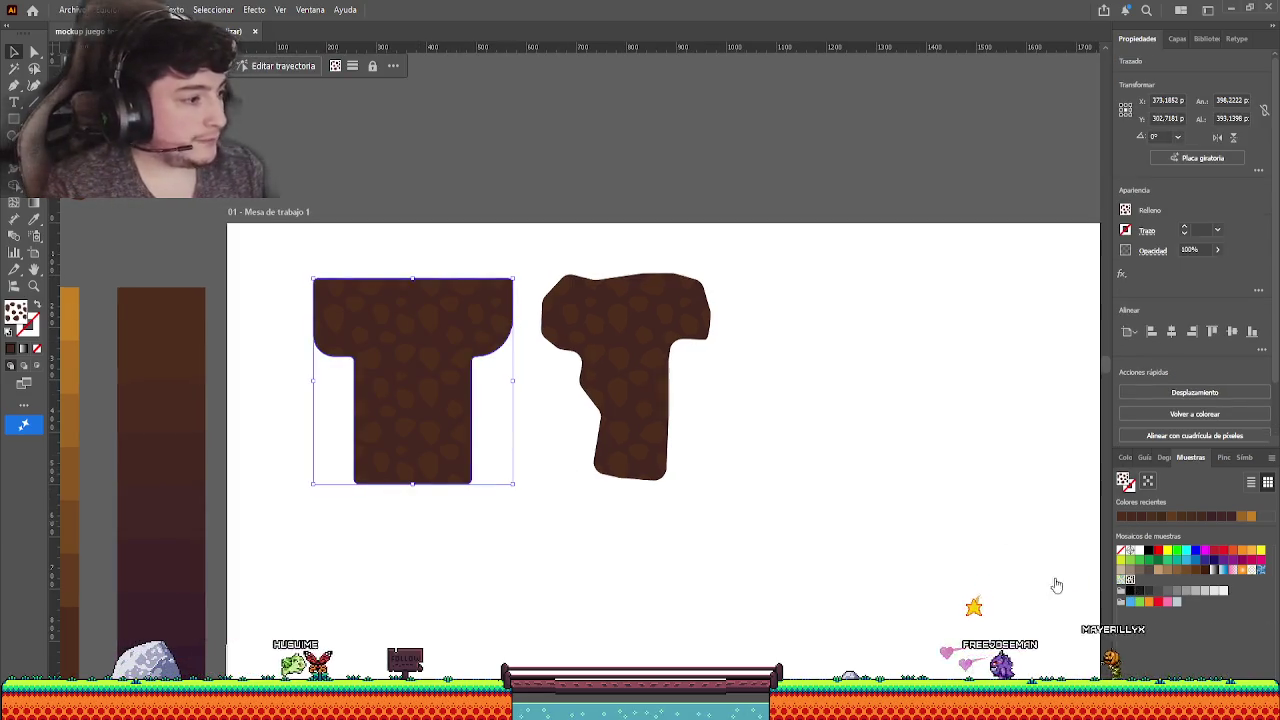
{"action": "left_click", "coordinate": [247, 268]}
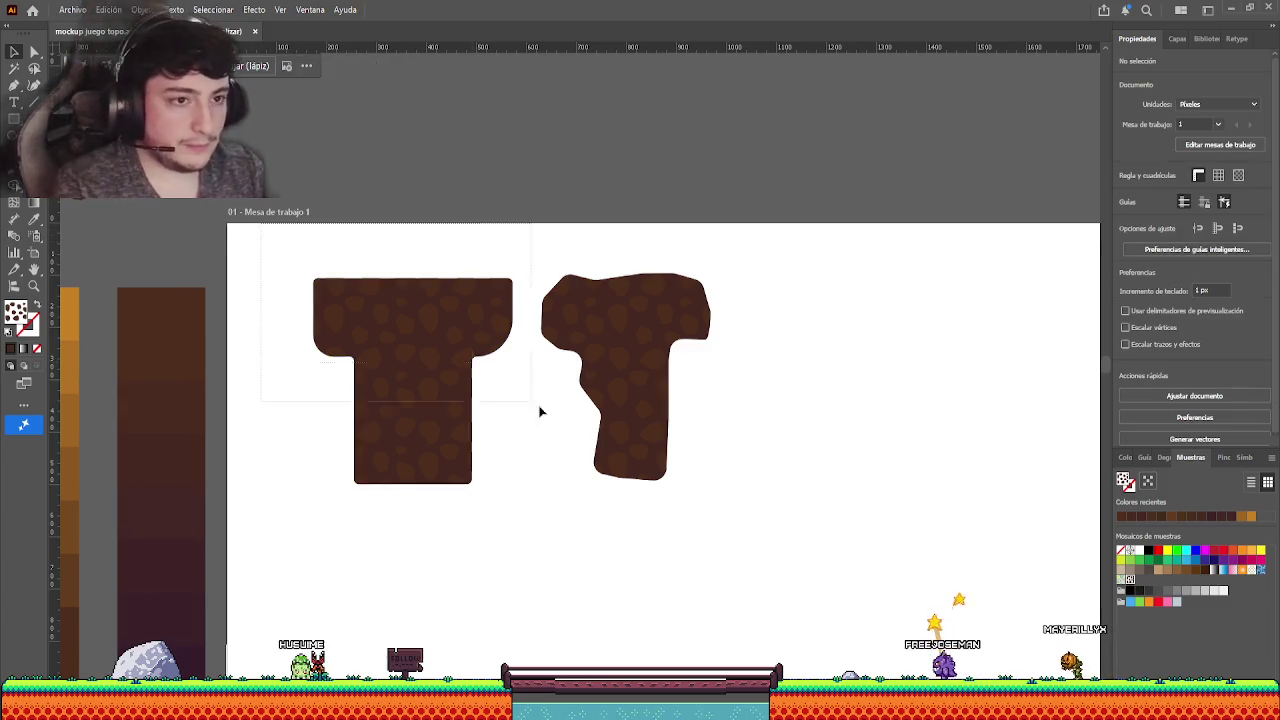
{"action": "left_click_drag", "start_coordinate": [539, 411], "coordinate": [678, 500]}
{"action": "key", "text": "ctrl+a"}
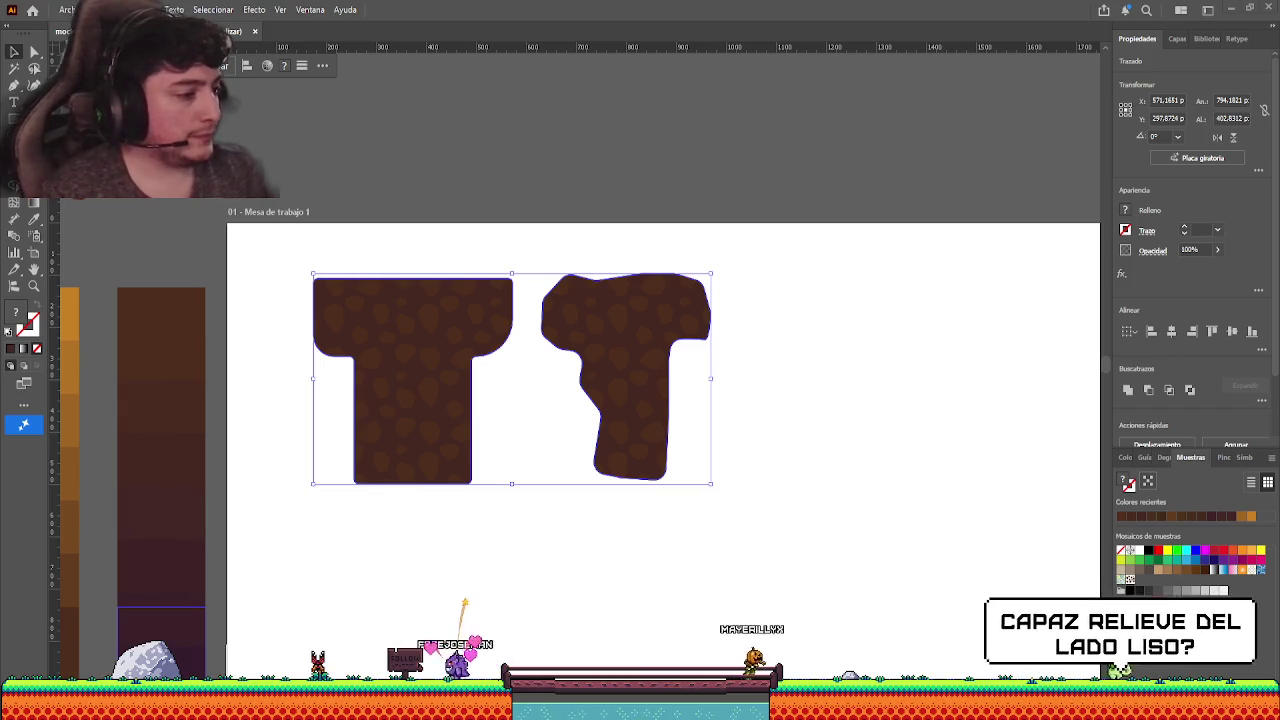
- Revert the right T to its plain dark brown fill without spots
{"action": "left_click", "coordinate": [521, 519]}
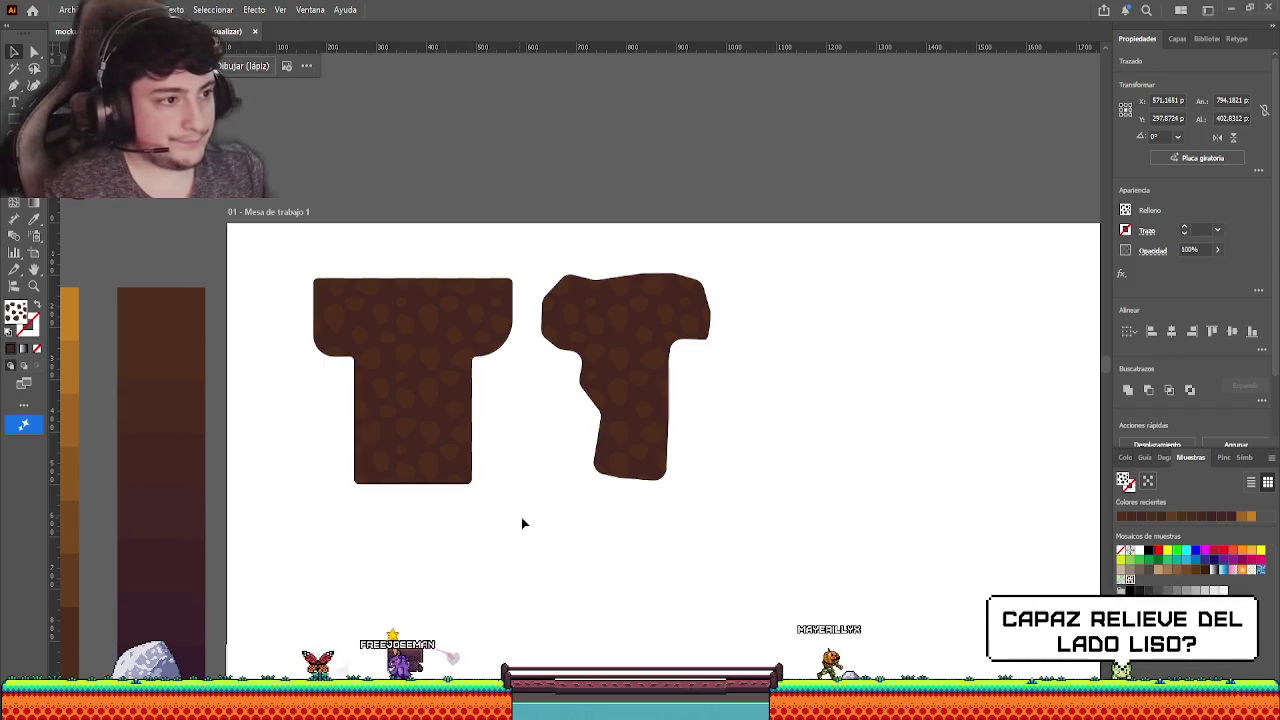
{"action": "key", "text": "a"}
{"action": "scroll", "coordinate": [663, 391], "scroll_direction": "up", "scroll_amount": 3}
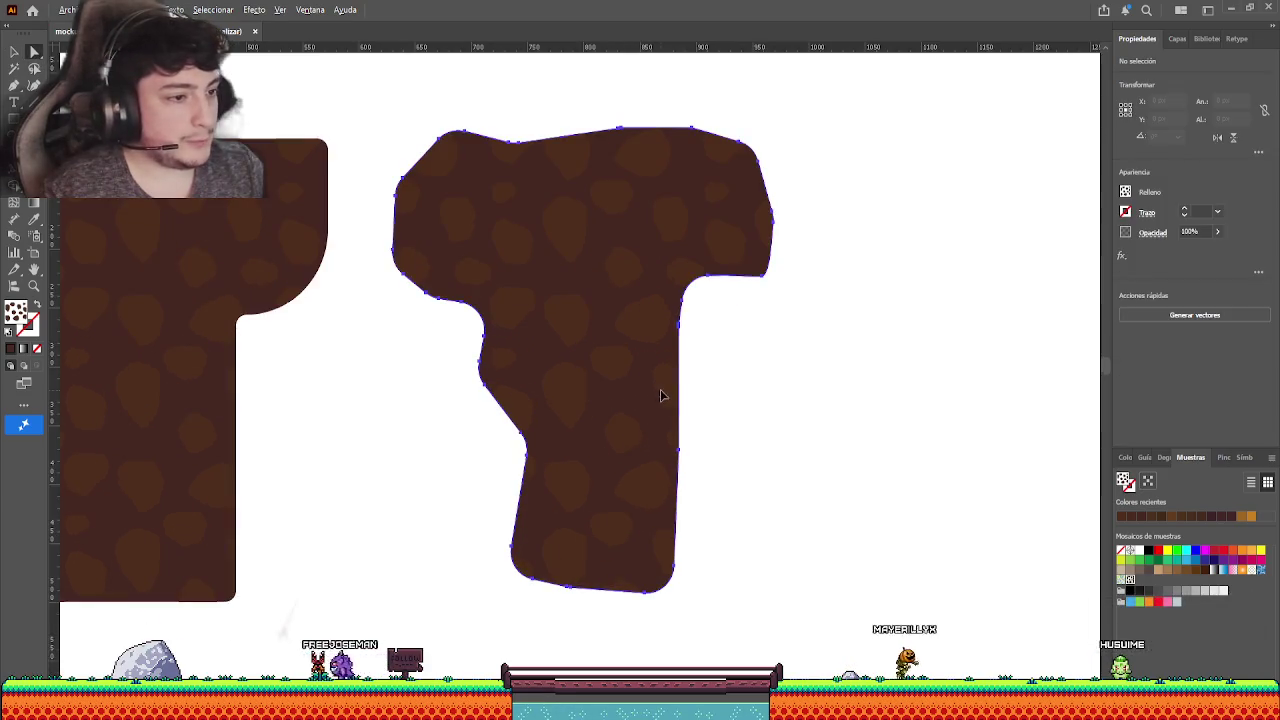
{"action": "left_click", "coordinate": [684, 455]}
{"action": "left_click", "coordinate": [681, 452]}
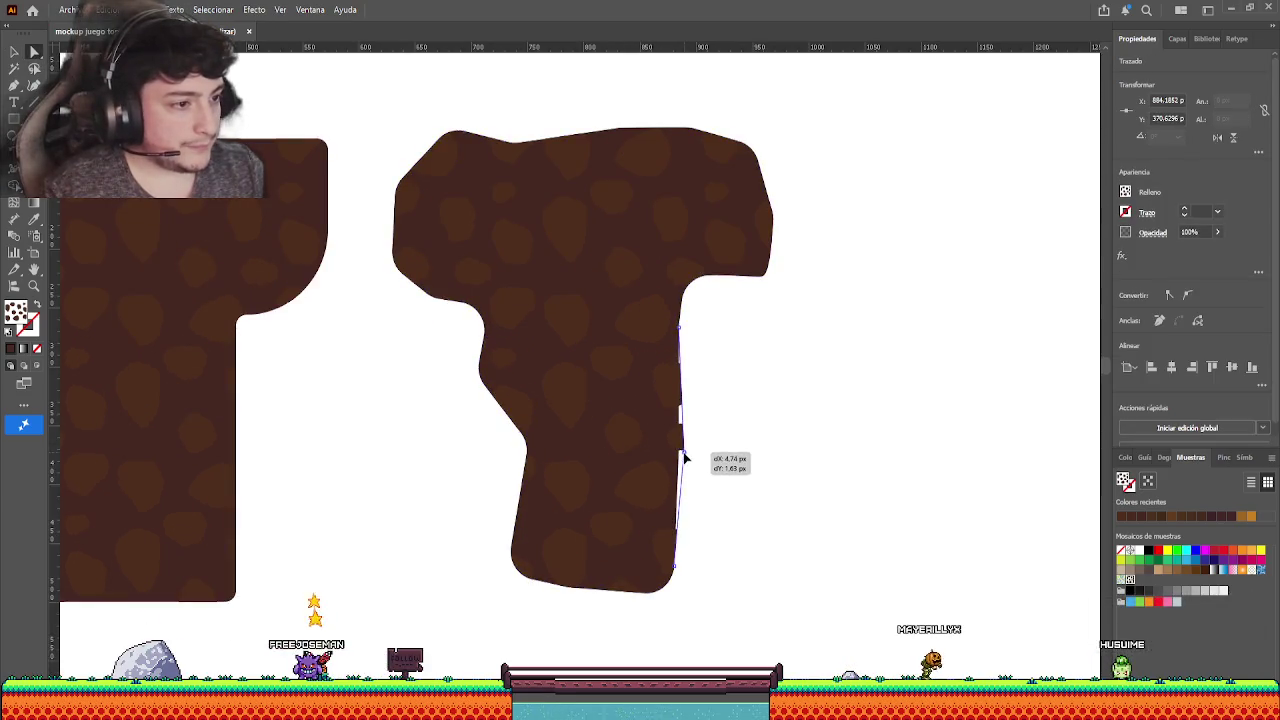
{"action": "key", "text": "v"}
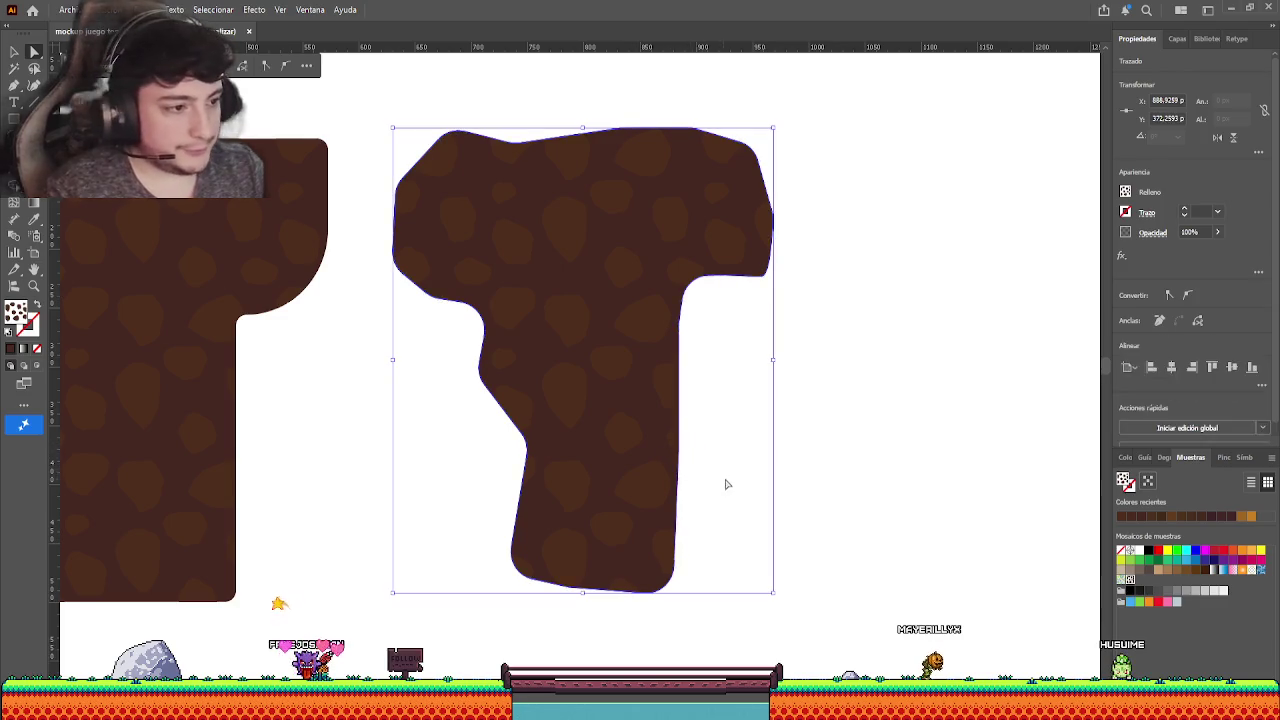
{"action": "left_click", "coordinate": [723, 483]}
{"action": "left_click", "coordinate": [640, 266]}
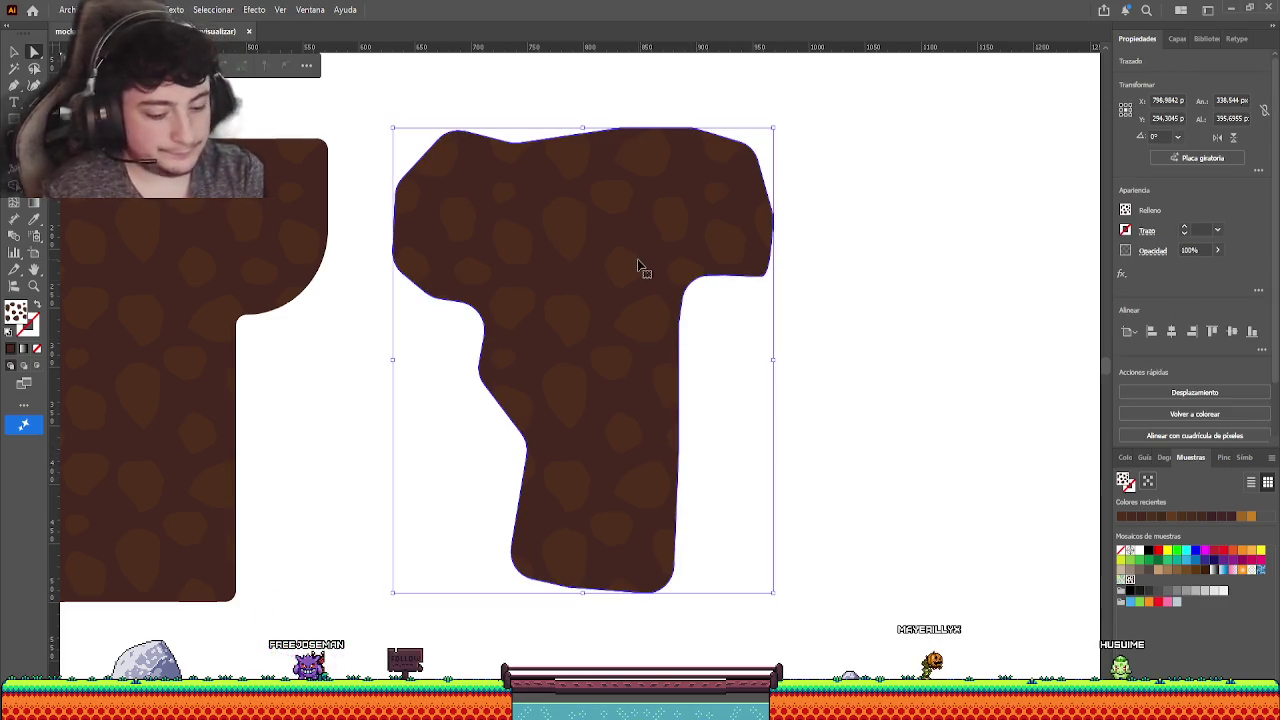
{"action": "key", "text": "ctrl+z"}
- Drag anchors on the right T's stem edge outward and down to reshape it
{"action": "left_click", "coordinate": [814, 180]}
{"action": "left_click", "coordinate": [608, 288]}
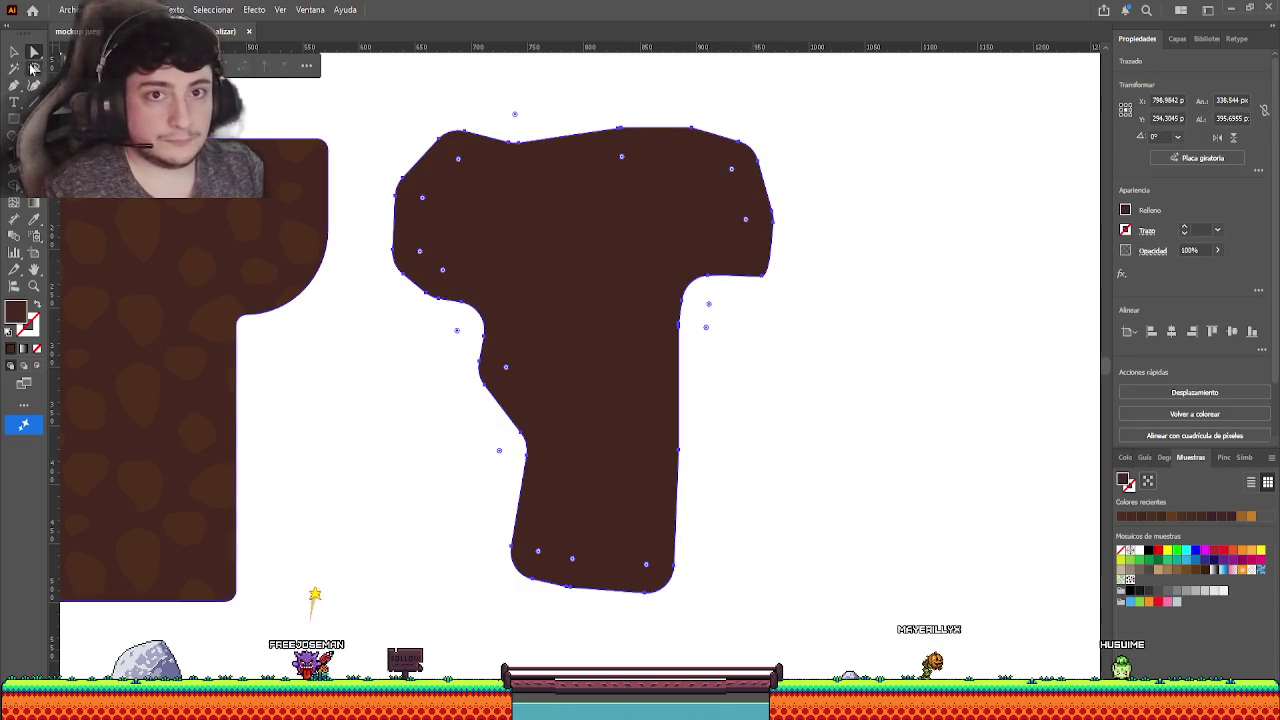
{"action": "left_click", "coordinate": [680, 453]}
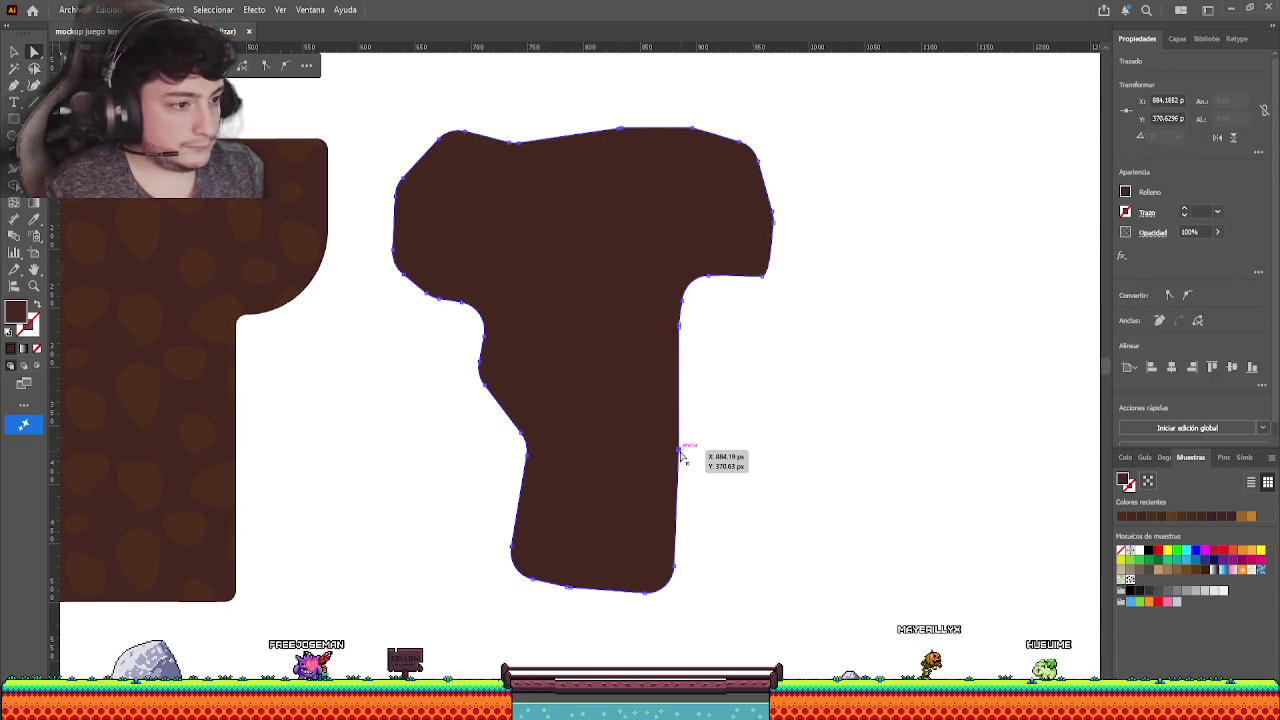
{"action": "left_click_drag", "start_coordinate": [680, 455], "coordinate": [686, 457]}
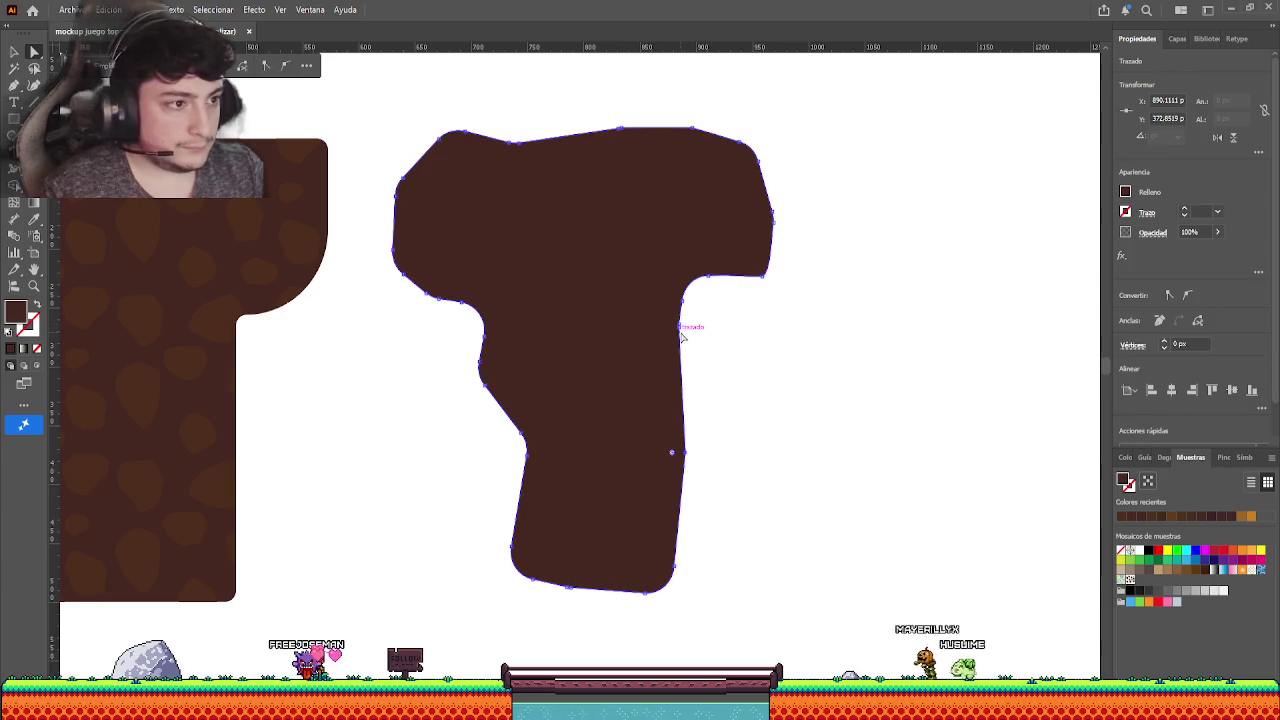
{"action": "left_click_drag", "start_coordinate": [680, 333], "coordinate": [686, 376]}
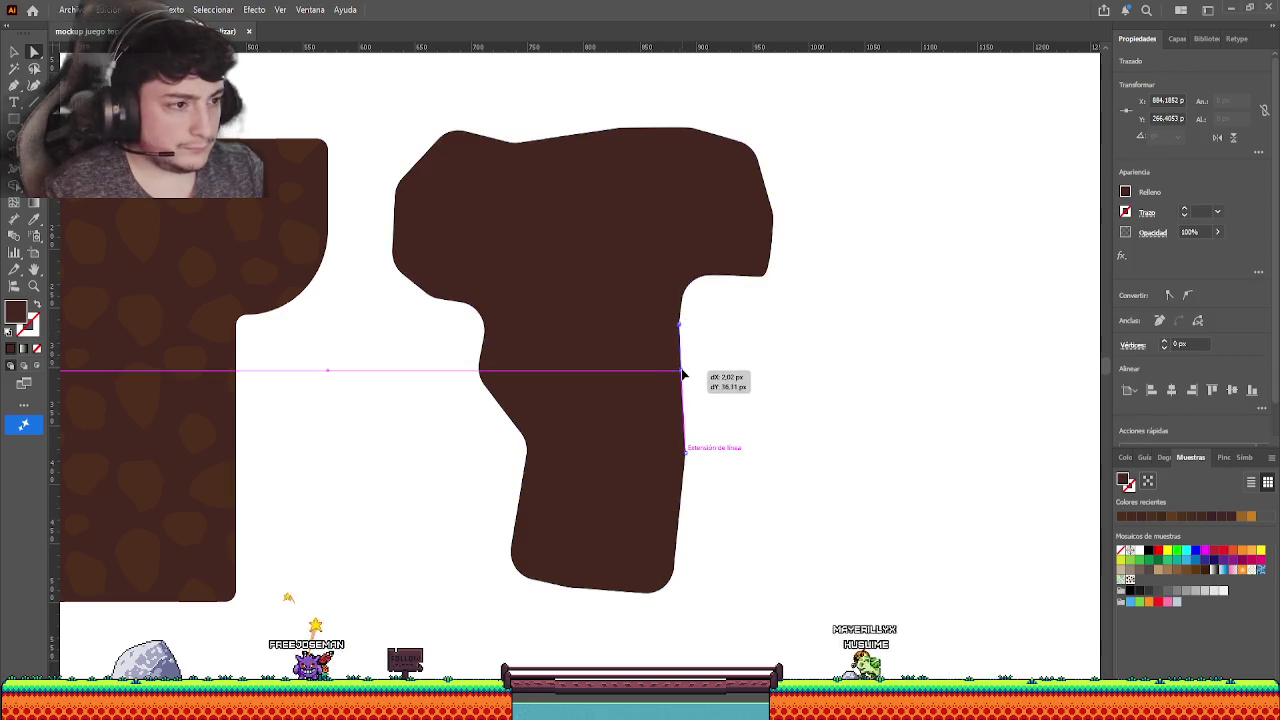
{"action": "left_click", "coordinate": [680, 370]}
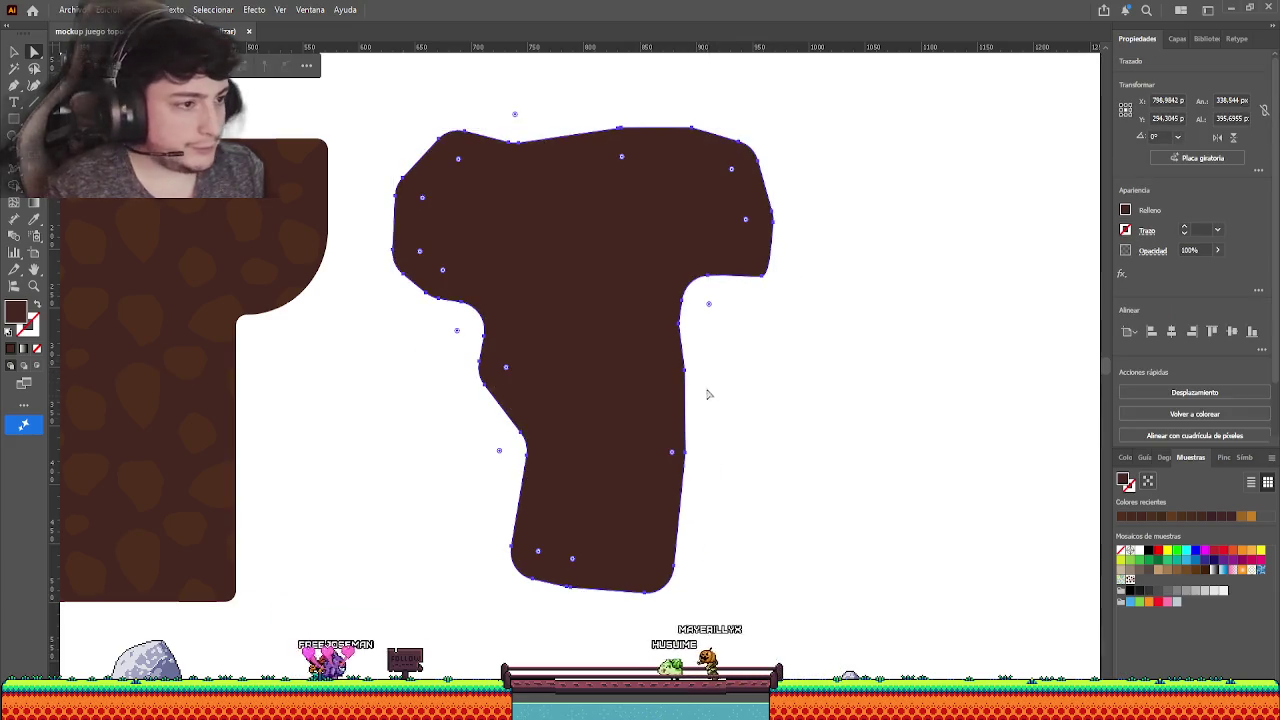
{"action": "left_click", "coordinate": [702, 385]}
{"action": "scroll", "coordinate": [690, 372], "scroll_direction": "down", "scroll_amount": 3}
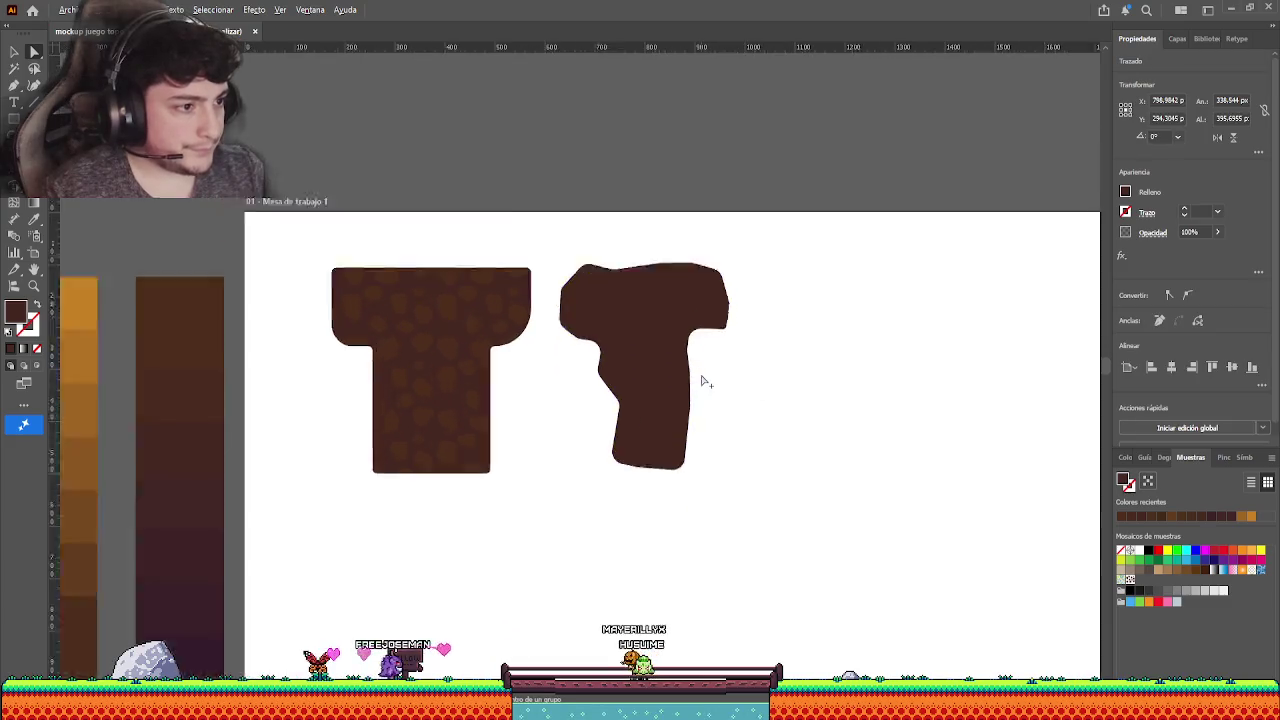
- Reshape the right T's stem edge to run straight down, then angle inward near the bottom
{"action": "scroll", "coordinate": [700, 378], "scroll_direction": "up", "scroll_amount": 3}
{"action": "scroll", "coordinate": [686, 371], "scroll_direction": "up", "scroll_amount": 3}
{"action": "scroll", "coordinate": [678, 367], "scroll_direction": "up", "scroll_amount": 2}
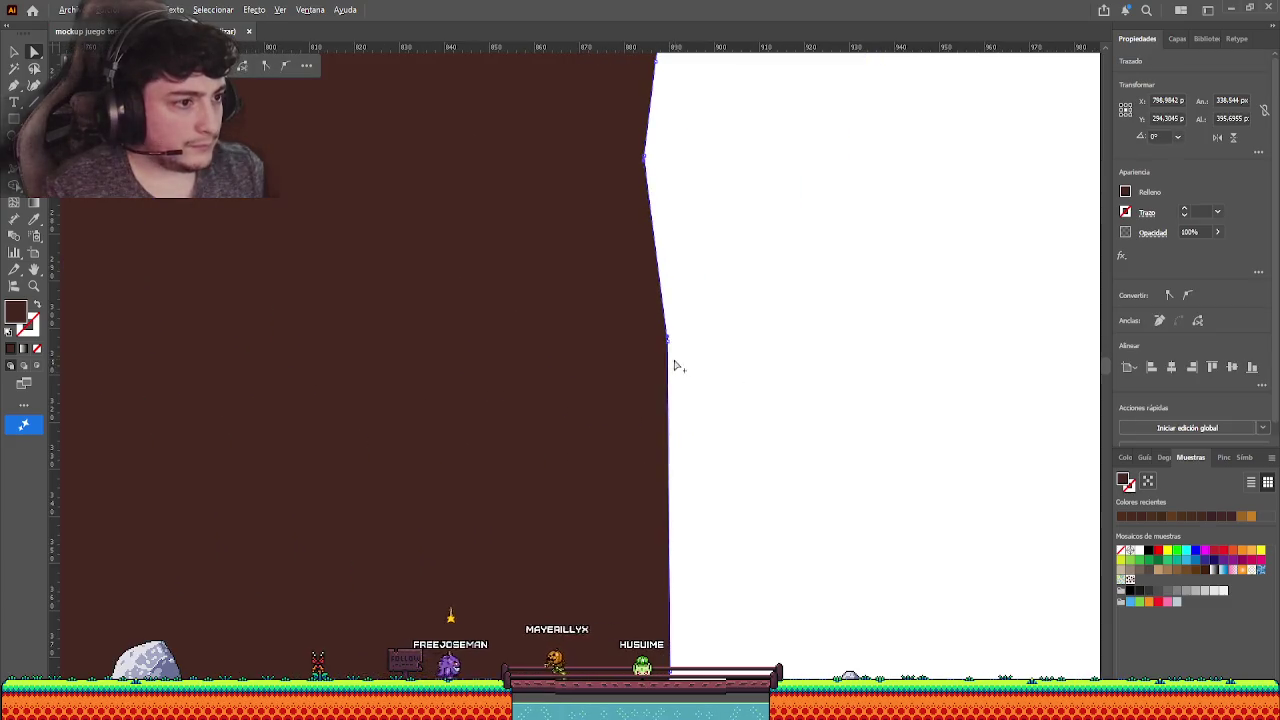
{"action": "left_click", "coordinate": [669, 342]}
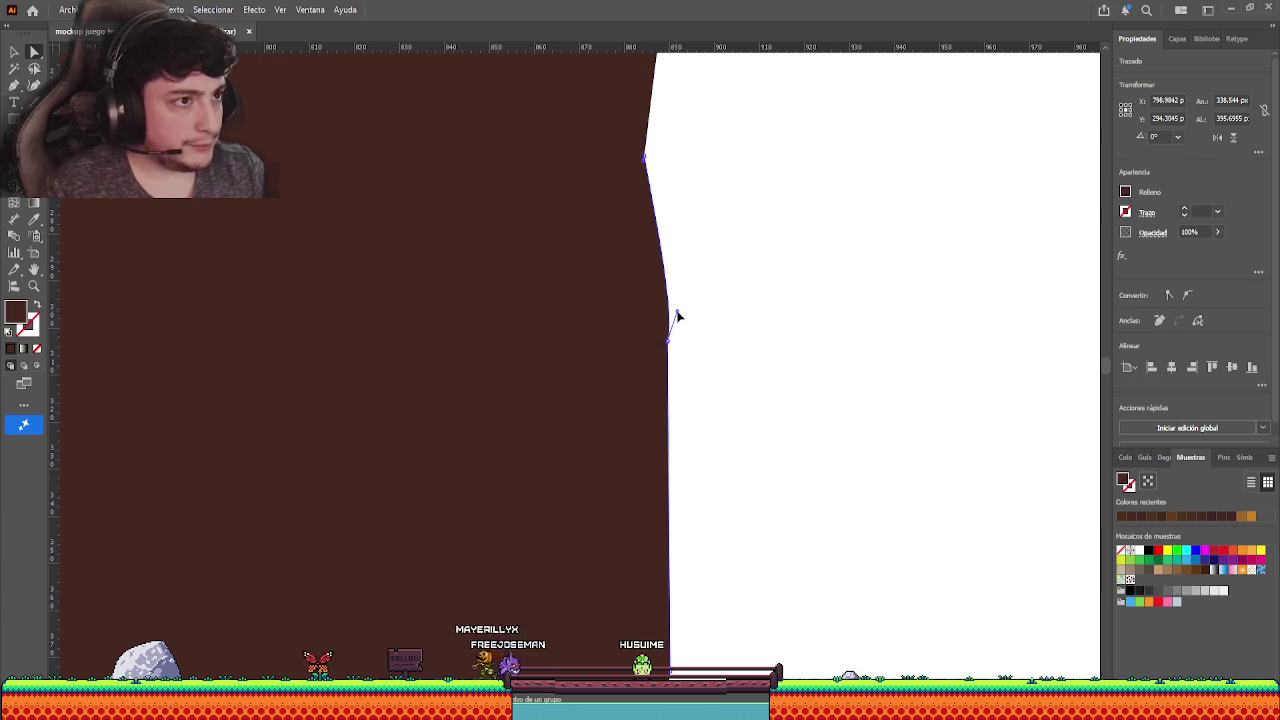
{"action": "left_click", "coordinate": [645, 157]}
{"action": "left_click_drag", "start_coordinate": [645, 157], "coordinate": [645, 159]}
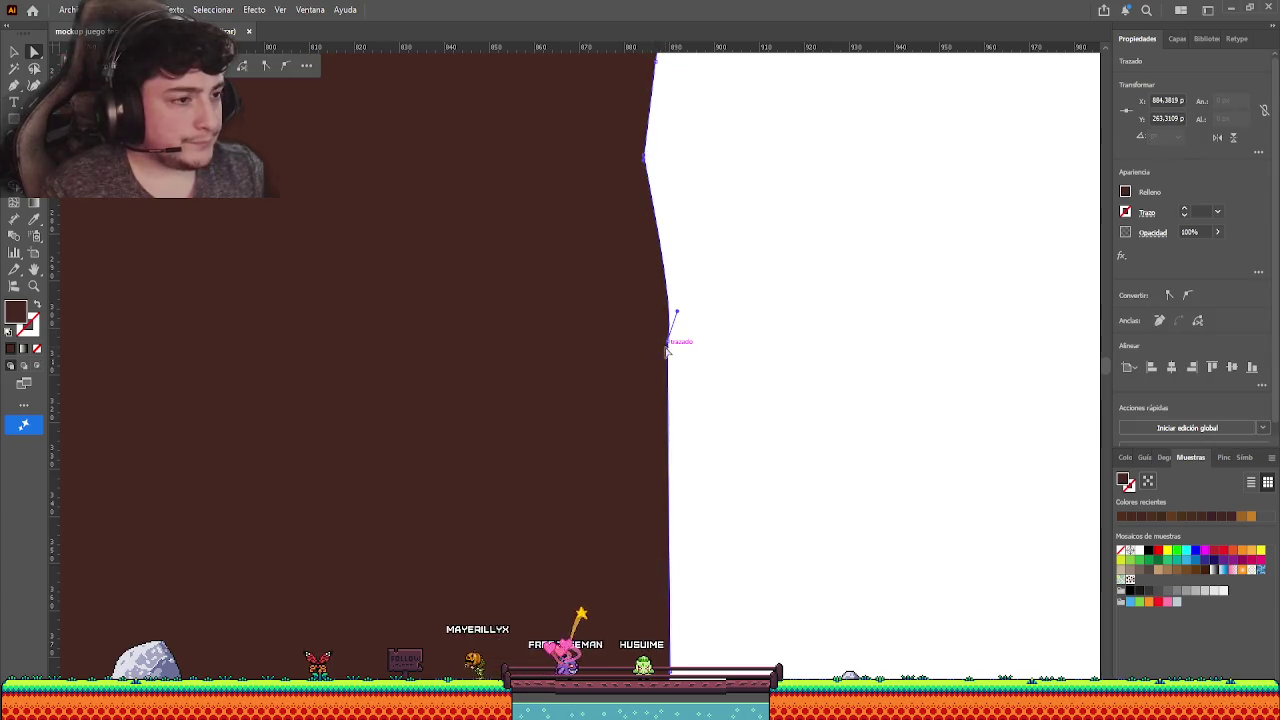
{"action": "left_click_drag", "start_coordinate": [677, 316], "coordinate": [655, 311]}
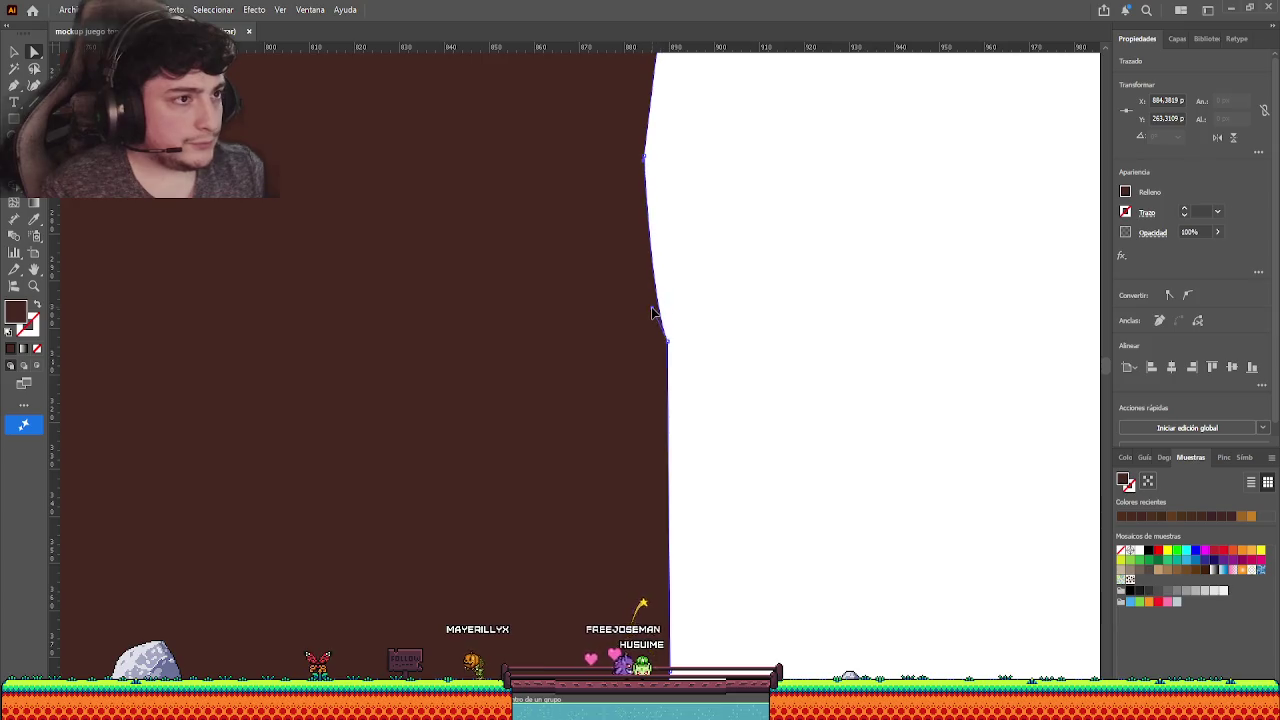
{"action": "left_click", "coordinate": [737, 403]}
{"action": "left_click", "coordinate": [668, 262]}
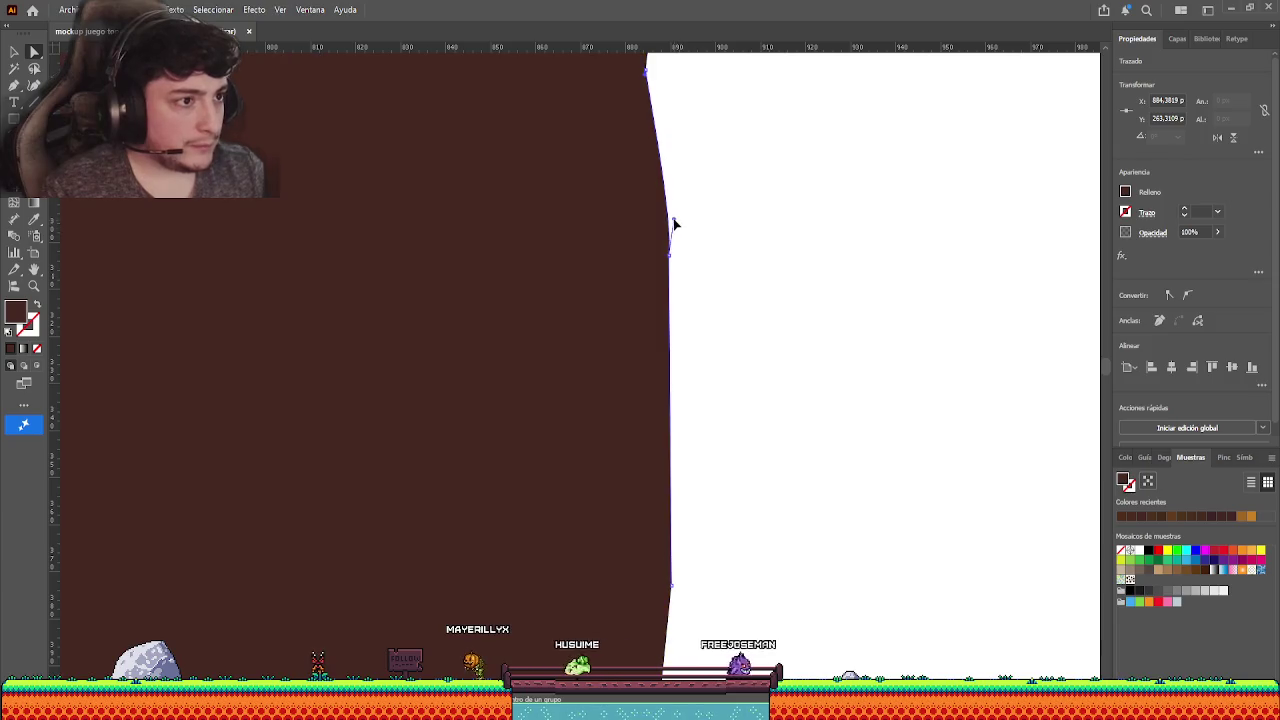
{"action": "key", "text": "ctrl+z"}
{"action": "key", "text": "ctrl+z"}
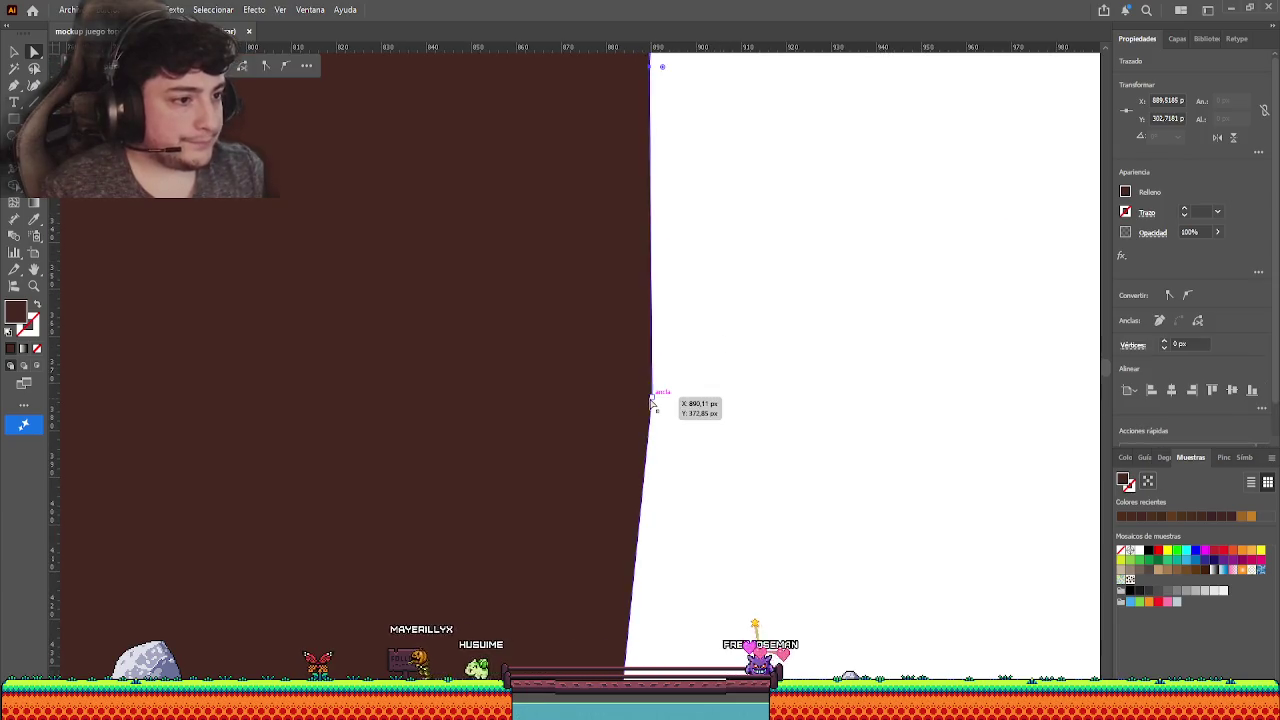
{"action": "left_click", "coordinate": [640, 404]}
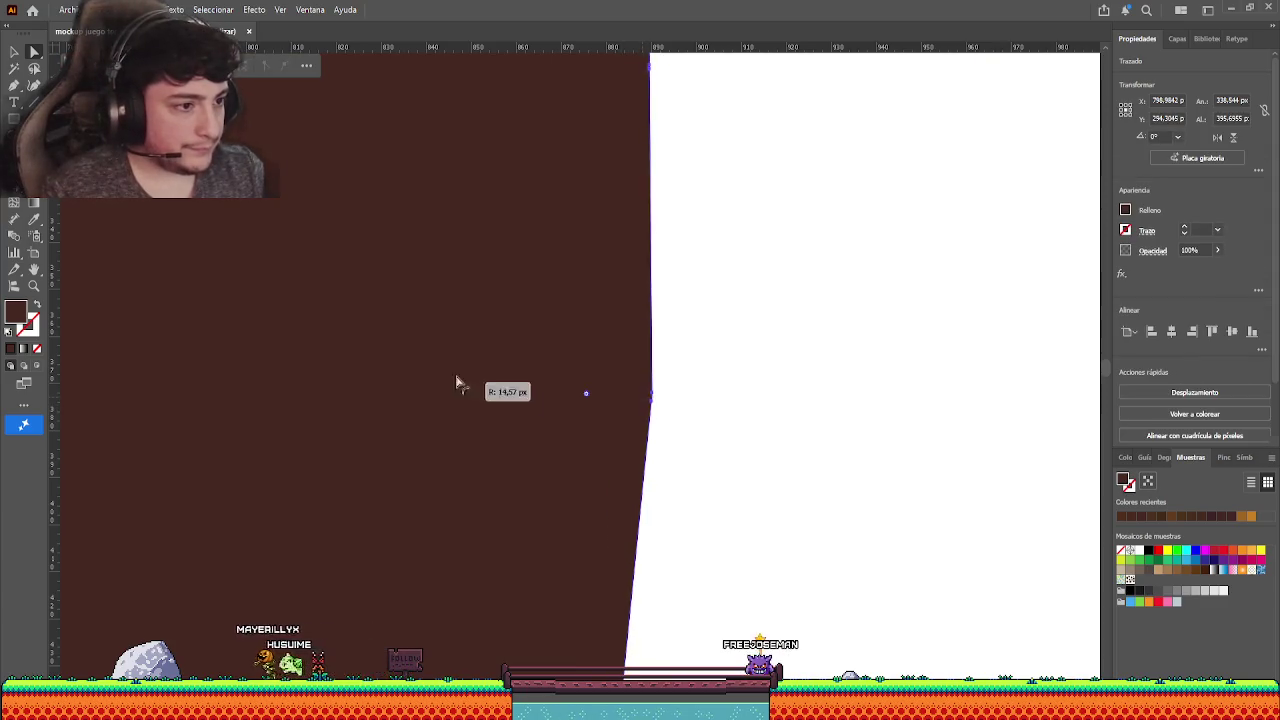
- Deselect the right T and pan the view to frame it
{"action": "left_click", "coordinate": [780, 349]}
{"action": "scroll", "coordinate": [778, 354], "scroll_direction": "down", "scroll_amount": 5}
{"action": "scroll", "coordinate": [720, 340], "scroll_direction": "right", "scroll_amount": 2}
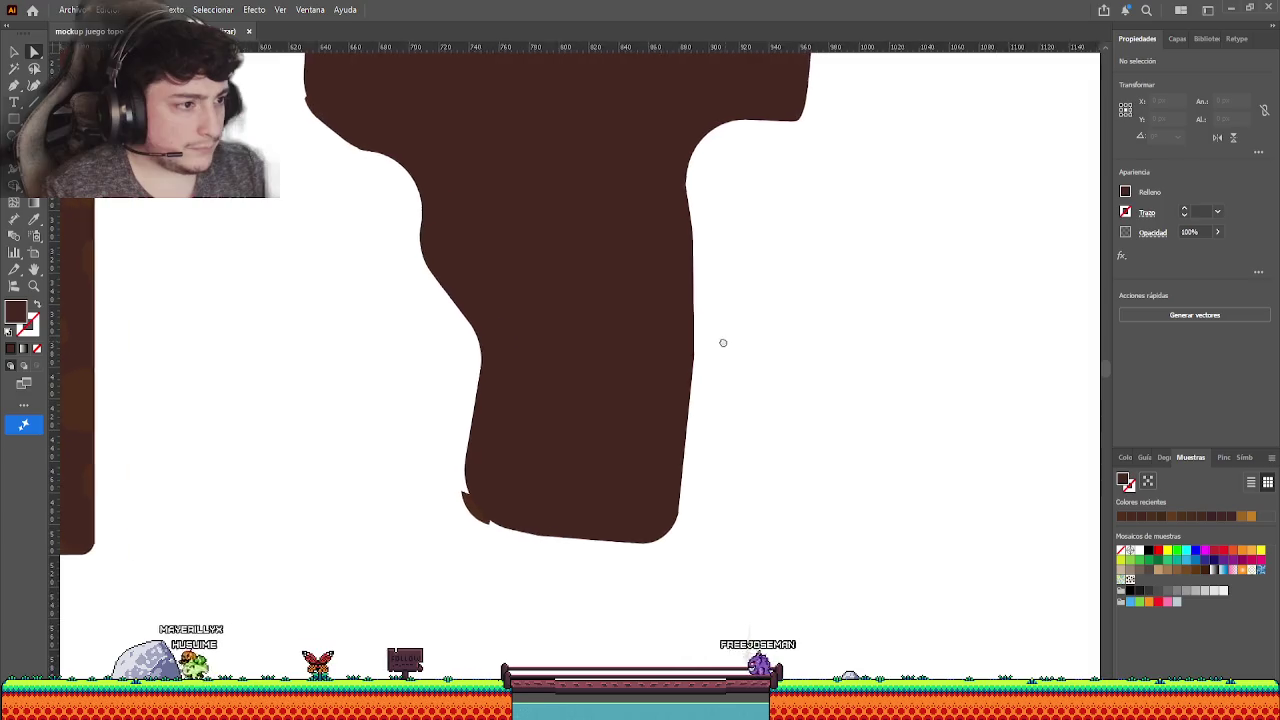
{"action": "scroll", "coordinate": [726, 363], "scroll_direction": "up", "scroll_amount": 1}
{"action": "scroll", "coordinate": [723, 391], "scroll_direction": "up", "scroll_amount": 2}
{"action": "scroll", "coordinate": [724, 436], "scroll_direction": "up", "scroll_amount": 2}
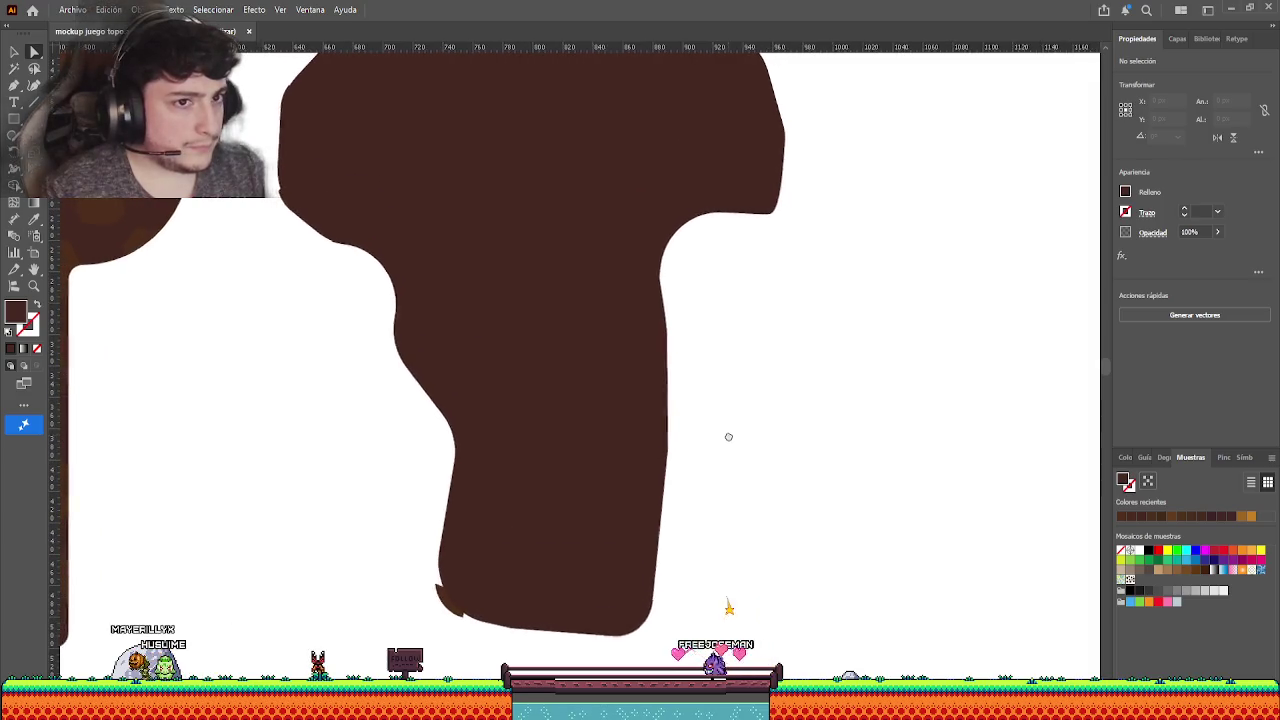
{"action": "mouse_move", "coordinate": [727, 437]}
{"action": "left_mouse_down"}
{"action": "mouse_move", "coordinate": [755, 456]}
{"action": "mouse_move", "coordinate": [746, 431]}
{"action": "left_mouse_up"}
{"action": "left_click", "coordinate": [591, 386]}
{"action": "left_click", "coordinate": [784, 434]}
{"action": "scroll", "coordinate": [784, 434], "scroll_direction": "down", "scroll_amount": 2}
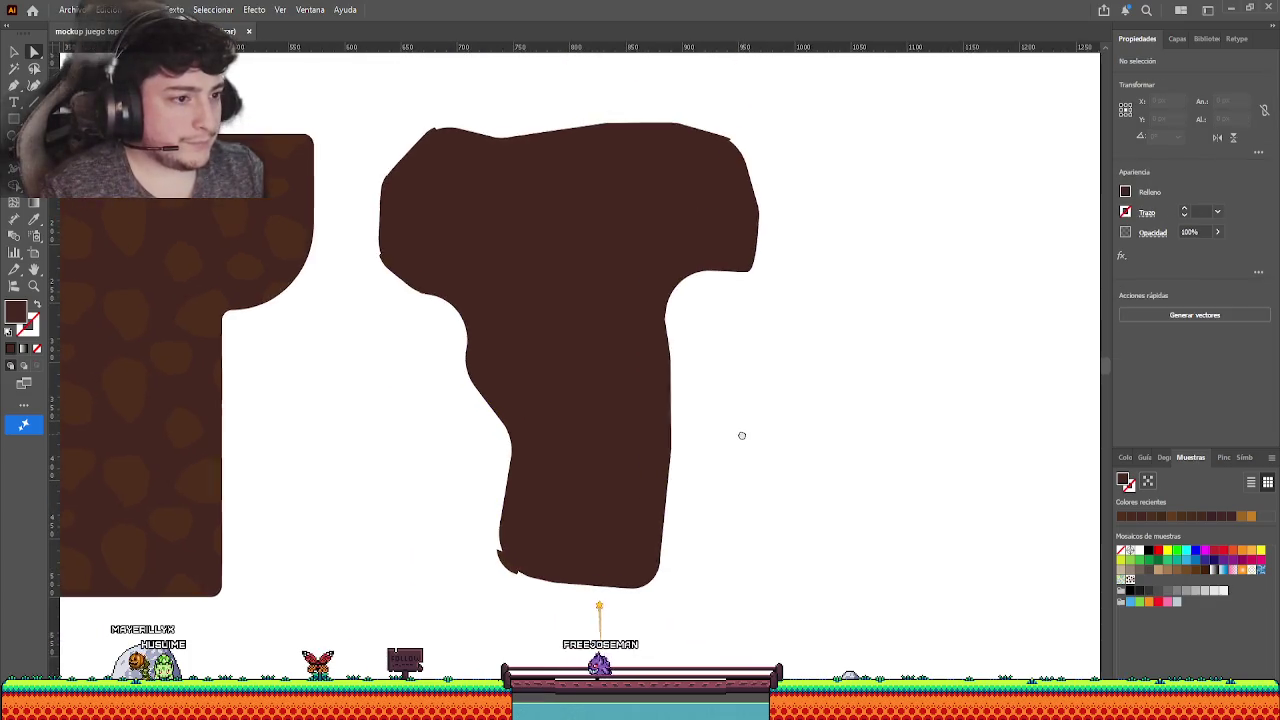
- Select the right T tile and undo a mistaken pattern fill on it
{"action": "left_click", "coordinate": [15, 50]}
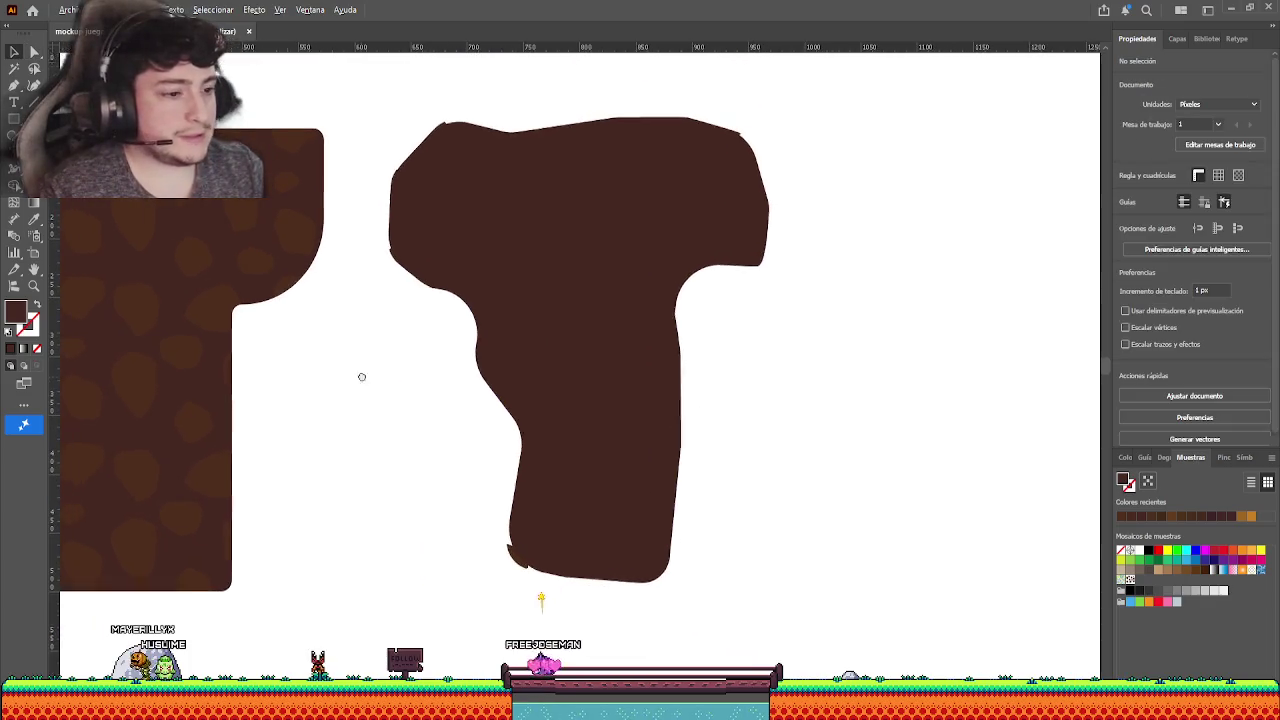
{"action": "left_click", "coordinate": [567, 420]}
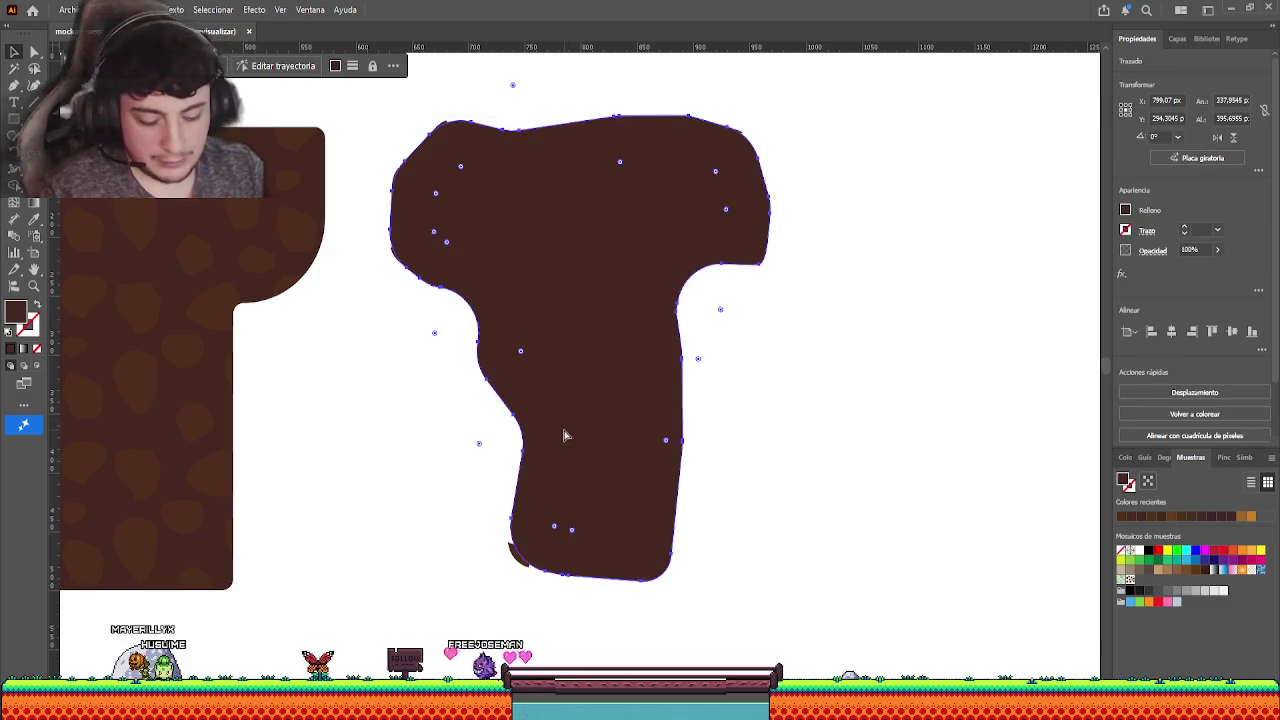
{"action": "left_click", "coordinate": [349, 400]}
{"action": "left_click", "coordinate": [600, 352]}
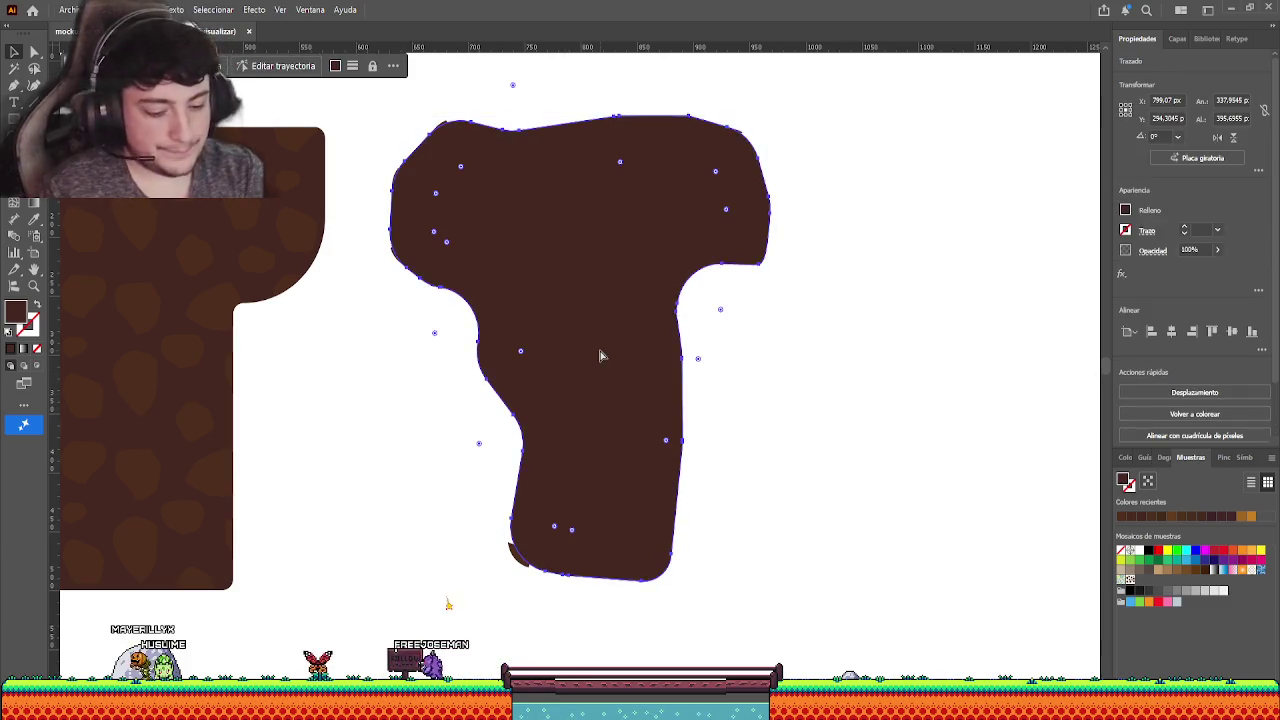
{"action": "left_click", "coordinate": [808, 197]}
{"action": "left_click", "coordinate": [725, 194]}
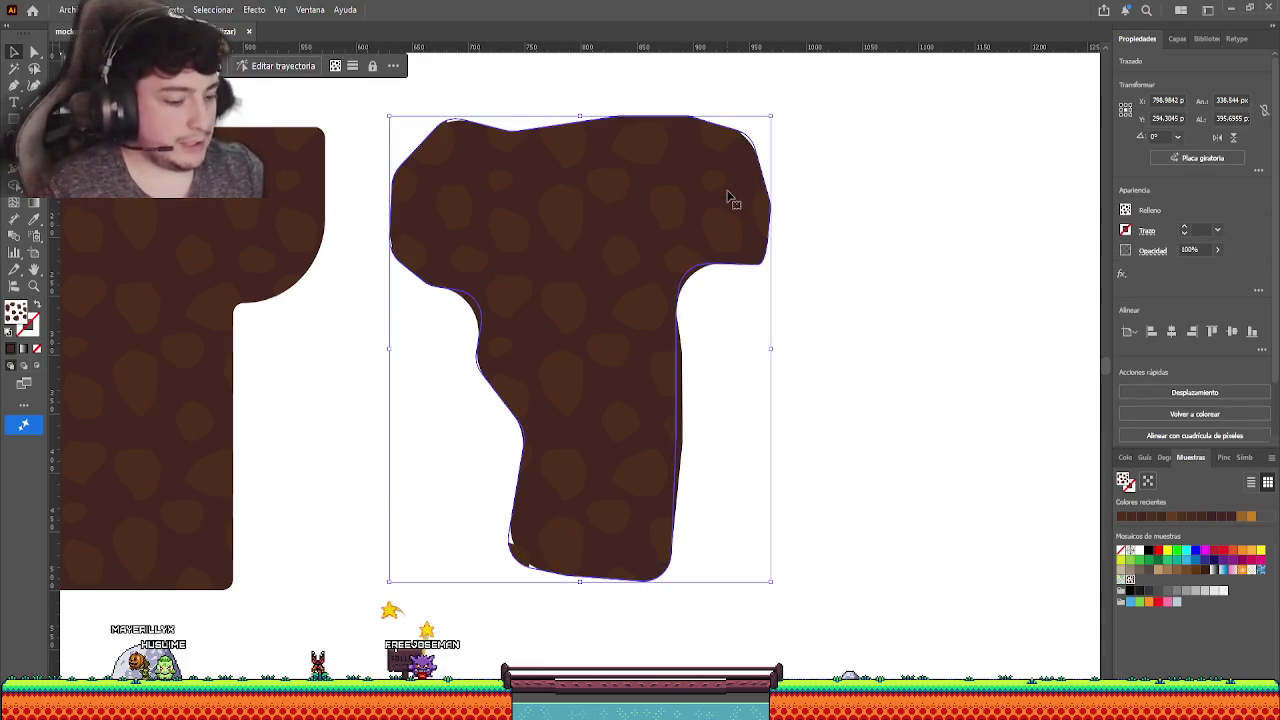
{"action": "key", "text": "ctrl+z"}
- Eyedropper the left tile's spotted stone pattern onto the reshaped T tile
{"action": "left_click", "coordinate": [718, 205]}
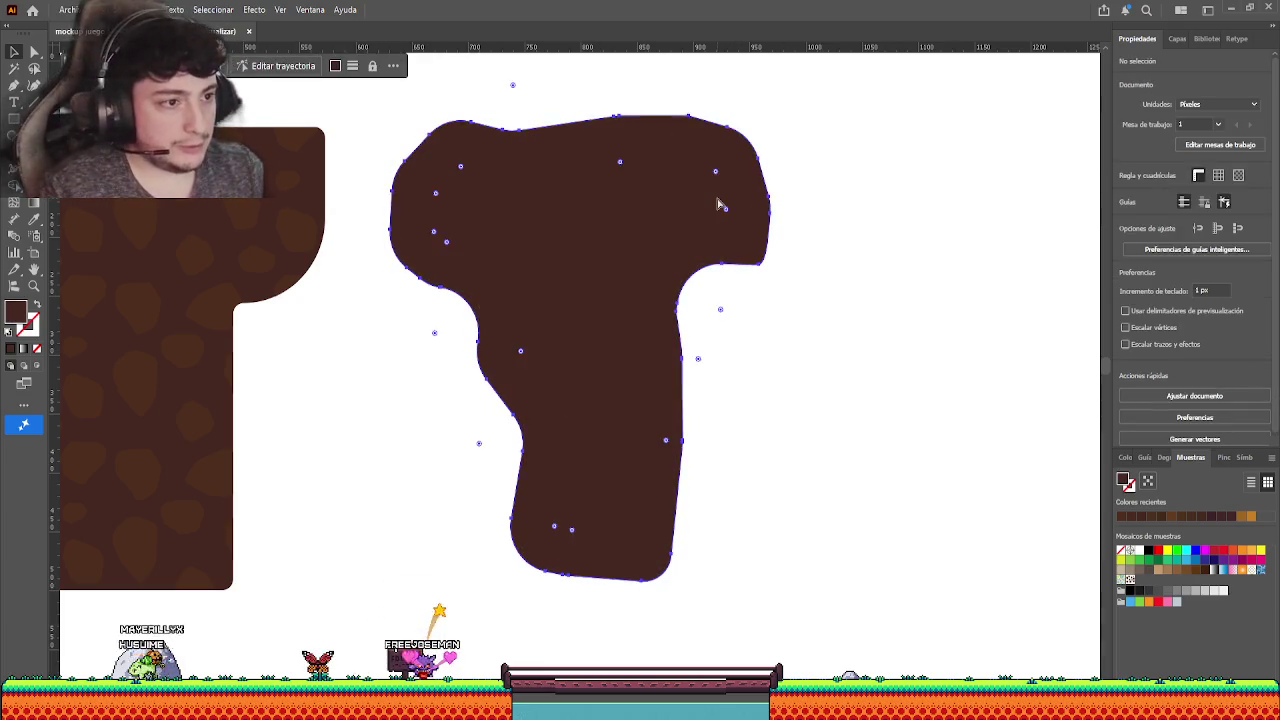
{"action": "left_click", "coordinate": [33, 219]}
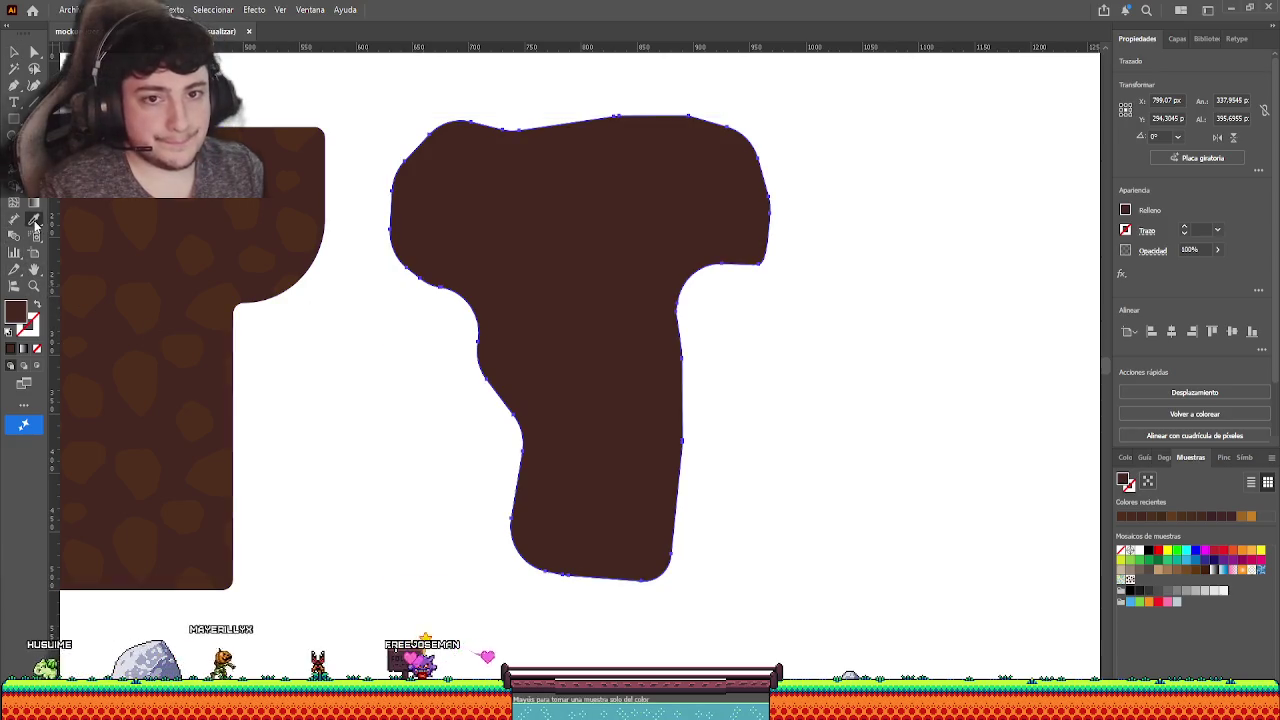
{"action": "left_click", "coordinate": [108, 214]}
{"action": "left_click", "coordinate": [25, 50]}
{"action": "left_click", "coordinate": [305, 100]}
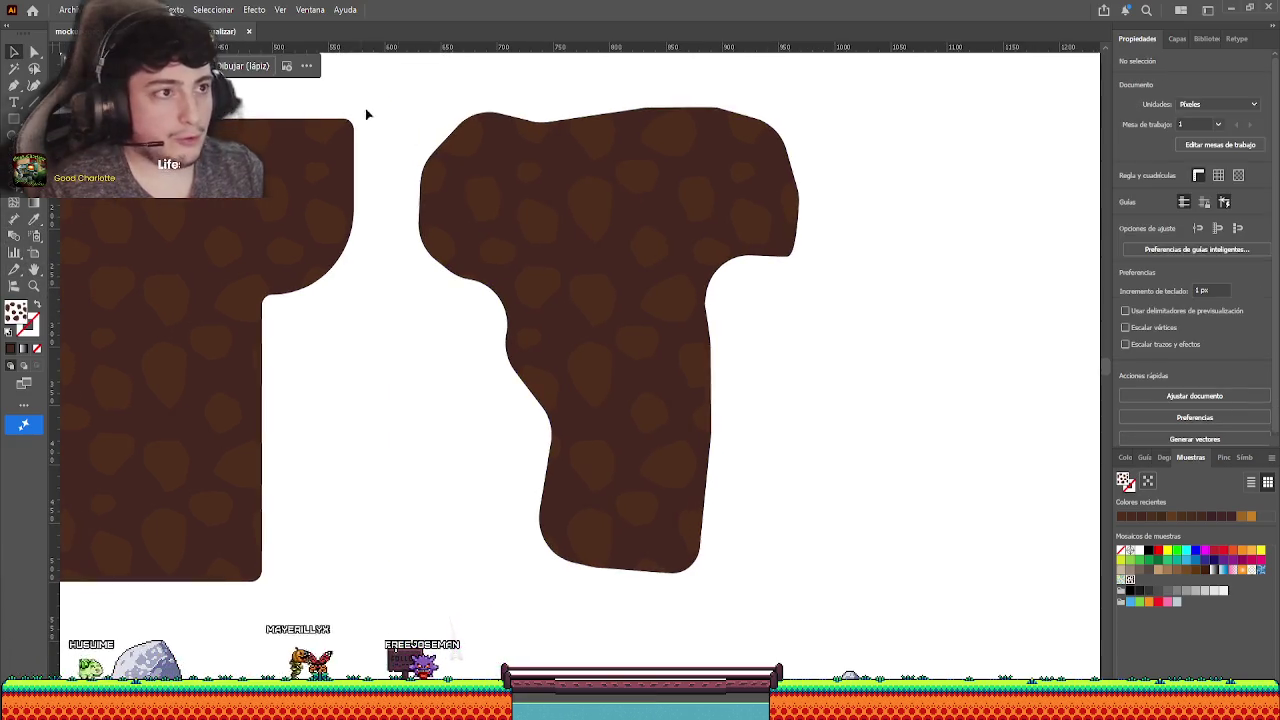
{"action": "scroll", "coordinate": [674, 251], "scroll_direction": "left", "scroll_amount": 3}
{"action": "scroll", "coordinate": [674, 251], "scroll_direction": "left", "scroll_amount": 2}
{"action": "scroll", "coordinate": [650, 260], "scroll_direction": "up", "scroll_amount": 1}
{"action": "scroll", "coordinate": [660, 270], "scroll_direction": "down", "scroll_amount": 1}
{"action": "scroll", "coordinate": [645, 320], "scroll_direction": "down", "scroll_amount": 1}
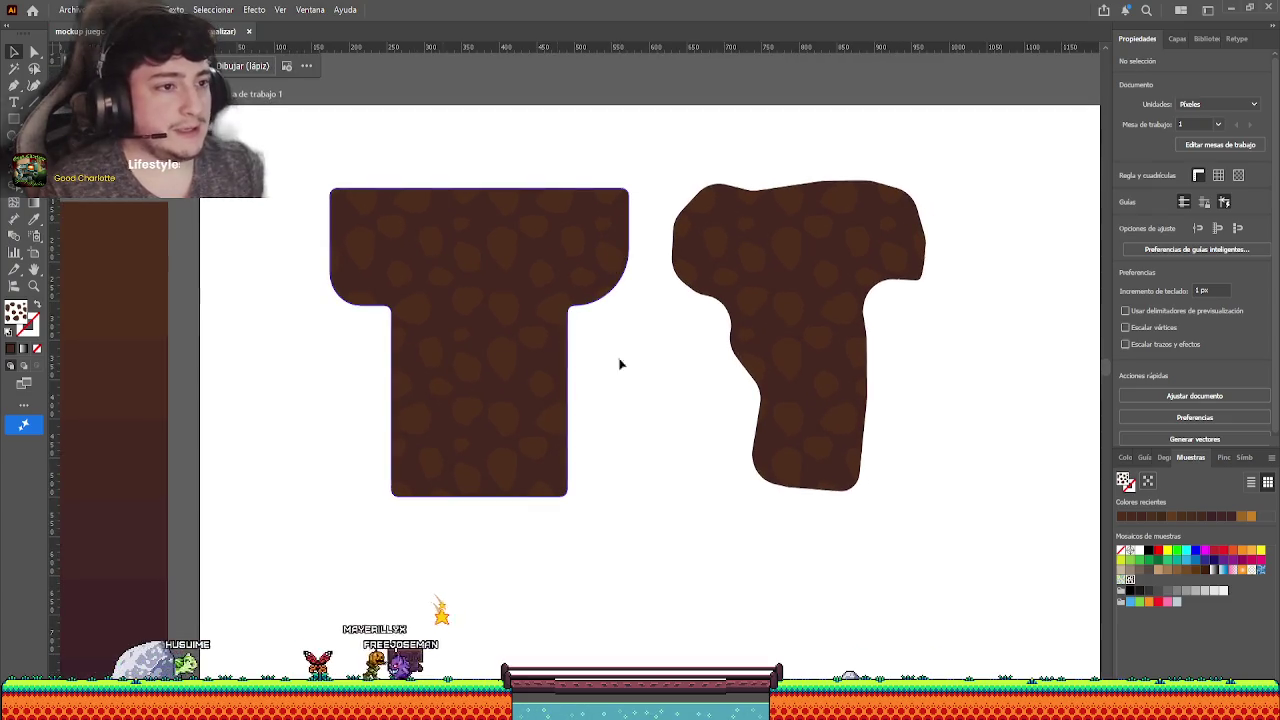
{"action": "scroll", "coordinate": [555, 315], "scroll_direction": "down", "scroll_amount": 1}
{"action": "scroll", "coordinate": [605, 380], "scroll_direction": "right", "scroll_amount": 1}
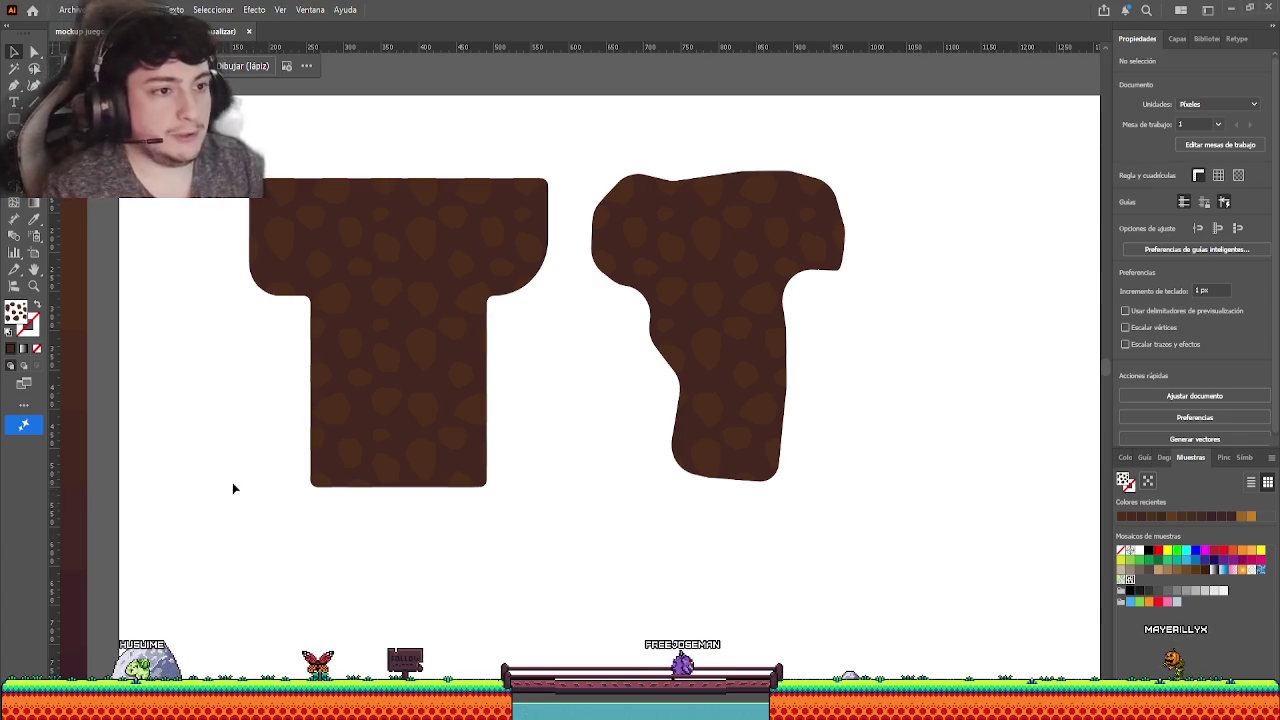
- Zoom out and move both T tiles up above the artboard
{"action": "scroll", "coordinate": [234, 486], "scroll_direction": "down", "scroll_amount": 2}
{"action": "scroll", "coordinate": [240, 505], "scroll_direction": "down", "scroll_amount": 1}
{"action": "scroll", "coordinate": [316, 436], "scroll_direction": "down", "scroll_amount": 1}
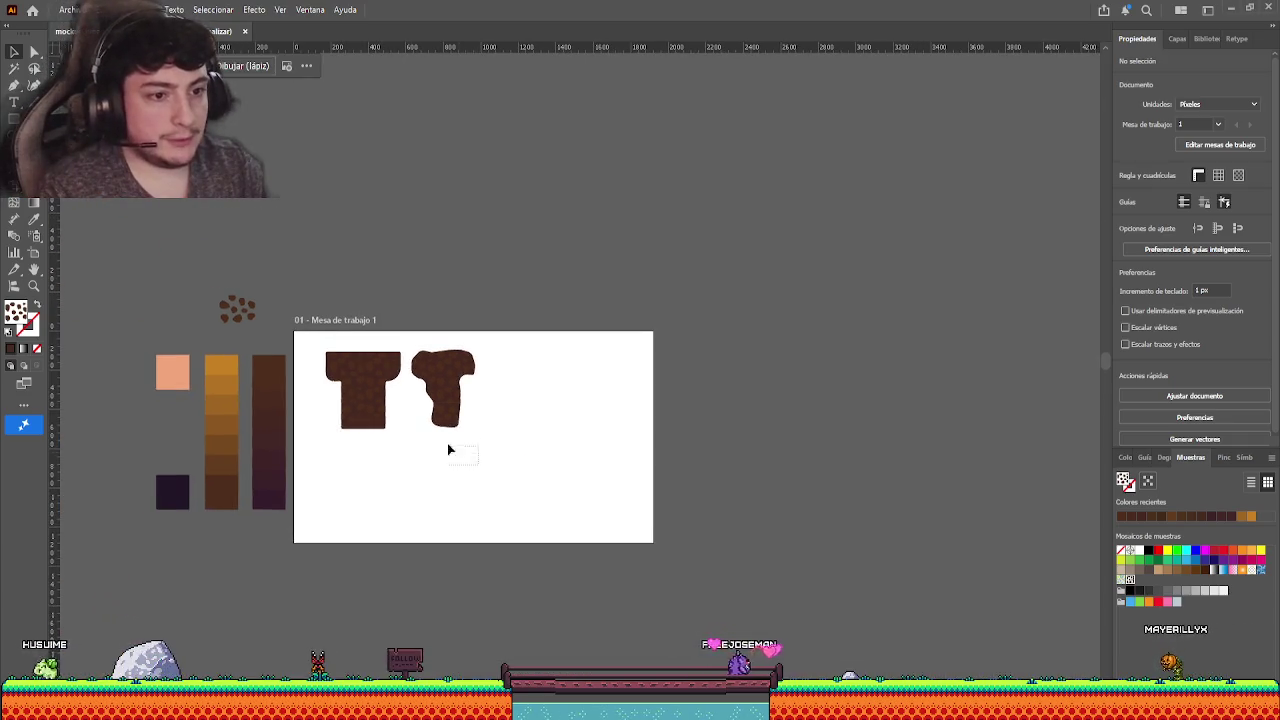
{"action": "left_click_drag", "start_coordinate": [449, 449], "coordinate": [352, 368]}
{"action": "left_click_drag", "start_coordinate": [352, 368], "coordinate": [353, 238]}
{"action": "key", "text": "ctrl+shift+a"}
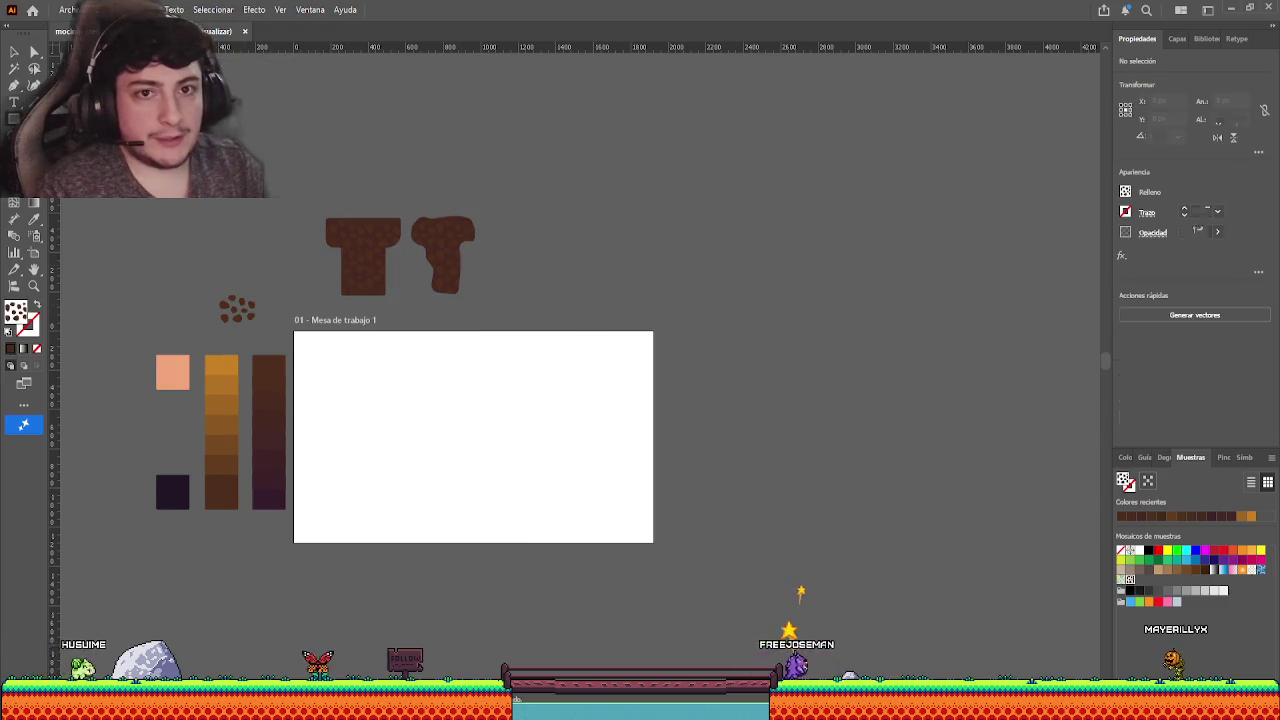
- Draw a dark brown rectangle covering the artboard, extending slightly past its edges
{"action": "key", "text": "m"}
{"action": "mouse_move", "coordinate": [294, 332]}
{"action": "left_mouse_down"}
{"action": "mouse_move", "coordinate": [610, 547]}
{"action": "mouse_move", "coordinate": [655, 543]}
{"action": "left_mouse_up"}
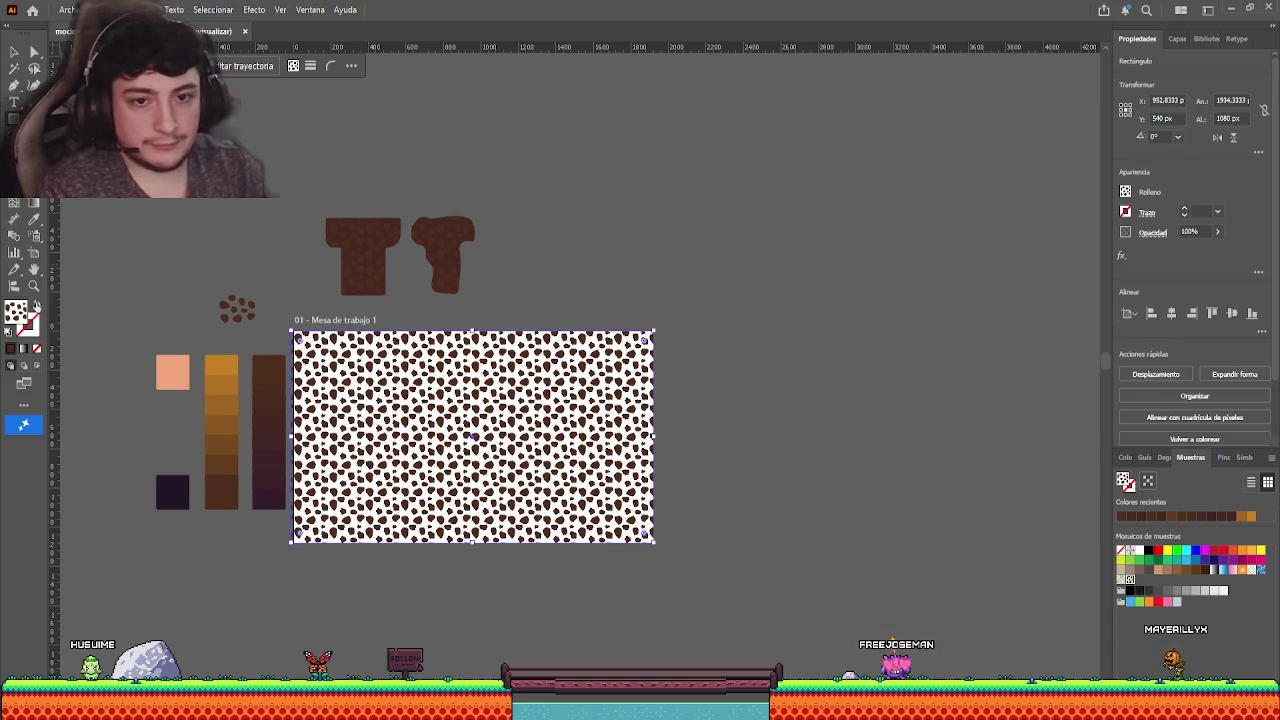
{"action": "left_click", "coordinate": [33, 219]}
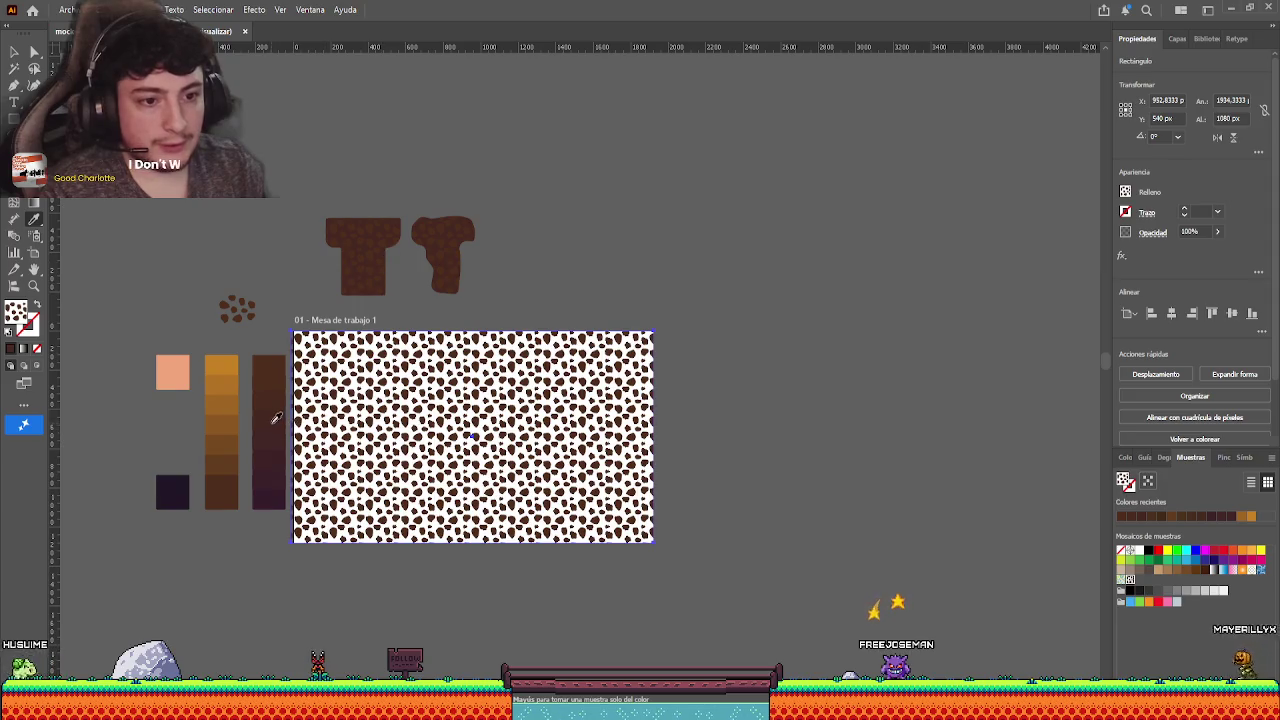
{"action": "left_click", "coordinate": [271, 417]}
{"action": "left_click", "coordinate": [14, 51]}
{"action": "left_click_drag", "start_coordinate": [653, 332], "coordinate": [661, 328]}
{"action": "left_click", "coordinate": [763, 380]}
{"action": "left_click", "coordinate": [551, 389]}
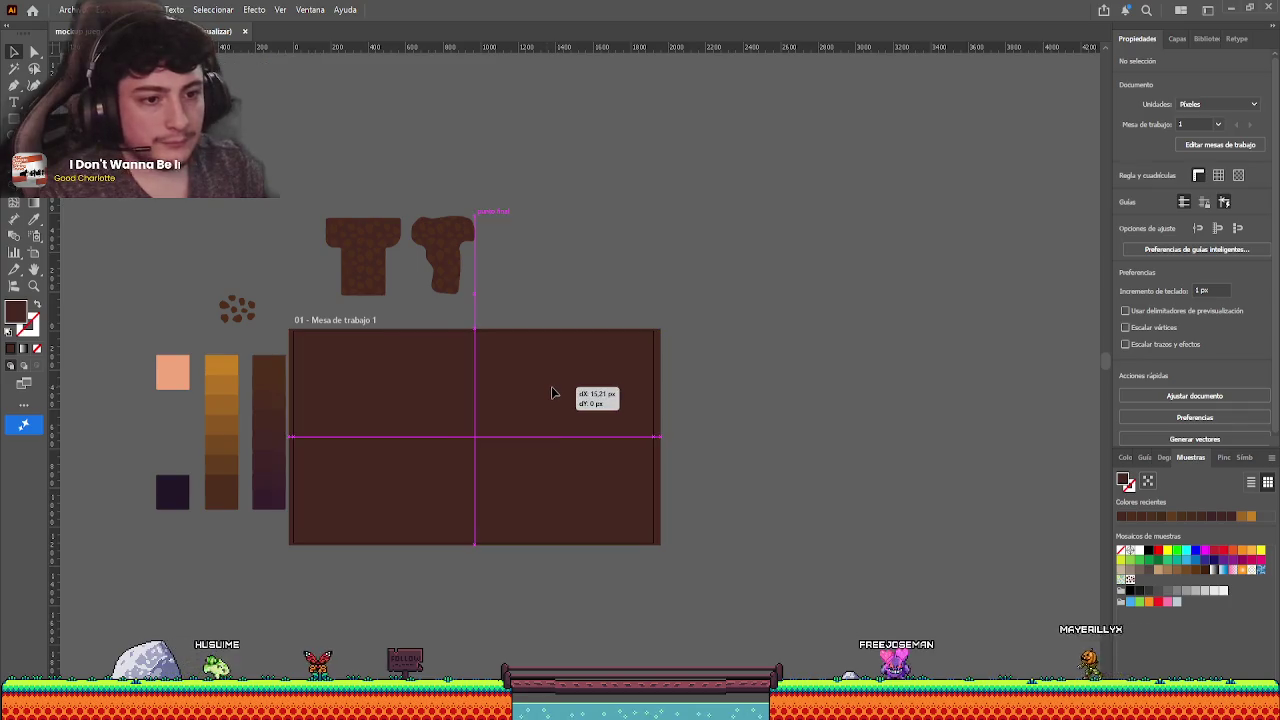
{"action": "left_click", "coordinate": [351, 585]}
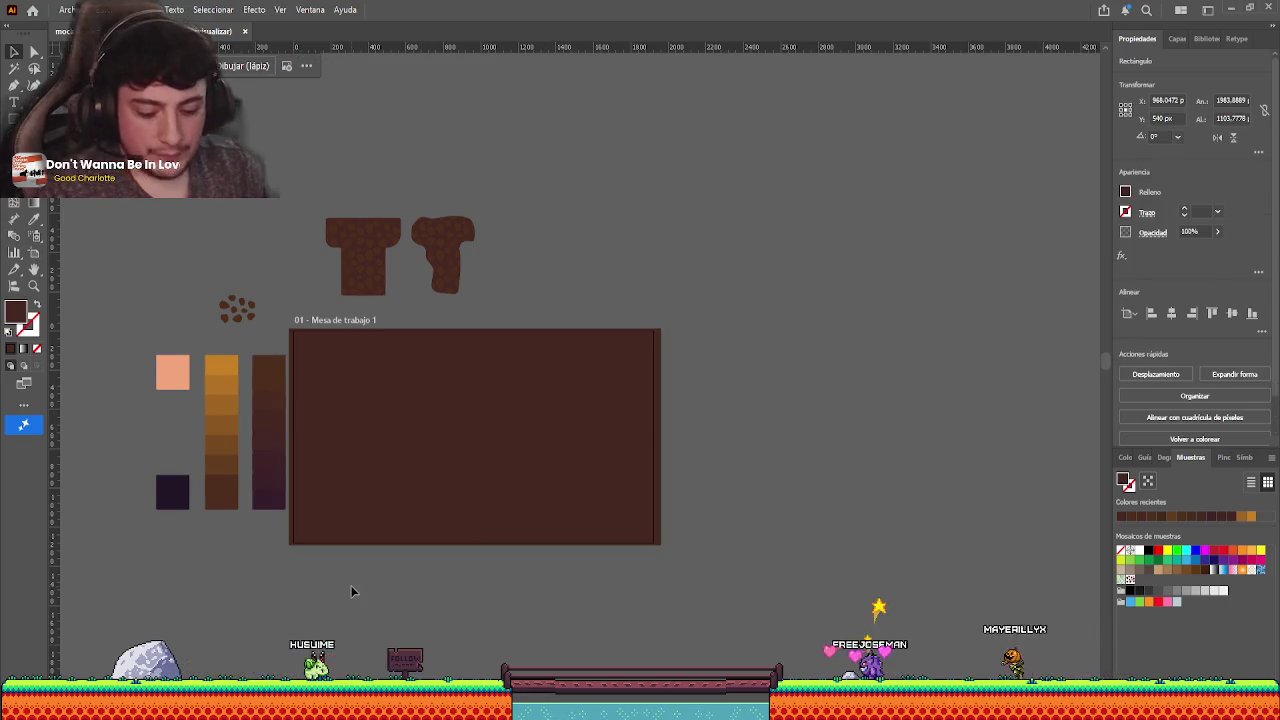
- Apply the tiles' spotted stone pattern to the background rectangle with the Eyedropper
{"action": "left_click", "coordinate": [401, 483]}
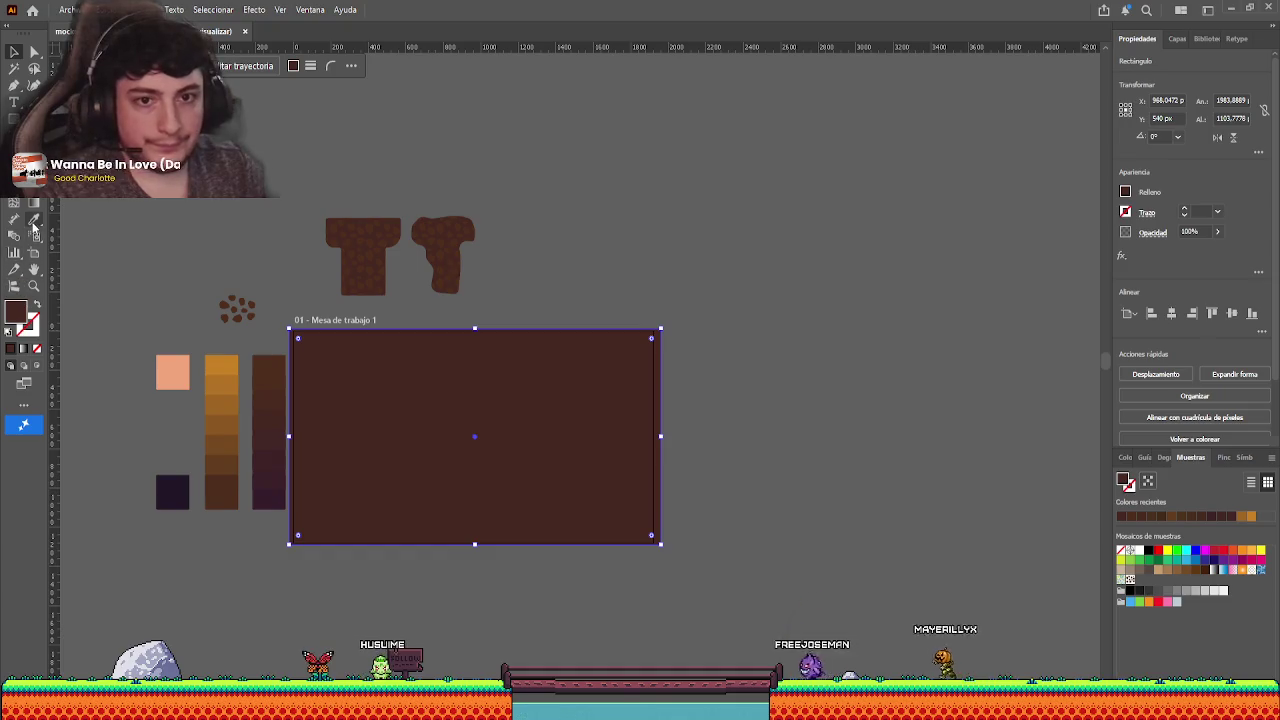
{"action": "key", "text": "i"}
{"action": "left_click", "coordinate": [31, 52]}
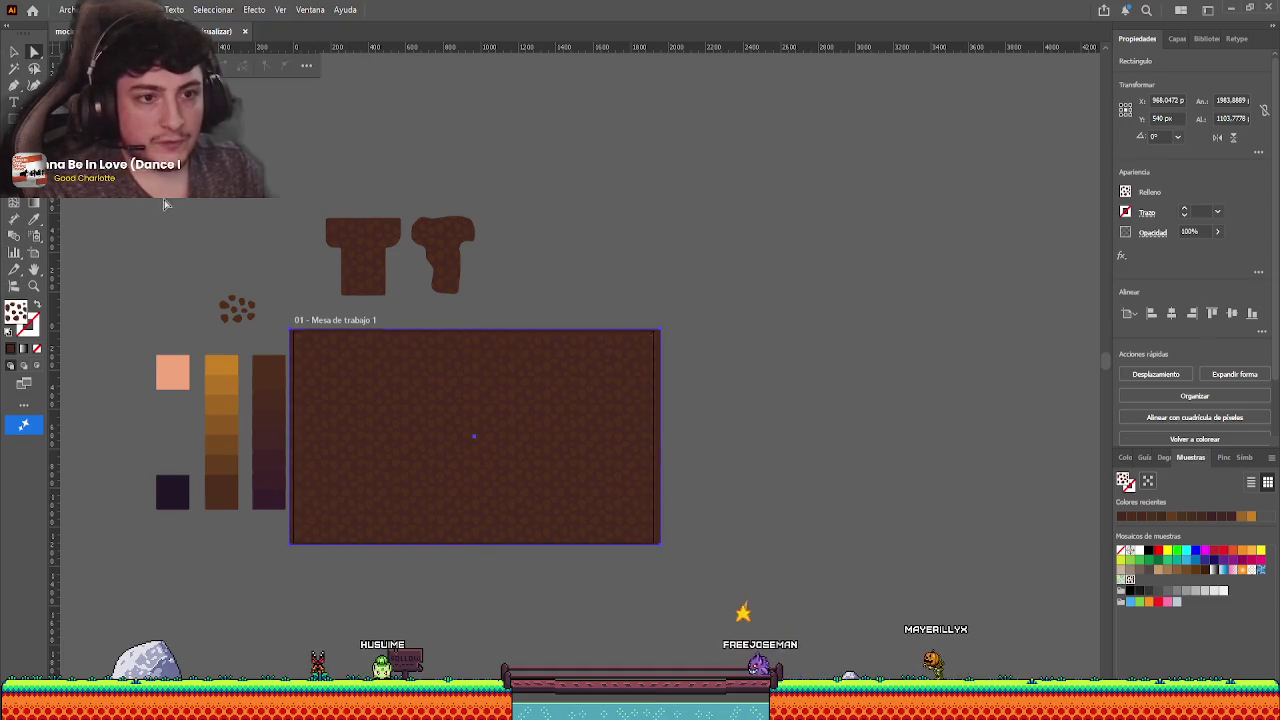
{"action": "left_click", "coordinate": [166, 204]}
{"action": "left_click", "coordinate": [14, 52]}
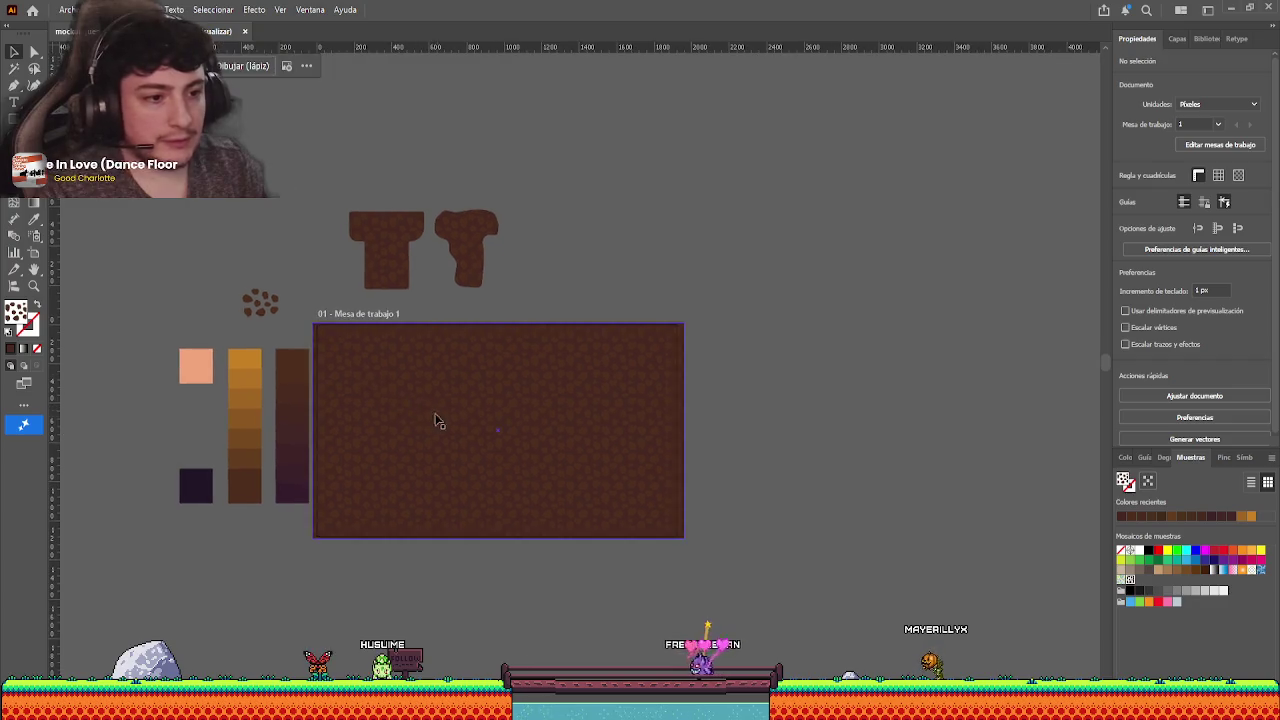
{"action": "scroll", "coordinate": [440, 420], "scroll_direction": "up", "scroll_amount": 3}
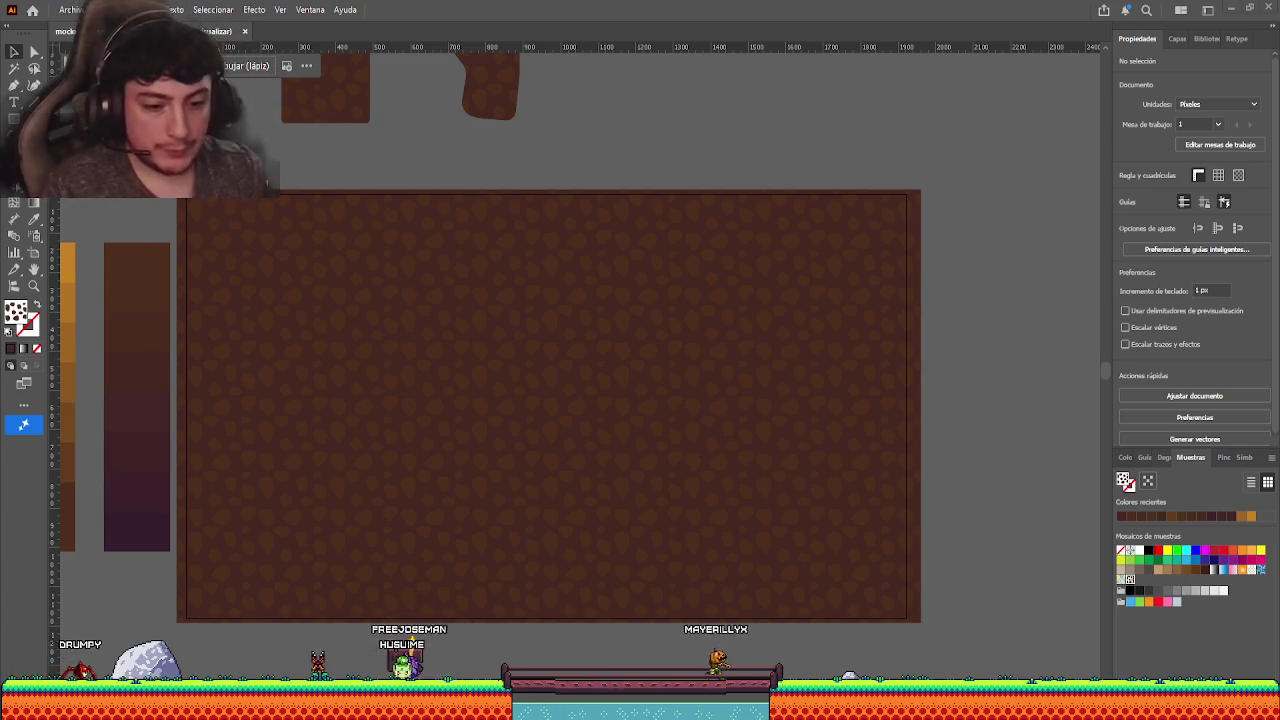
{"action": "scroll", "coordinate": [385, 205], "scroll_direction": "left", "scroll_amount": 5}
{"action": "scroll", "coordinate": [385, 205], "scroll_direction": "up", "scroll_amount": 1}
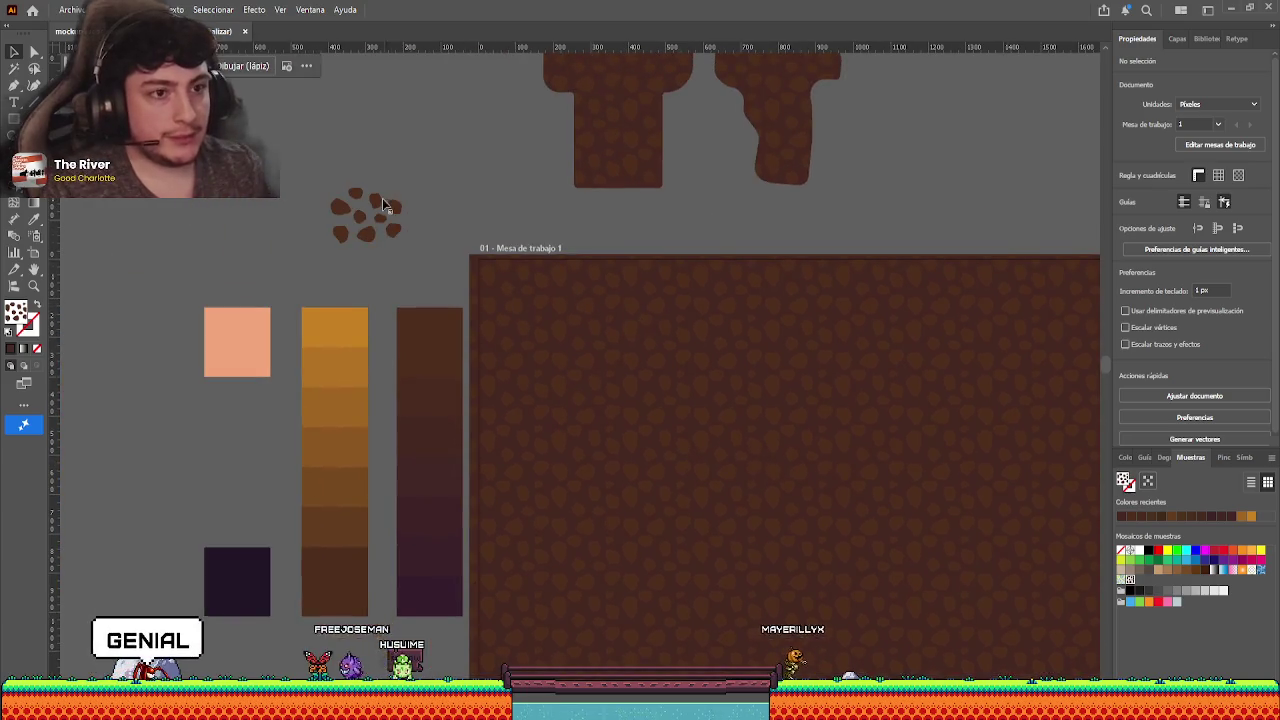
{"action": "scroll", "coordinate": [338, 215], "scroll_direction": "up", "scroll_amount": 3}
{"action": "scroll", "coordinate": [338, 215], "scroll_direction": "up", "scroll_amount": 2}
{"action": "left_click", "coordinate": [404, 225]}
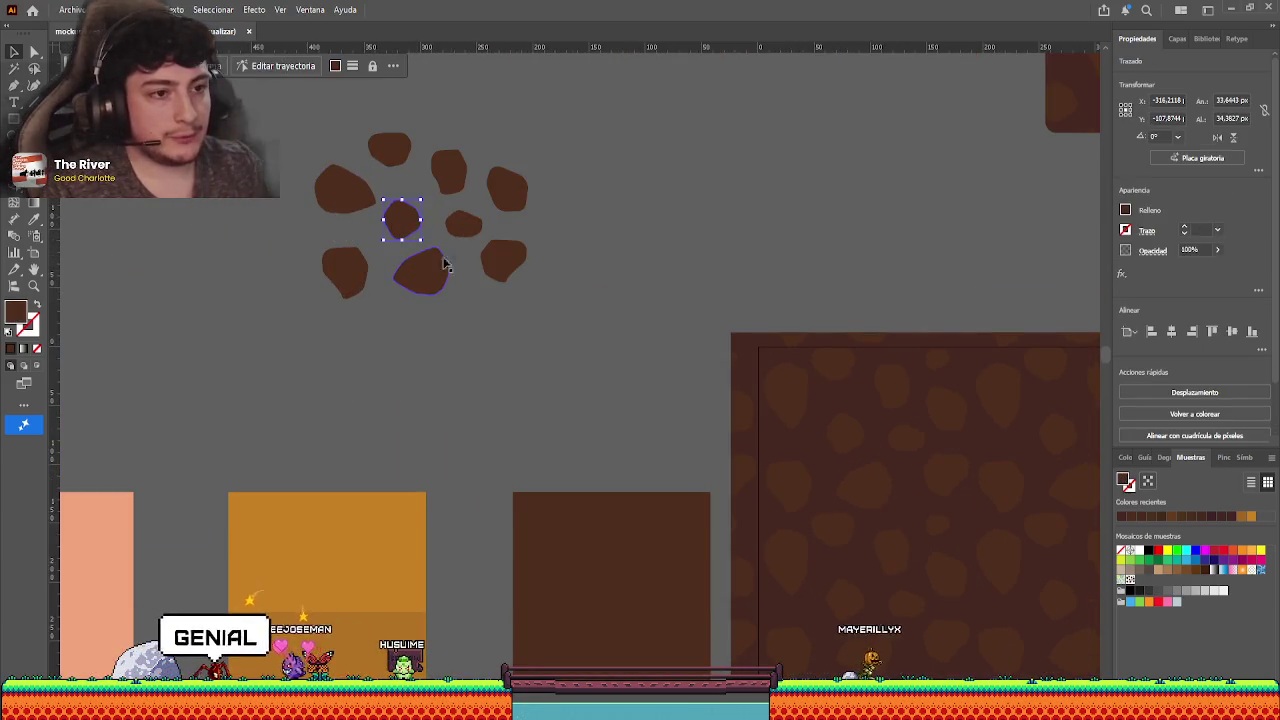
{"action": "scroll", "coordinate": [697, 199], "scroll_direction": "down", "scroll_amount": 2}
{"action": "scroll", "coordinate": [697, 199], "scroll_direction": "right", "scroll_amount": 4}
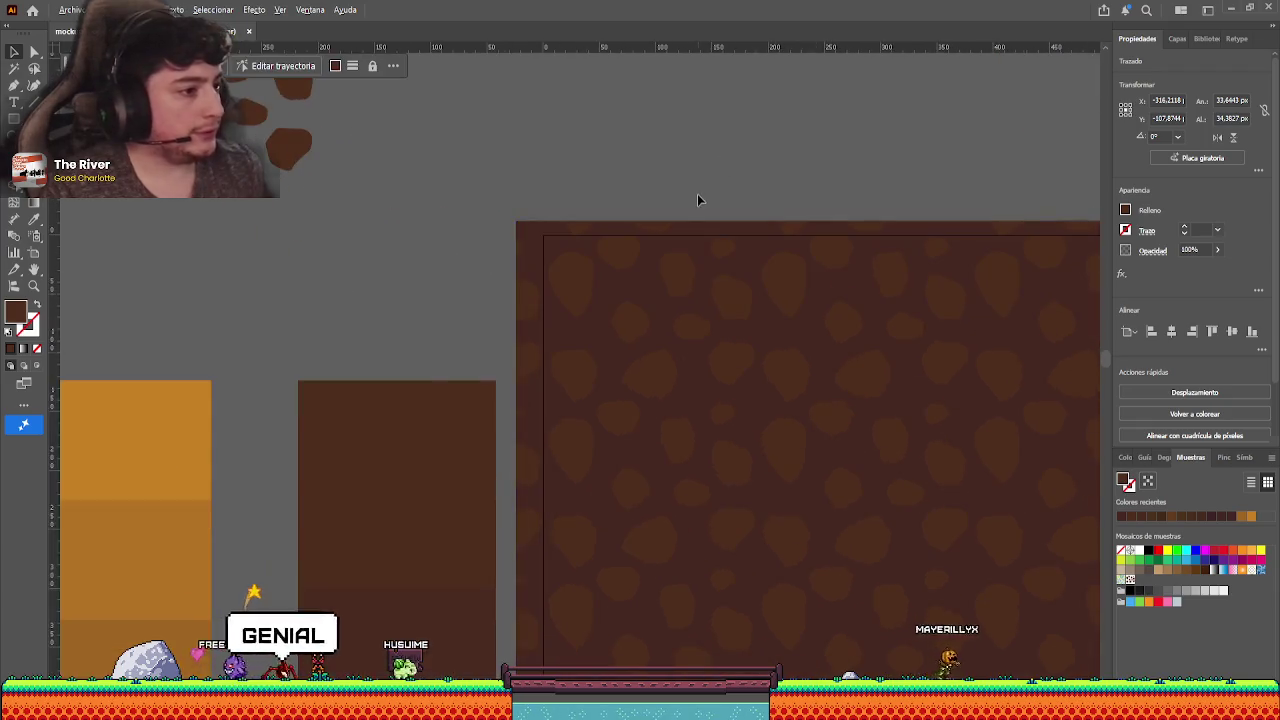
{"action": "scroll", "coordinate": [697, 199], "scroll_direction": "down", "scroll_amount": 5}
{"action": "scroll", "coordinate": [846, 260], "scroll_direction": "right", "scroll_amount": 3}
{"action": "scroll", "coordinate": [846, 260], "scroll_direction": "up", "scroll_amount": 1}
{"action": "left_click", "coordinate": [986, 340]}
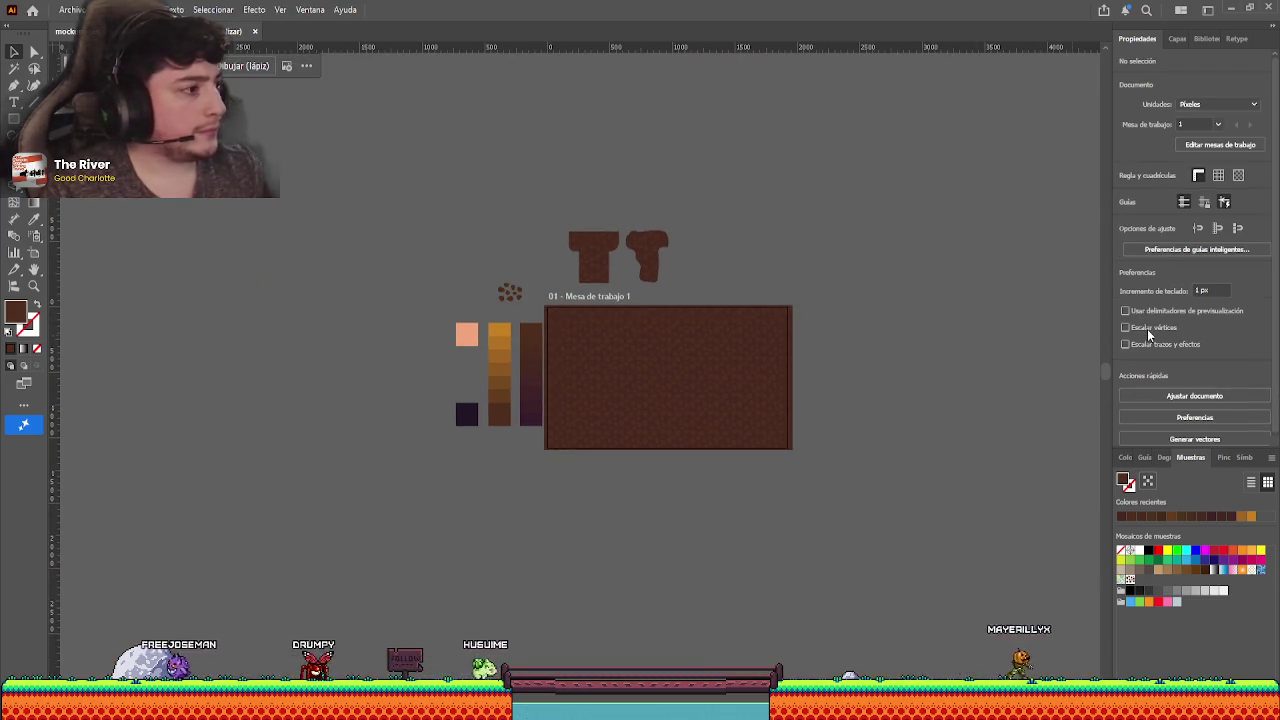
{"action": "scroll", "coordinate": [686, 357], "scroll_direction": "up", "scroll_amount": 3}
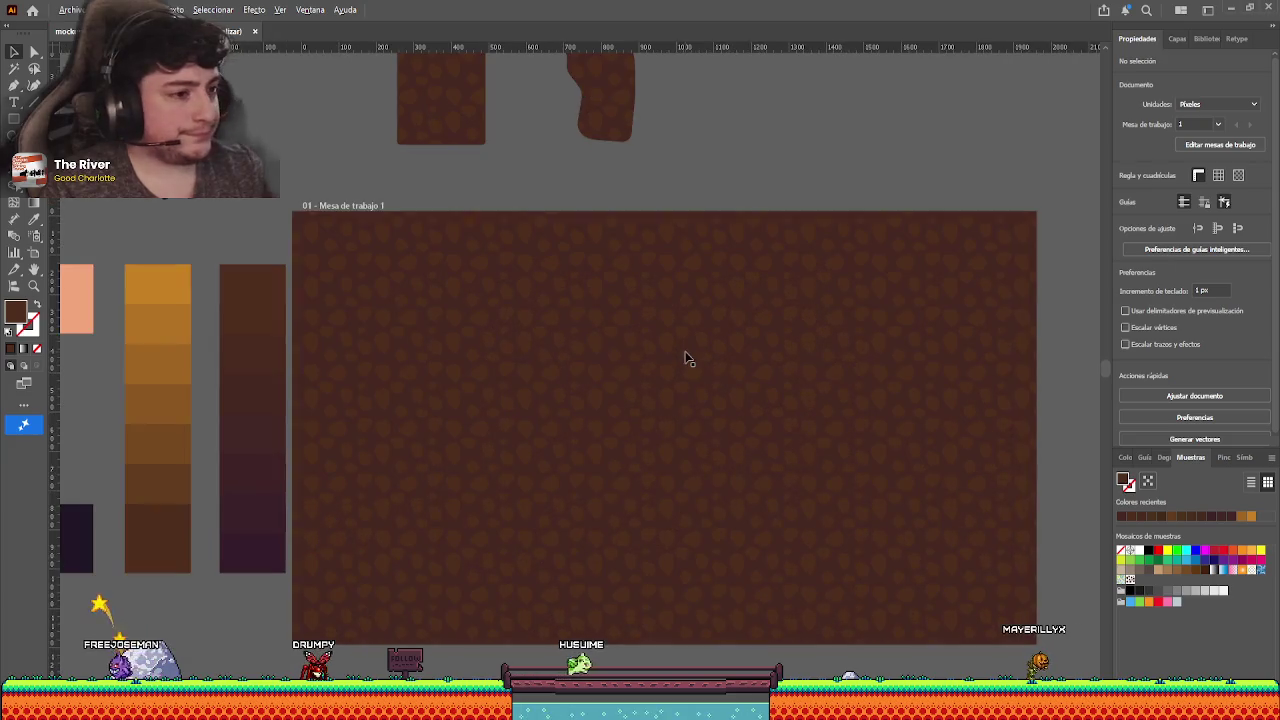
{"action": "scroll", "coordinate": [674, 346], "scroll_direction": "down", "scroll_amount": 1}
{"action": "scroll", "coordinate": [706, 256], "scroll_direction": "up", "scroll_amount": 1}
{"action": "scroll", "coordinate": [706, 256], "scroll_direction": "right", "scroll_amount": 1}
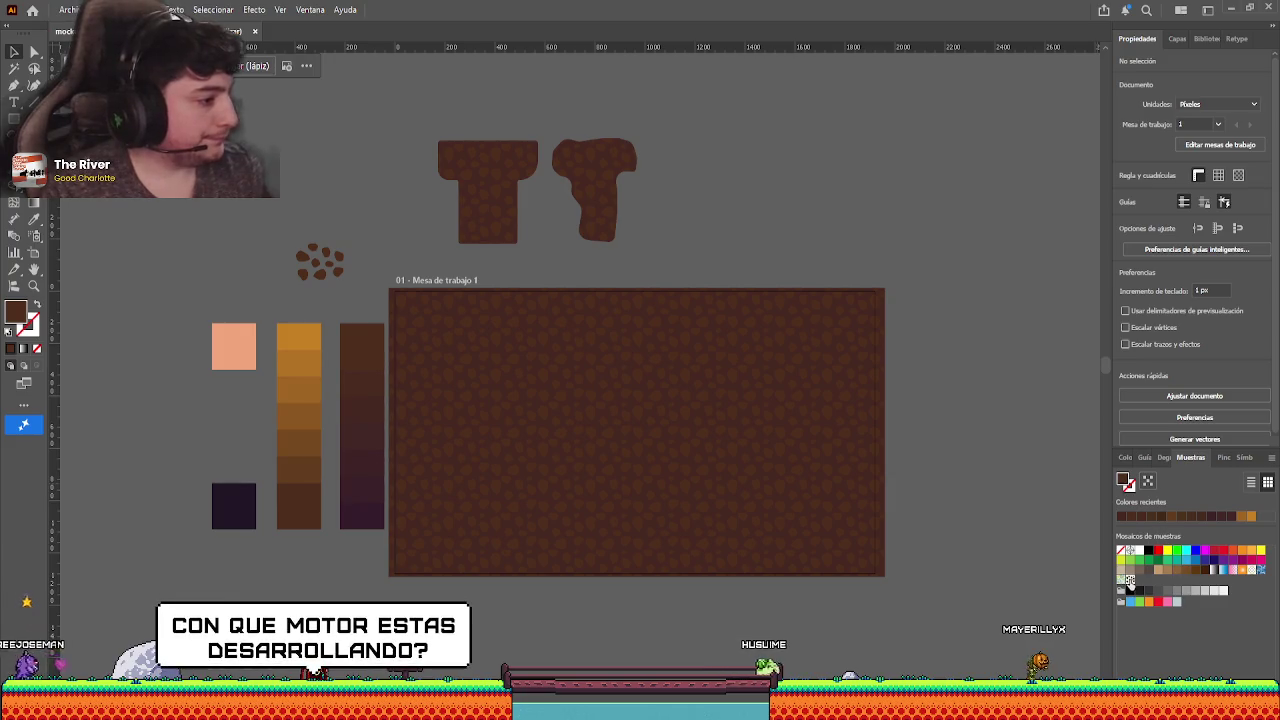
{"action": "double_click", "coordinate": [1130, 580]}
{"action": "scroll", "coordinate": [577, 364], "scroll_direction": "up", "scroll_amount": 2}
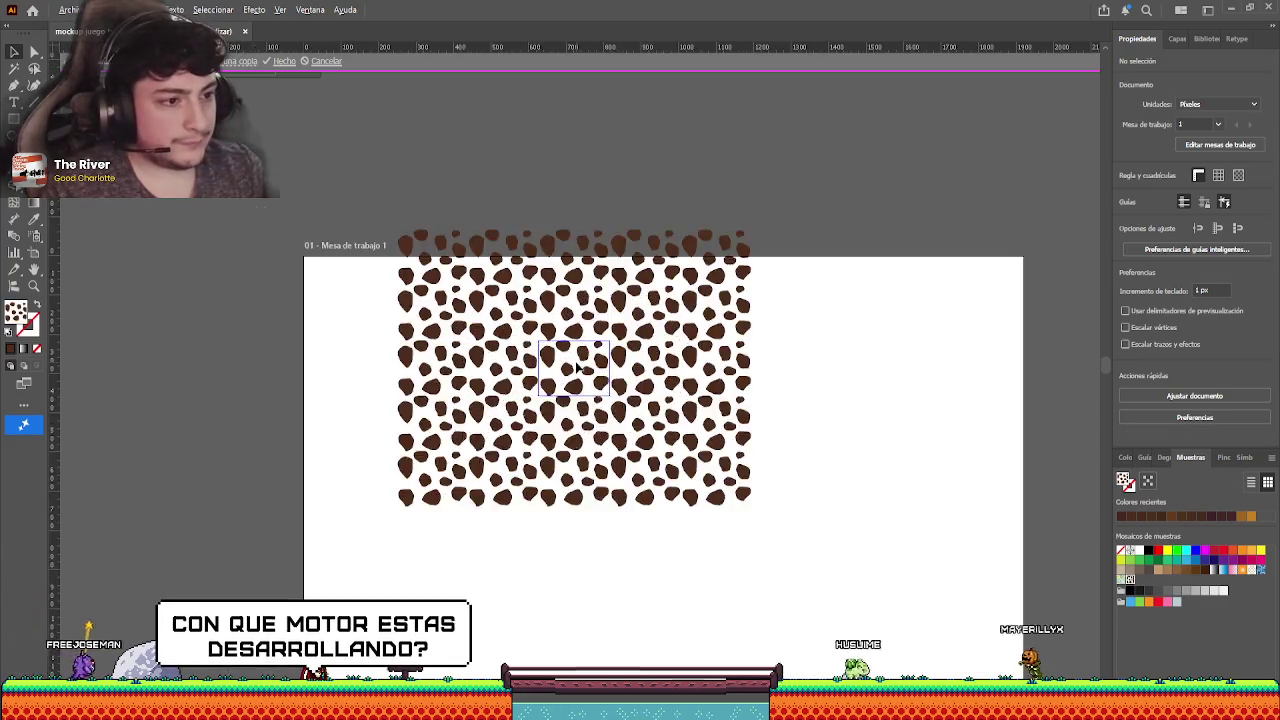
{"action": "scroll", "coordinate": [577, 366], "scroll_direction": "up", "scroll_amount": 3}
{"action": "left_click", "coordinate": [540, 386]}
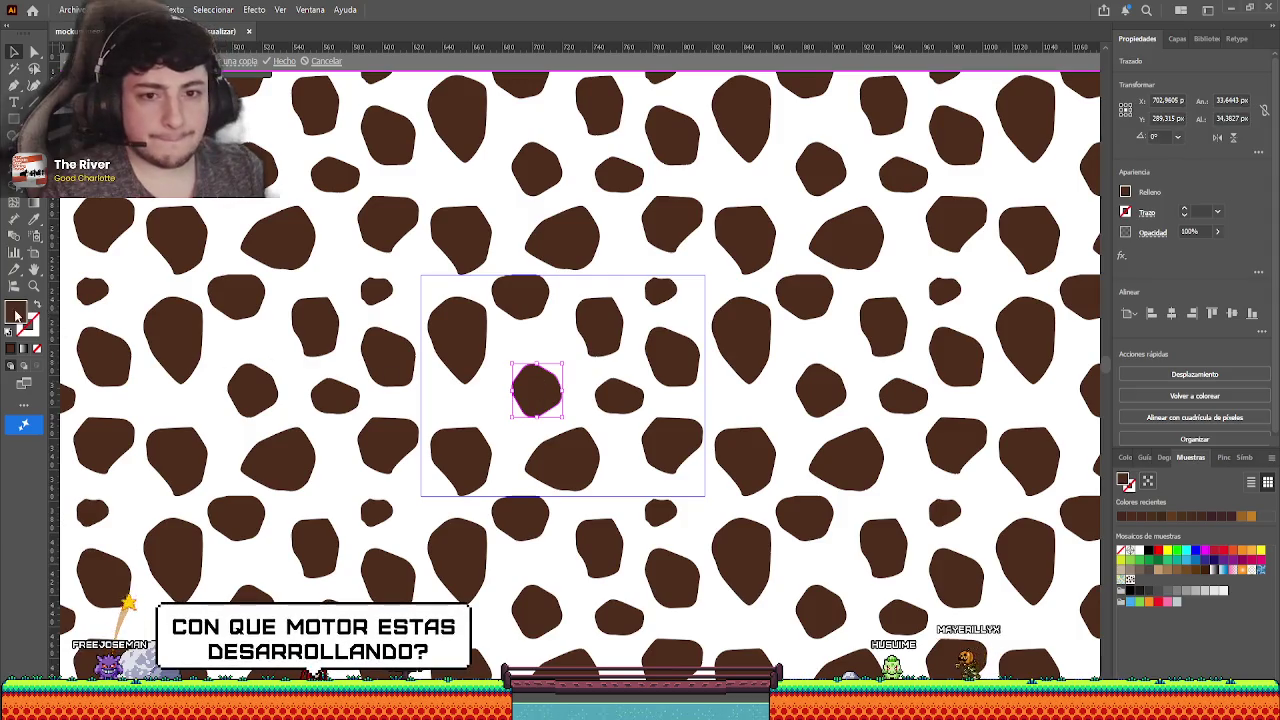
{"action": "double_click", "coordinate": [541, 332]}
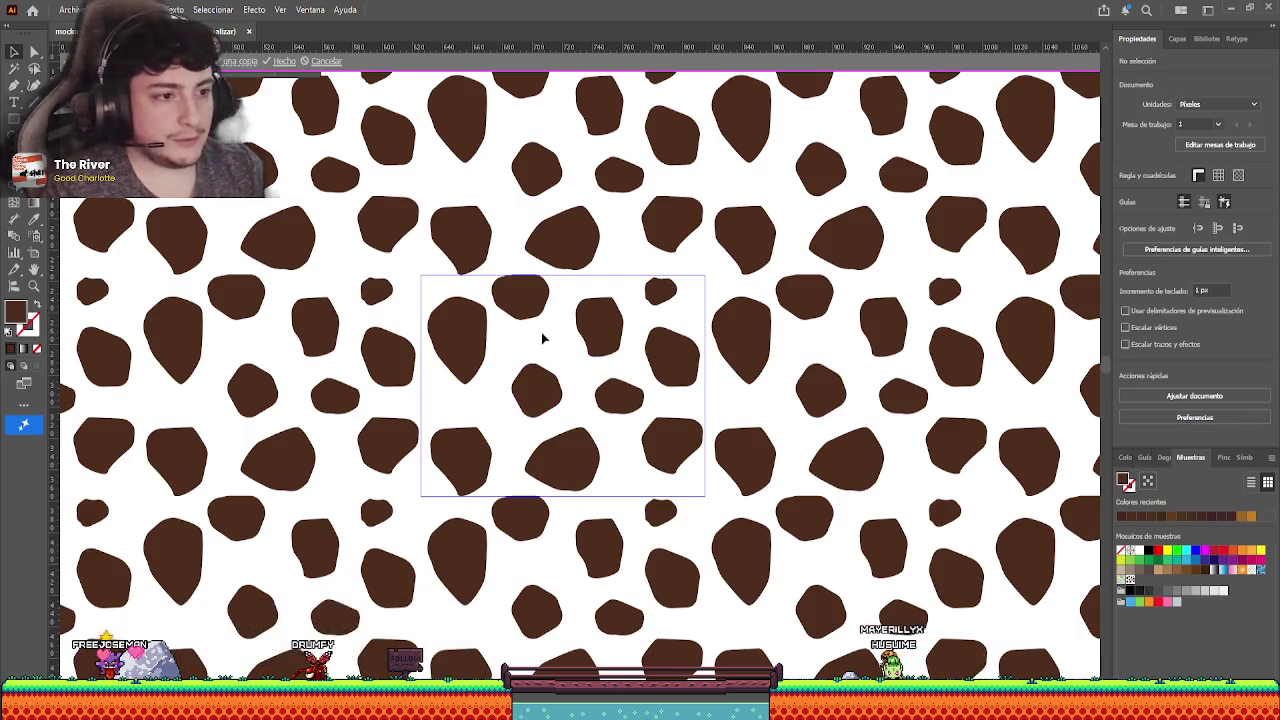
{"action": "left_click_drag", "start_coordinate": [249, 378], "coordinate": [338, 309]}
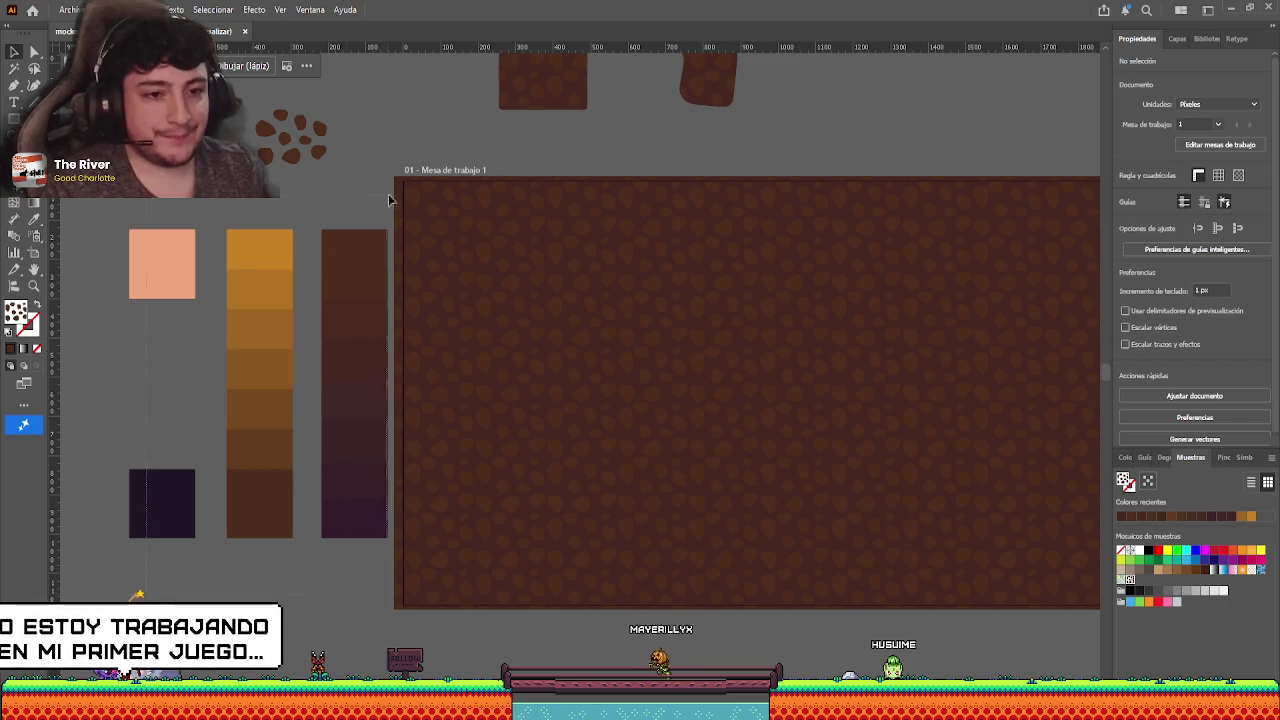
- Move the swatch columns further left of the artboard
{"action": "key", "text": "ctrl+a"}
{"action": "left_click", "coordinate": [451, 157]}
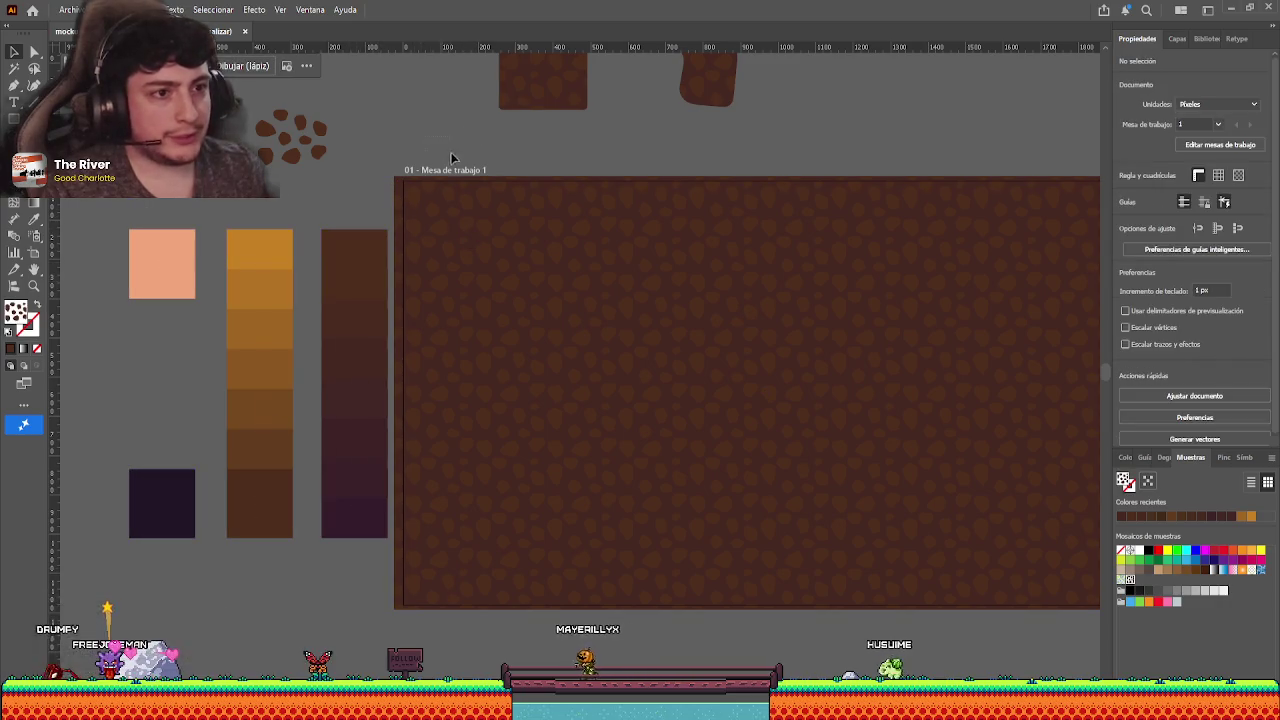
{"action": "left_click_drag", "start_coordinate": [357, 508], "coordinate": [286, 508]}
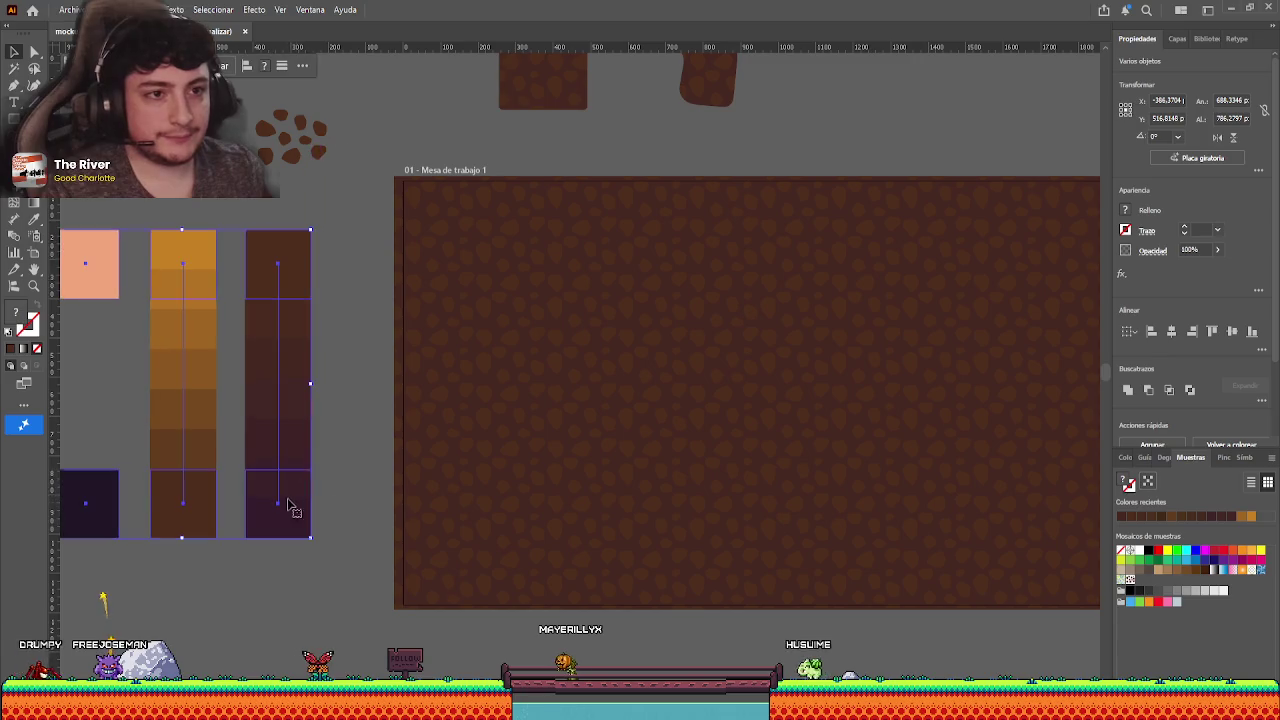
{"action": "scroll", "coordinate": [371, 200], "scroll_direction": "left", "scroll_amount": 1}
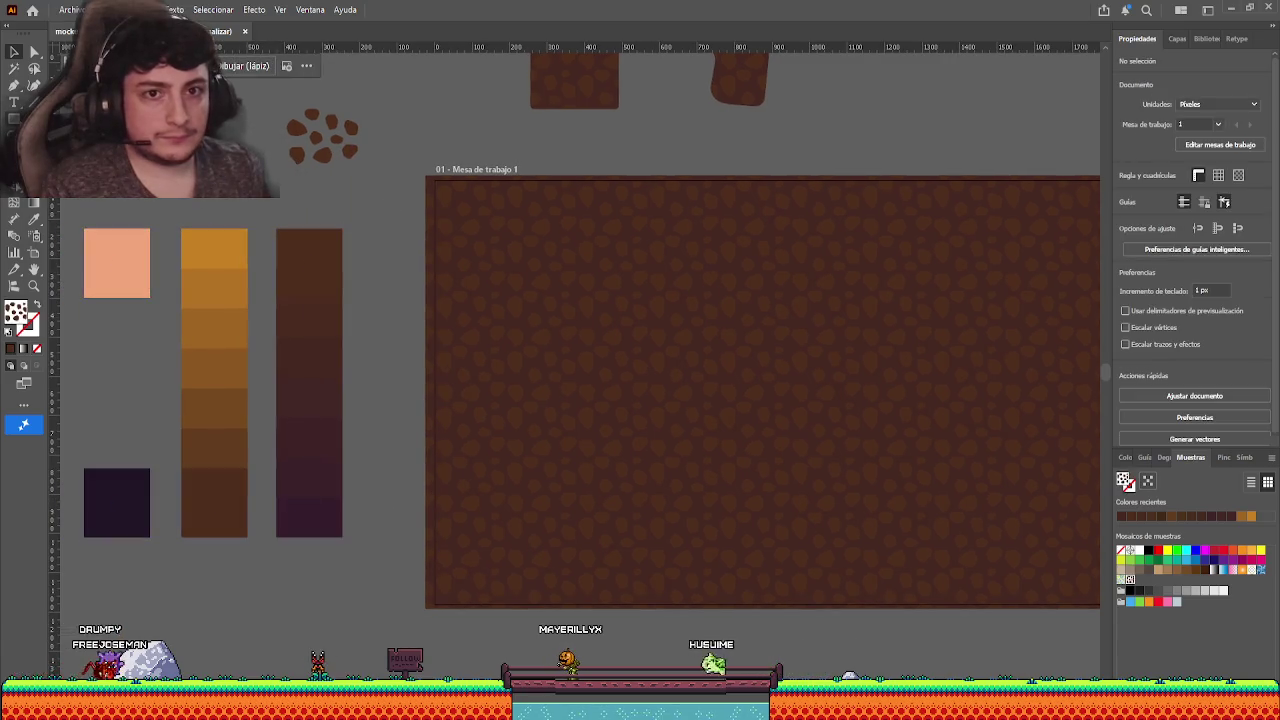
- Draw a small dark brown square beside the dark brown column and sample a darker brown
{"action": "key", "text": "m"}
{"action": "left_click_drag", "start_coordinate": [409, 320], "coordinate": [410, 322]}
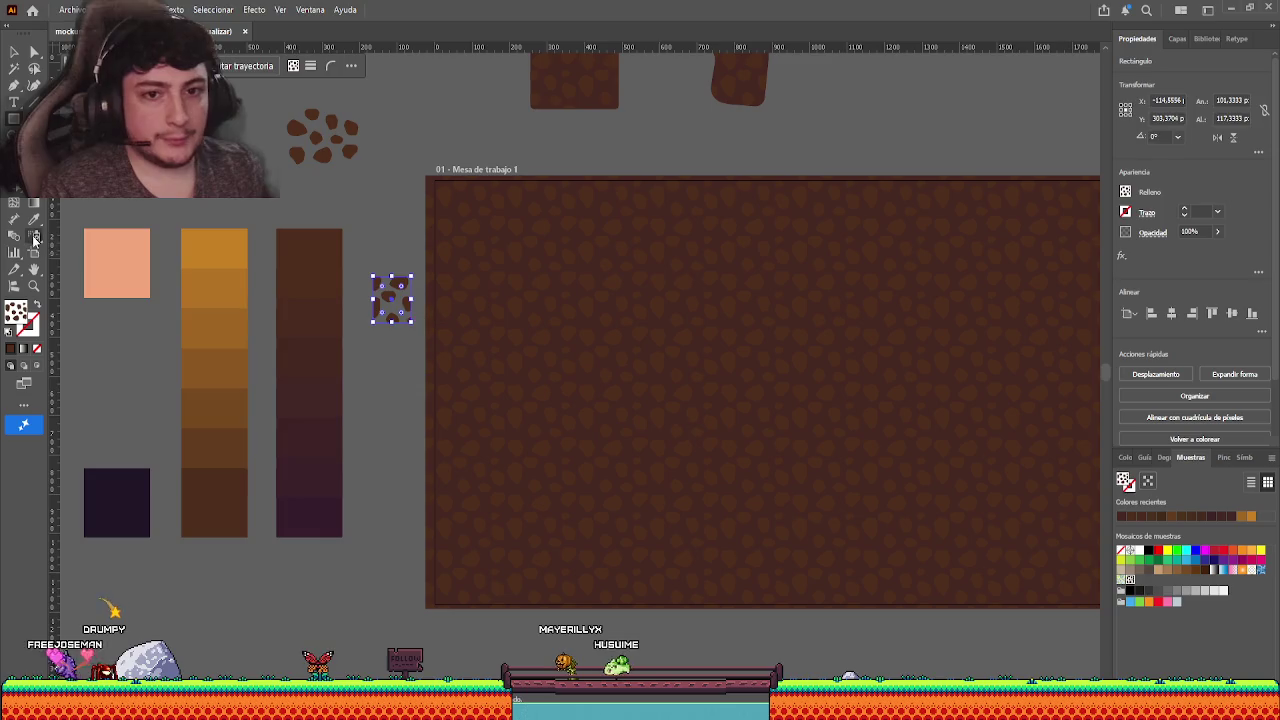
{"action": "key", "text": "i"}
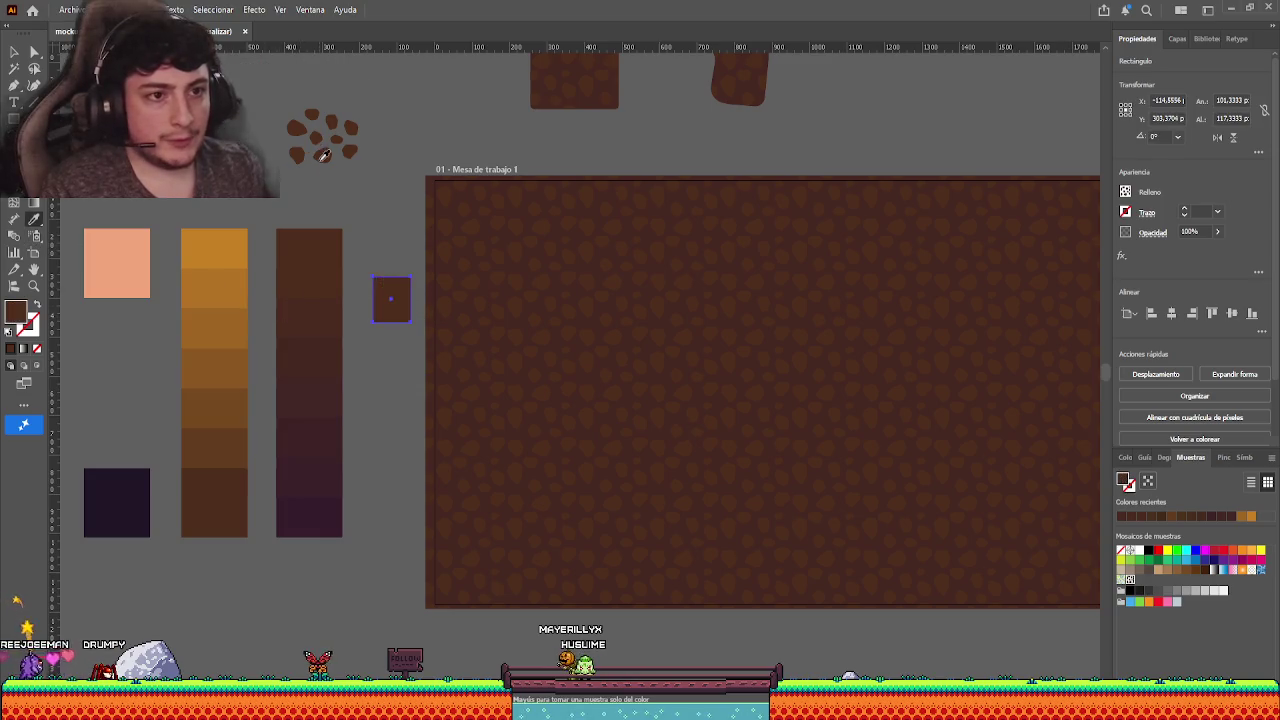
{"action": "left_click", "coordinate": [338, 386]}
{"action": "key", "text": "v"}
{"action": "mouse_move", "coordinate": [386, 304]}
{"action": "left_mouse_down"}
{"action": "mouse_move", "coordinate": [358, 275]}
{"action": "mouse_move", "coordinate": [370, 343]}
{"action": "left_mouse_up"}
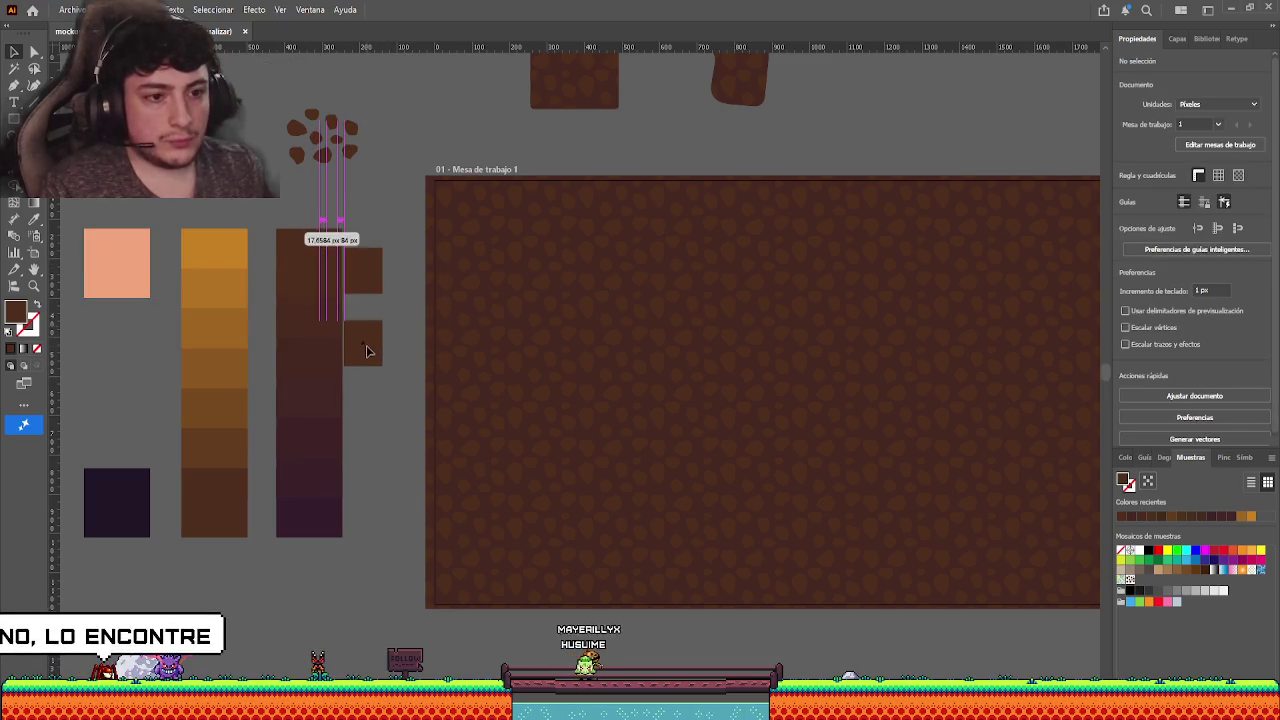
{"action": "key", "text": "i"}
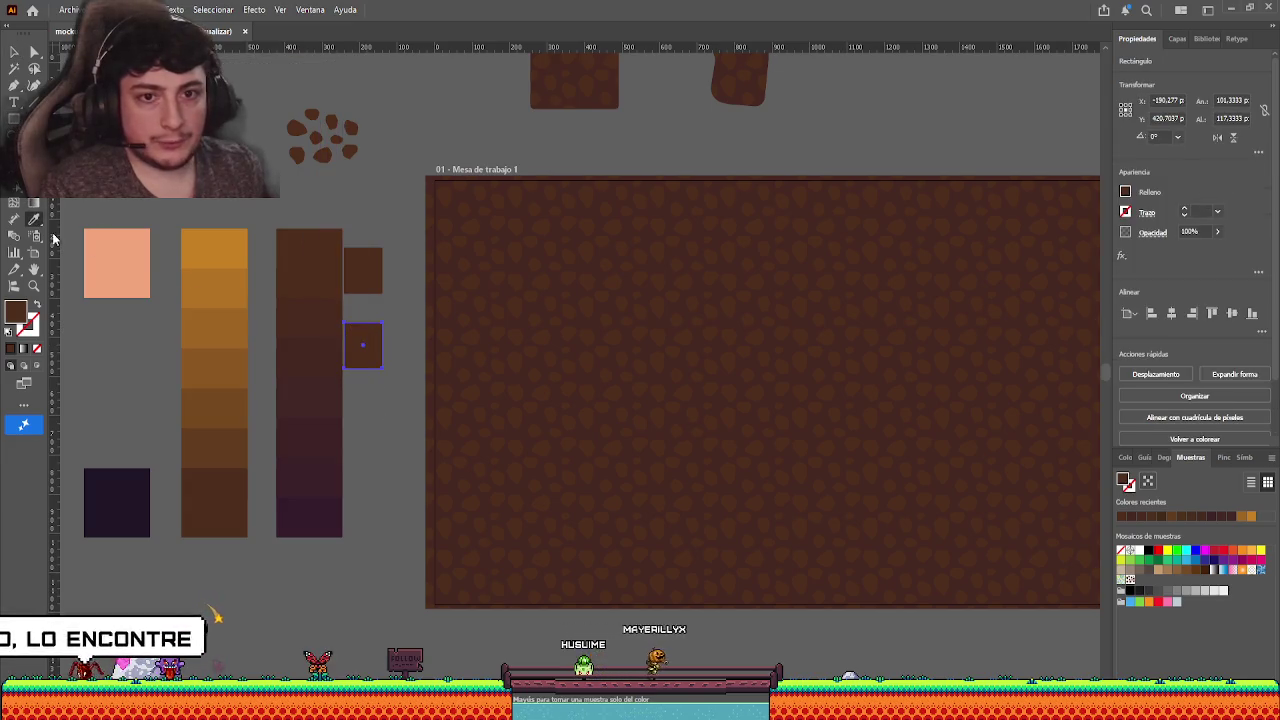
{"action": "left_click", "coordinate": [13, 56]}
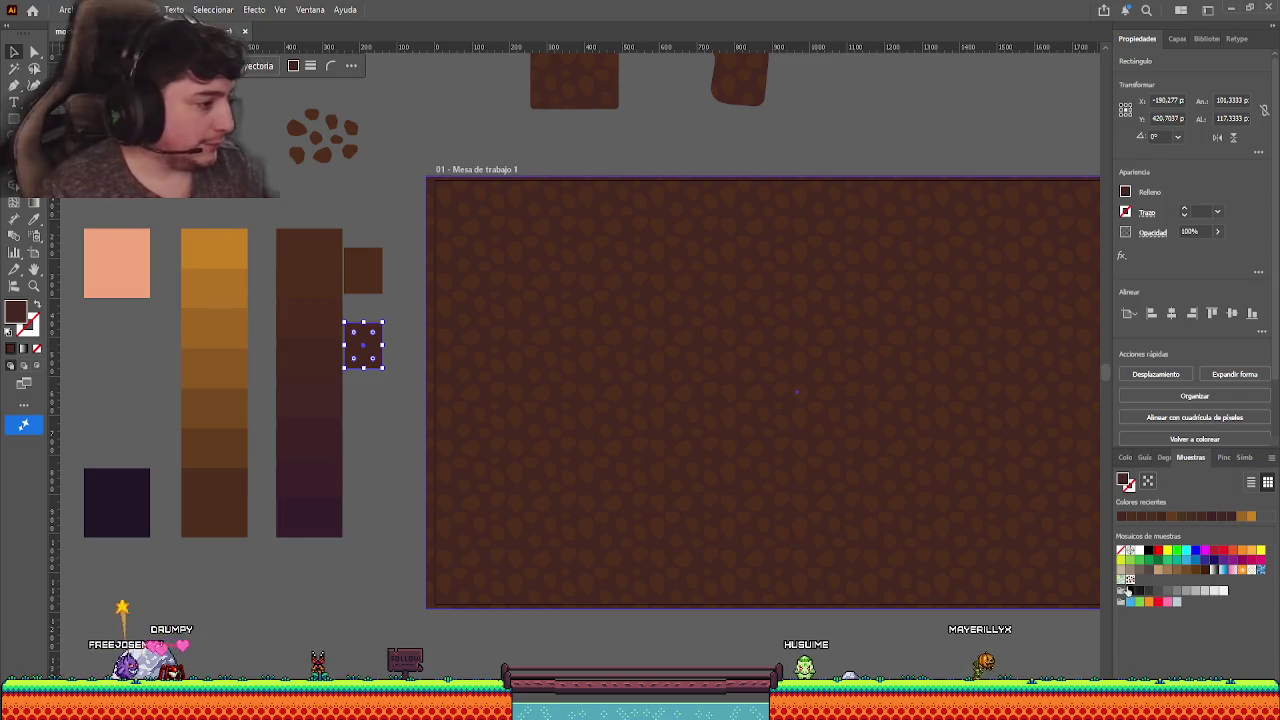
- In pattern edit mode, recolour several stone spots darker brown, then exit
{"action": "double_click", "coordinate": [1129, 579]}
{"action": "scroll", "coordinate": [571, 366], "scroll_direction": "up", "scroll_amount": 2}
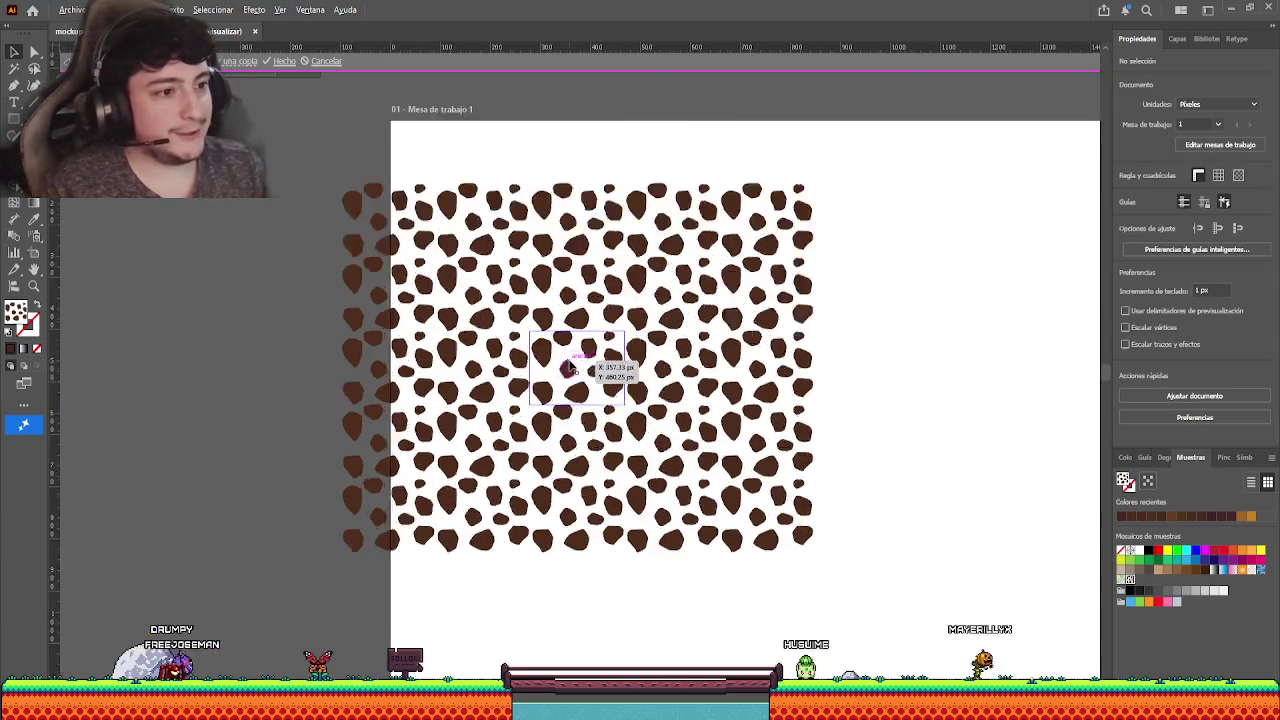
{"action": "scroll", "coordinate": [571, 370], "scroll_direction": "up", "scroll_amount": 3}
{"action": "left_click", "coordinate": [566, 386]}
{"action": "left_click", "coordinate": [703, 343], "text": "shift"}
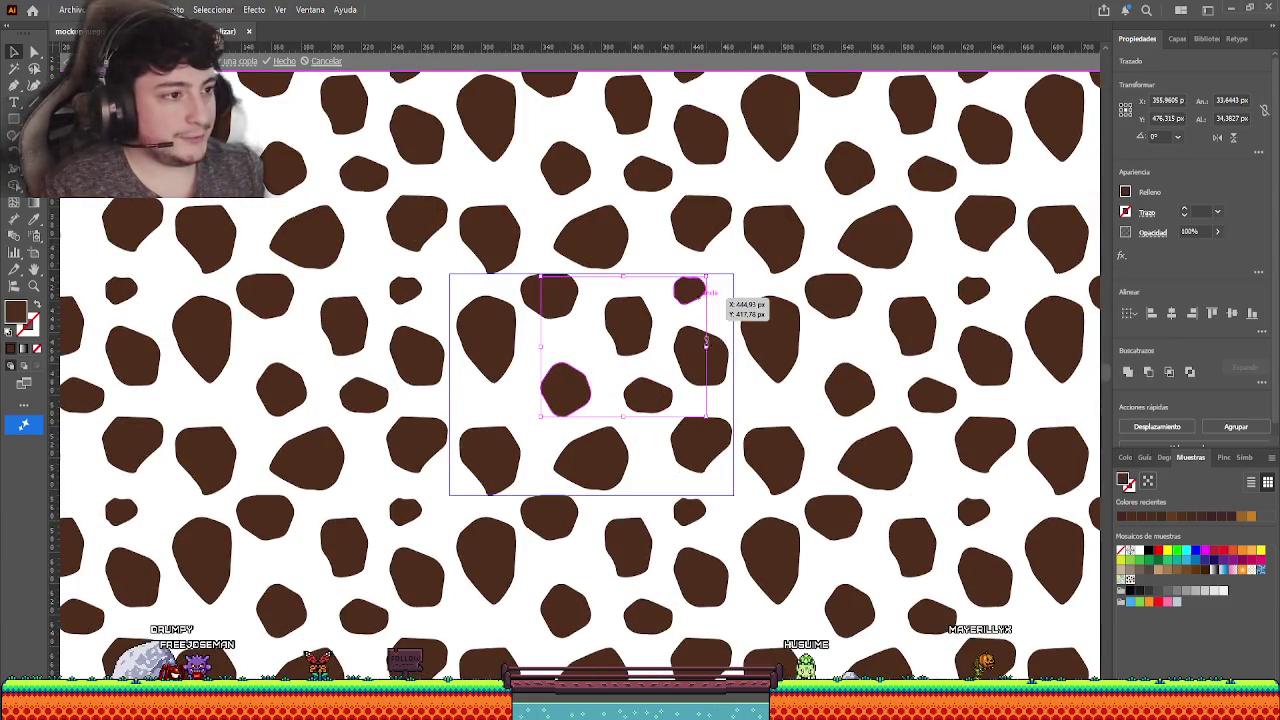
{"action": "left_click", "coordinate": [648, 410], "text": "shift"}
{"action": "left_click", "coordinate": [685, 435], "text": "shift"}
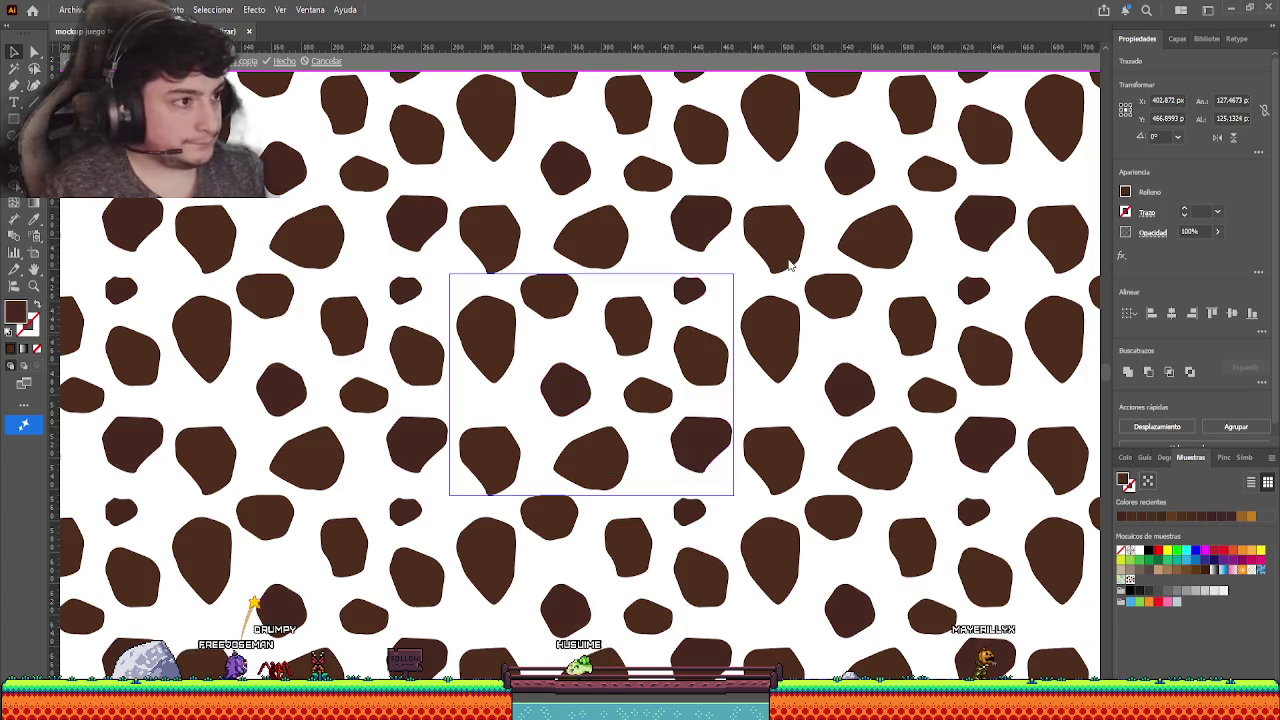
{"action": "left_click", "coordinate": [783, 420]}
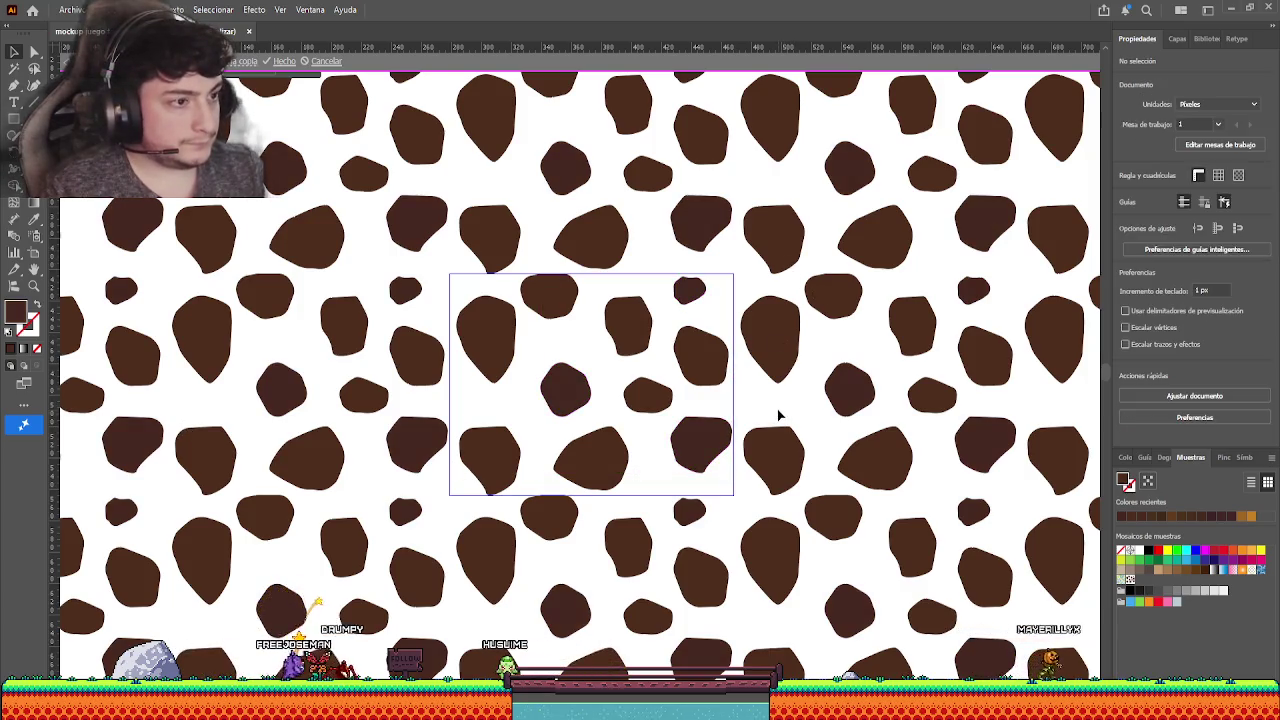
{"action": "key", "text": "Escape"}
- Zoom out to bring the artboard and colour columns back into view
{"action": "scroll", "coordinate": [760, 445], "scroll_direction": "down", "scroll_amount": 1}
{"action": "scroll", "coordinate": [748, 468], "scroll_direction": "down", "scroll_amount": 1}
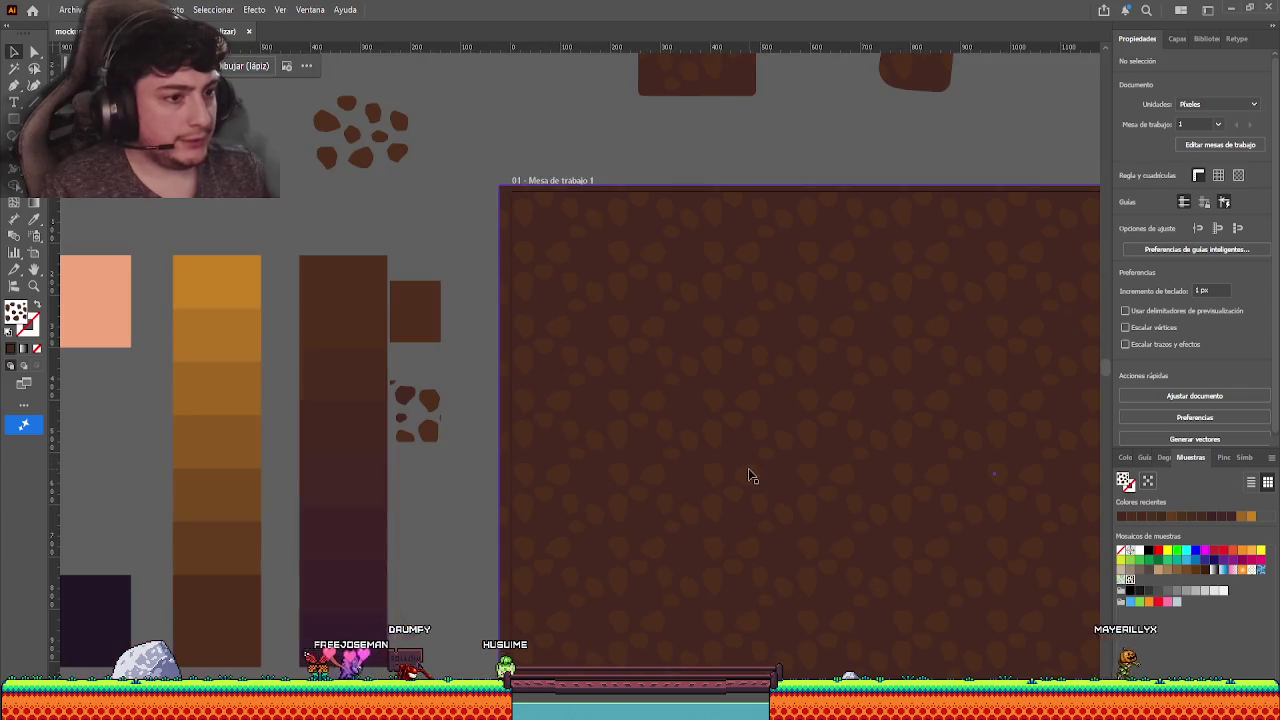
{"action": "scroll", "coordinate": [748, 468], "scroll_direction": "down", "scroll_amount": 1}
{"action": "scroll", "coordinate": [600, 330], "scroll_direction": "down", "scroll_amount": 1}
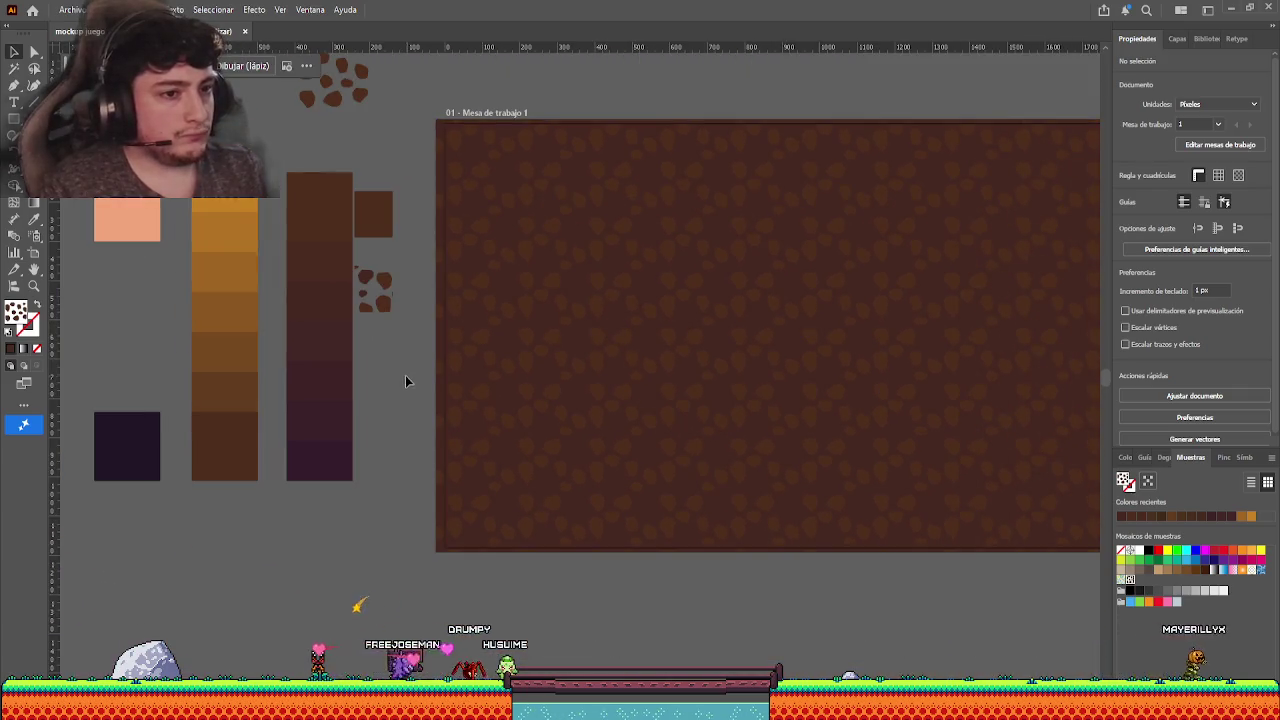
{"action": "left_click_drag", "start_coordinate": [405, 375], "coordinate": [377, 371]}
{"action": "scroll", "coordinate": [377, 371], "scroll_direction": "down", "scroll_amount": 1}
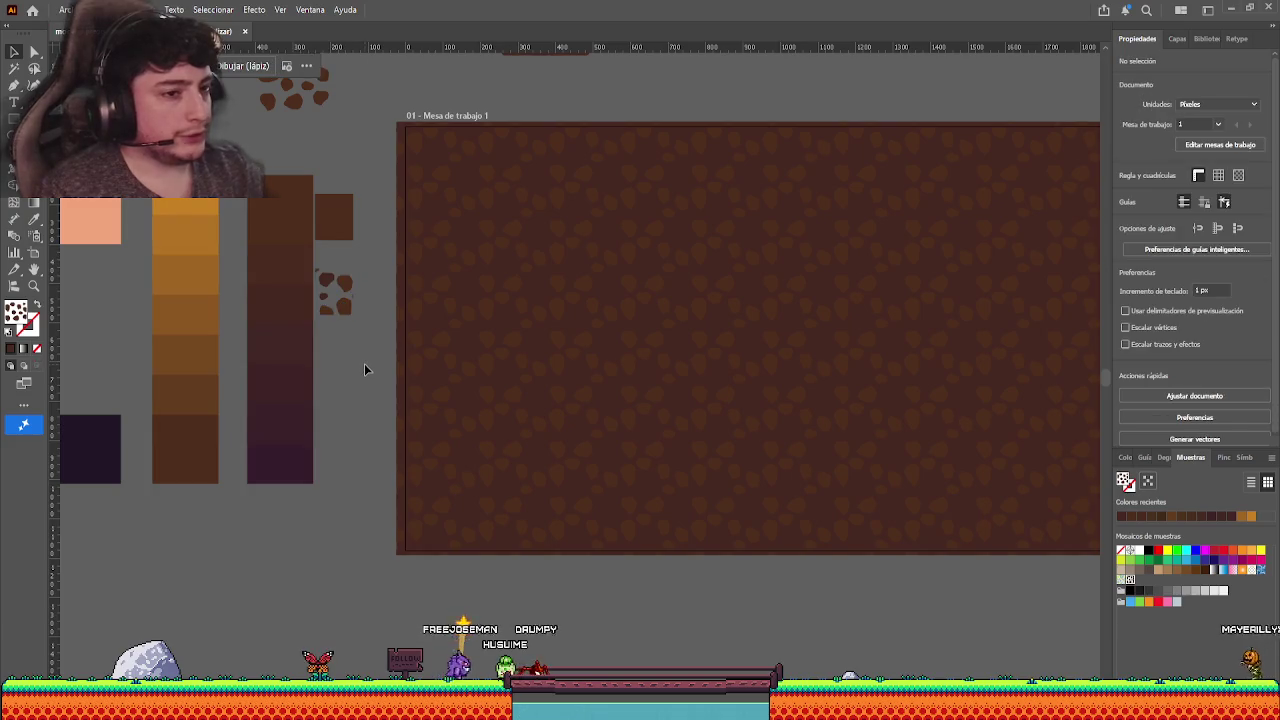
- Pan the view, undo and redo the last edit, and return to the Selection tool
{"action": "scroll", "coordinate": [306, 377], "scroll_direction": "right", "scroll_amount": 1}
{"action": "scroll", "coordinate": [334, 414], "scroll_direction": "right", "scroll_amount": 2}
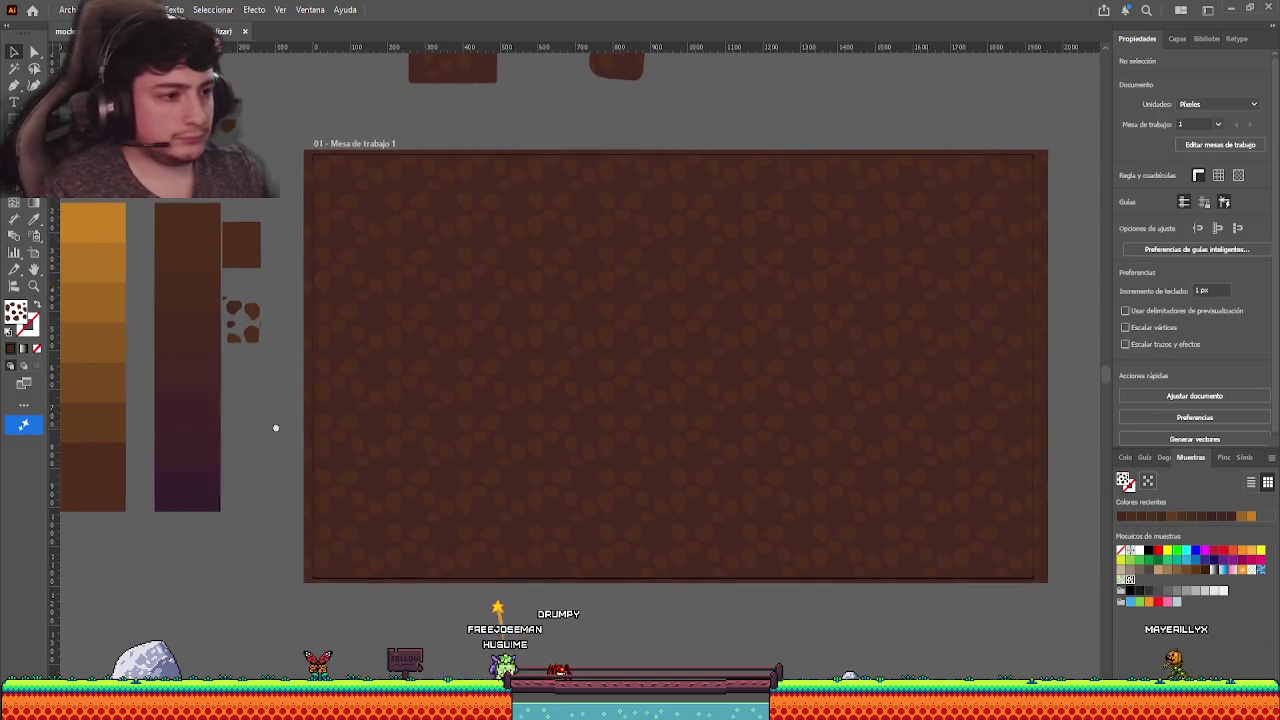
{"action": "scroll", "coordinate": [580, 356], "scroll_direction": "up", "scroll_amount": 1}
{"action": "scroll", "coordinate": [591, 371], "scroll_direction": "down", "scroll_amount": 1}
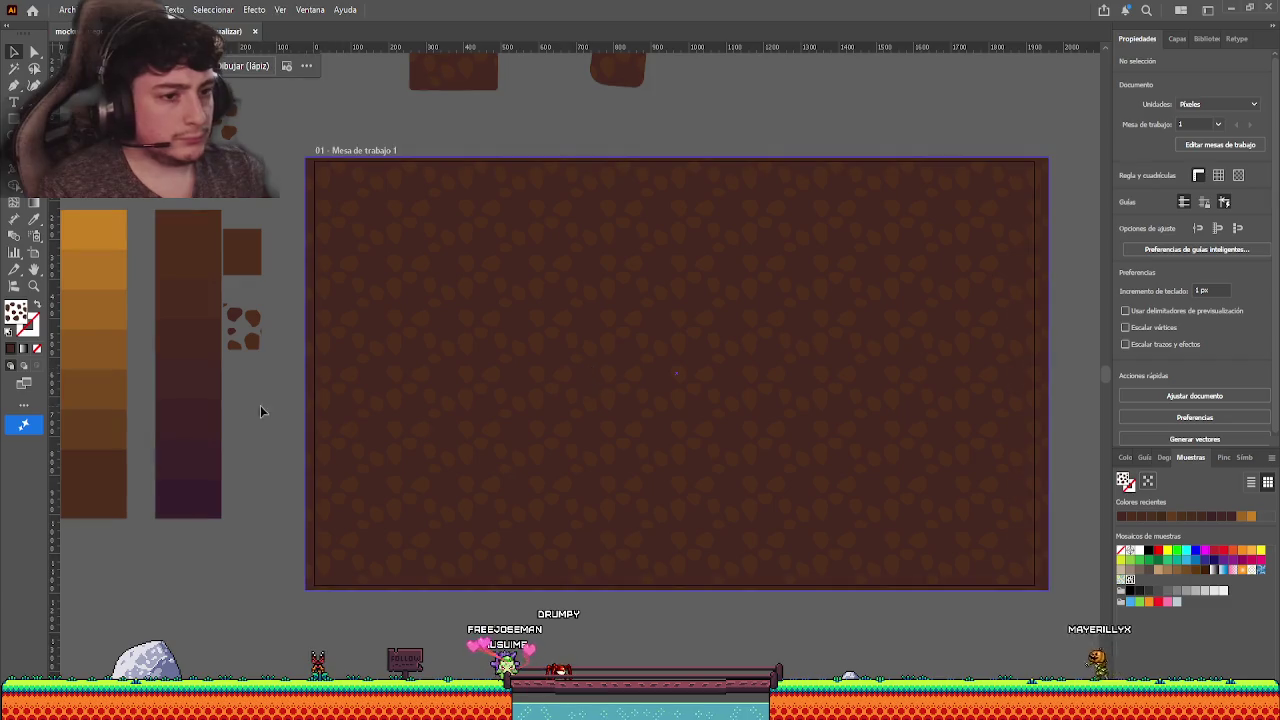
{"action": "scroll", "coordinate": [336, 418], "scroll_direction": "left", "scroll_amount": 1}
{"action": "key", "text": "ctrl+z"}
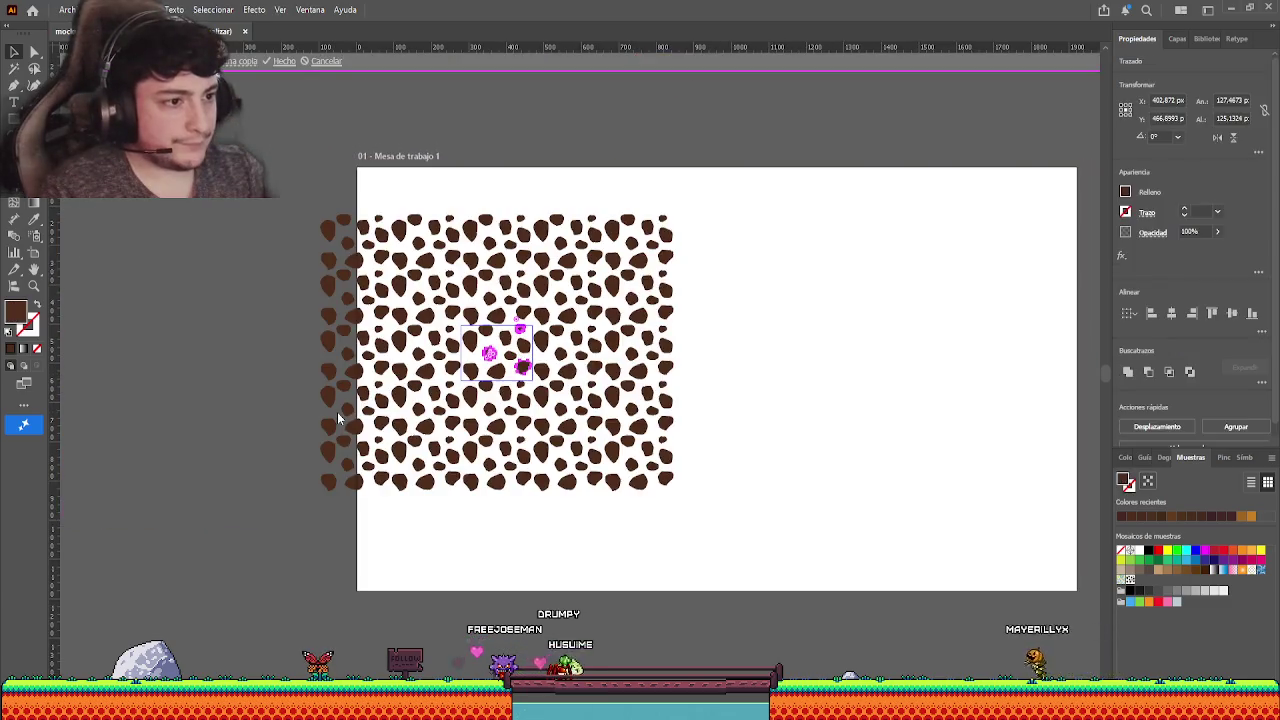
{"action": "key", "text": "ctrl+shift+z"}
{"action": "scroll", "coordinate": [321, 425], "scroll_direction": "left", "scroll_amount": 2}
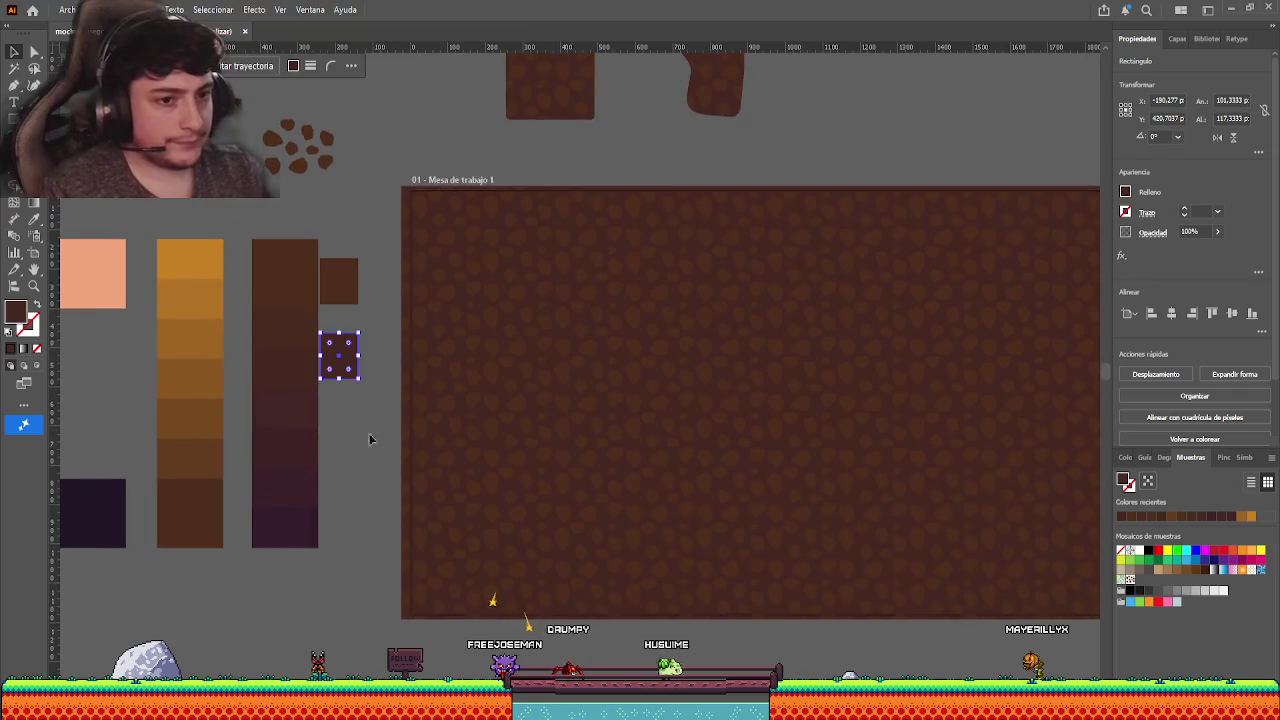
{"action": "scroll", "coordinate": [369, 437], "scroll_direction": "up", "scroll_amount": 1}
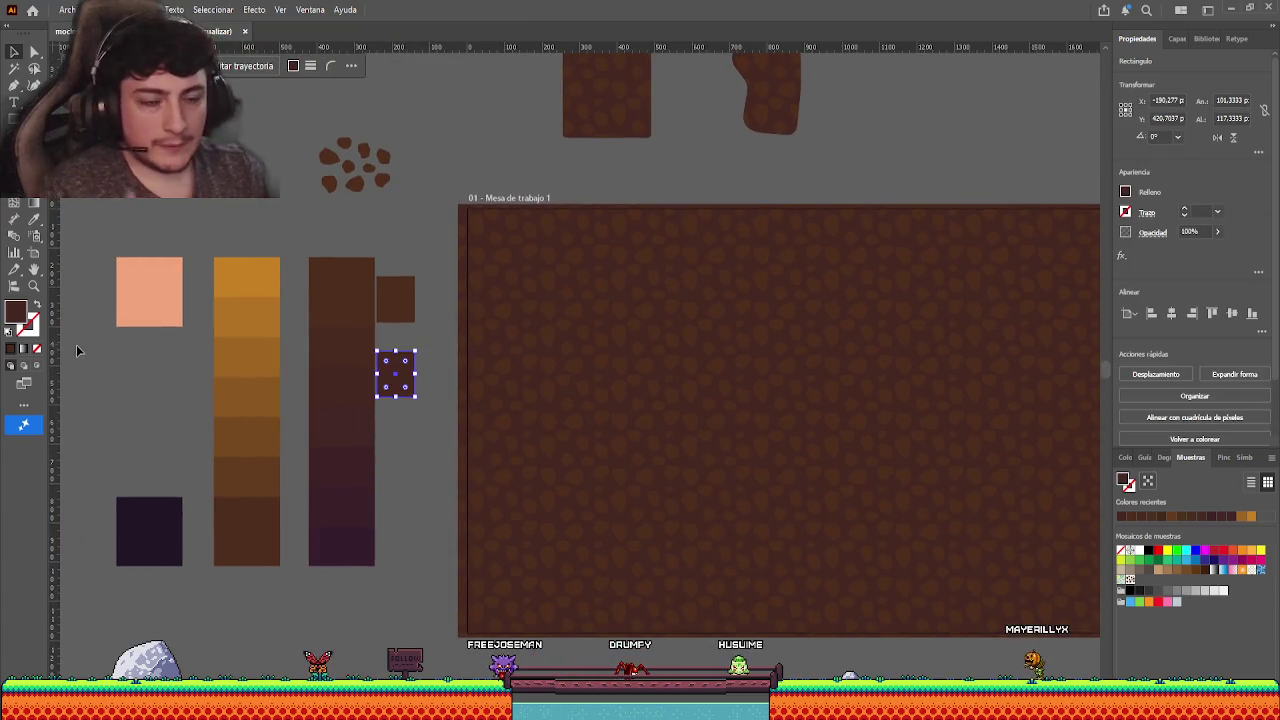
{"action": "left_click", "coordinate": [34, 222]}
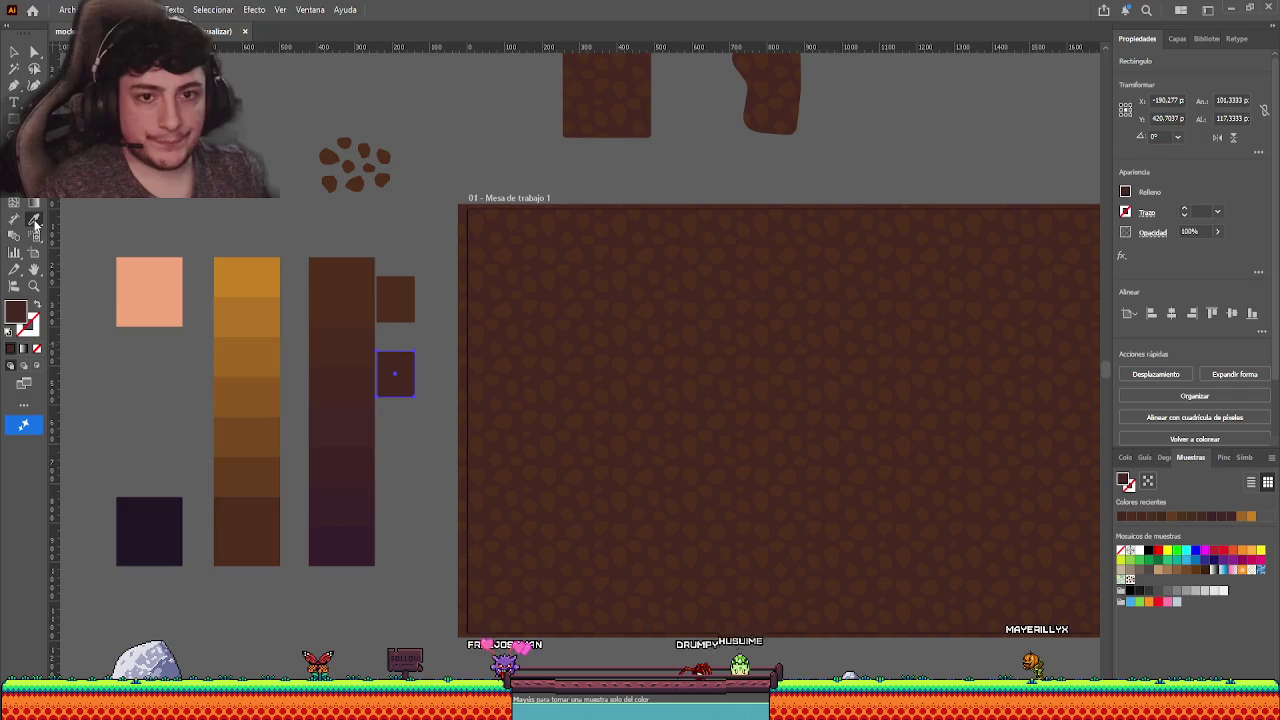
{"action": "left_click", "coordinate": [13, 53]}
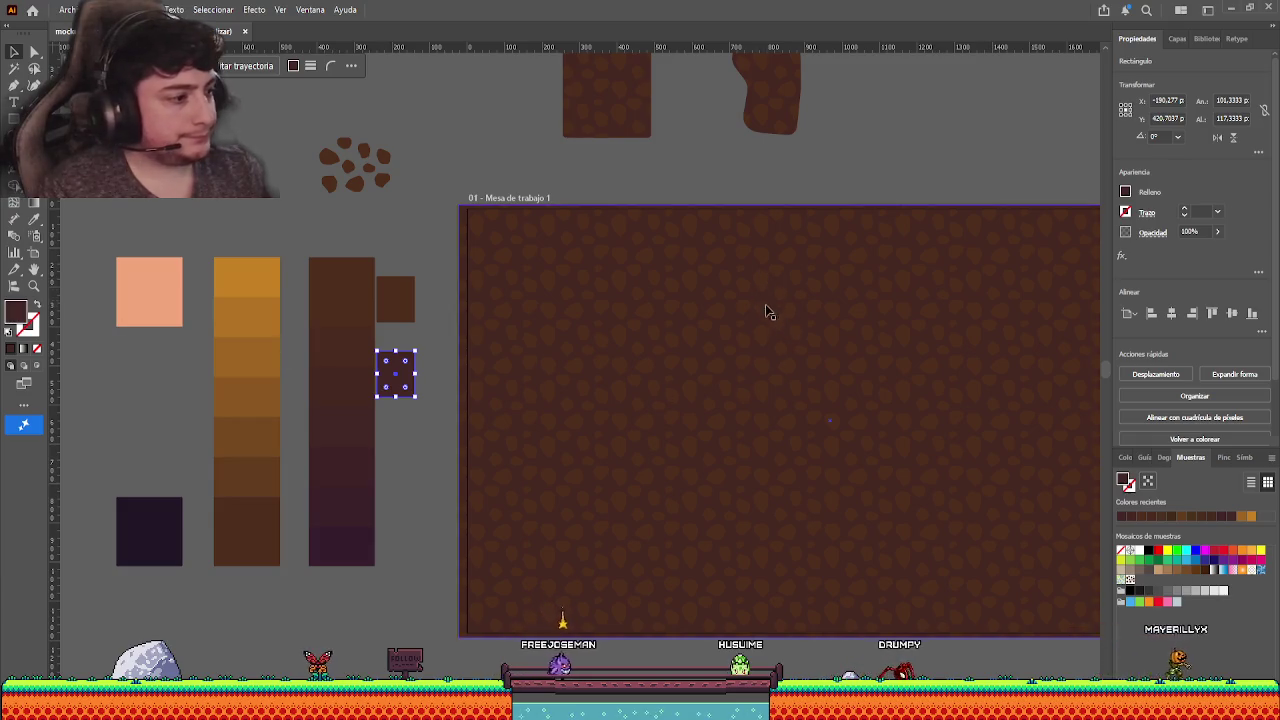
- Nudge the upper square into line and move the darker square about 80 px lower
{"action": "left_click", "coordinate": [424, 483]}
{"action": "left_click_drag", "start_coordinate": [404, 378], "coordinate": [411, 316]}
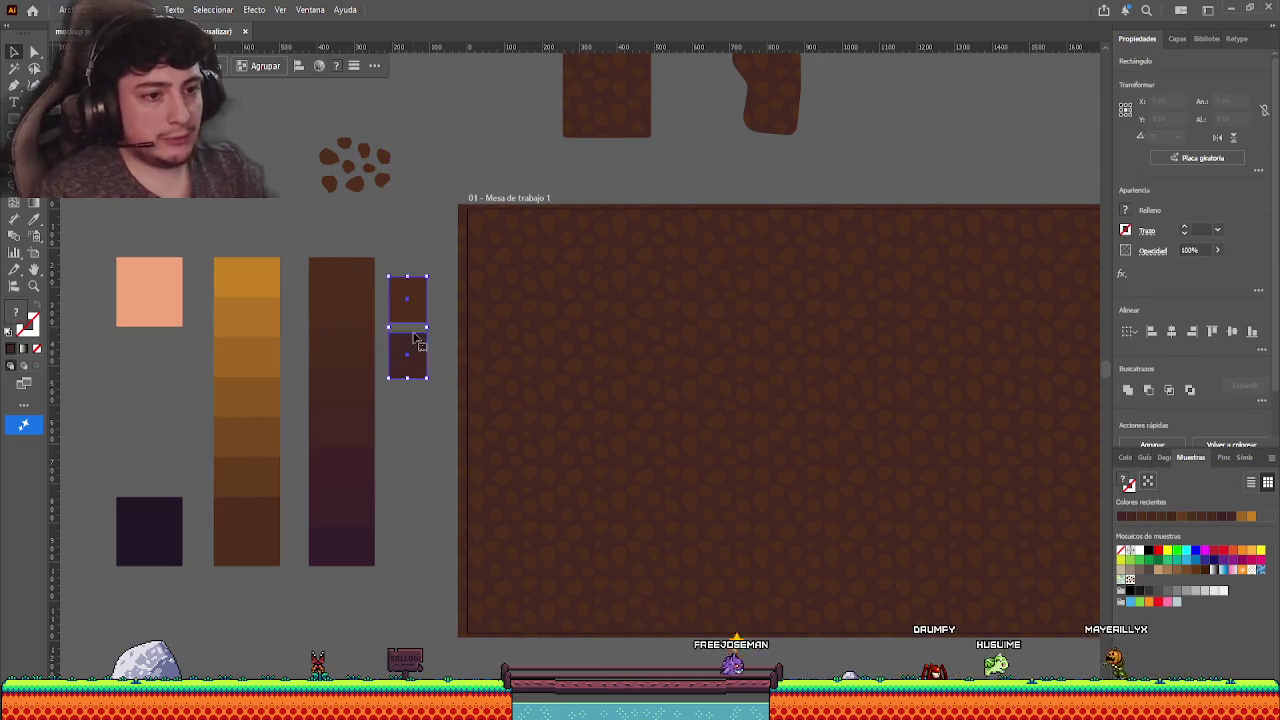
{"action": "mouse_move", "coordinate": [410, 383]}
{"action": "left_mouse_down"}
{"action": "mouse_move", "coordinate": [408, 458]}
{"action": "mouse_move", "coordinate": [408, 431]}
{"action": "left_mouse_up"}
{"action": "left_click", "coordinate": [407, 515]}
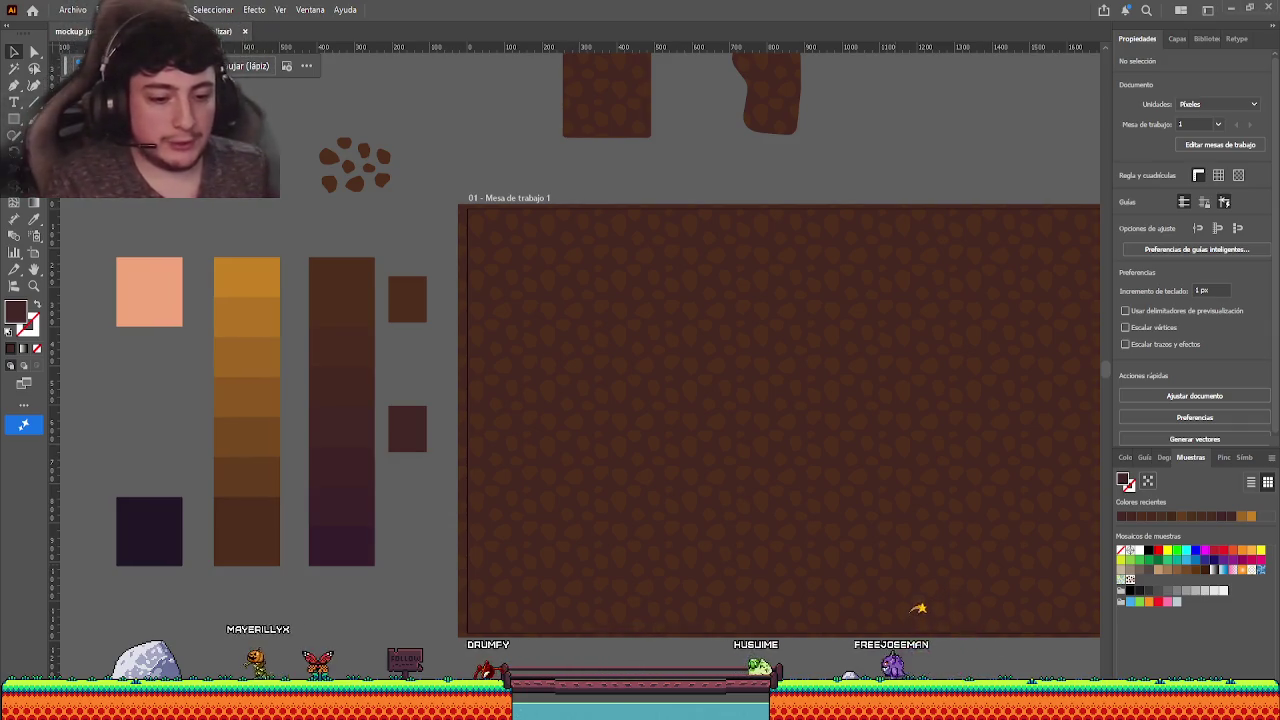
- Bring the loose spot cluster up close and select spots within it
{"action": "mouse_move", "coordinate": [466, 414]}
{"action": "left_mouse_down"}
{"action": "mouse_move", "coordinate": [583, 389]}
{"action": "mouse_move", "coordinate": [557, 370]}
{"action": "left_mouse_up"}
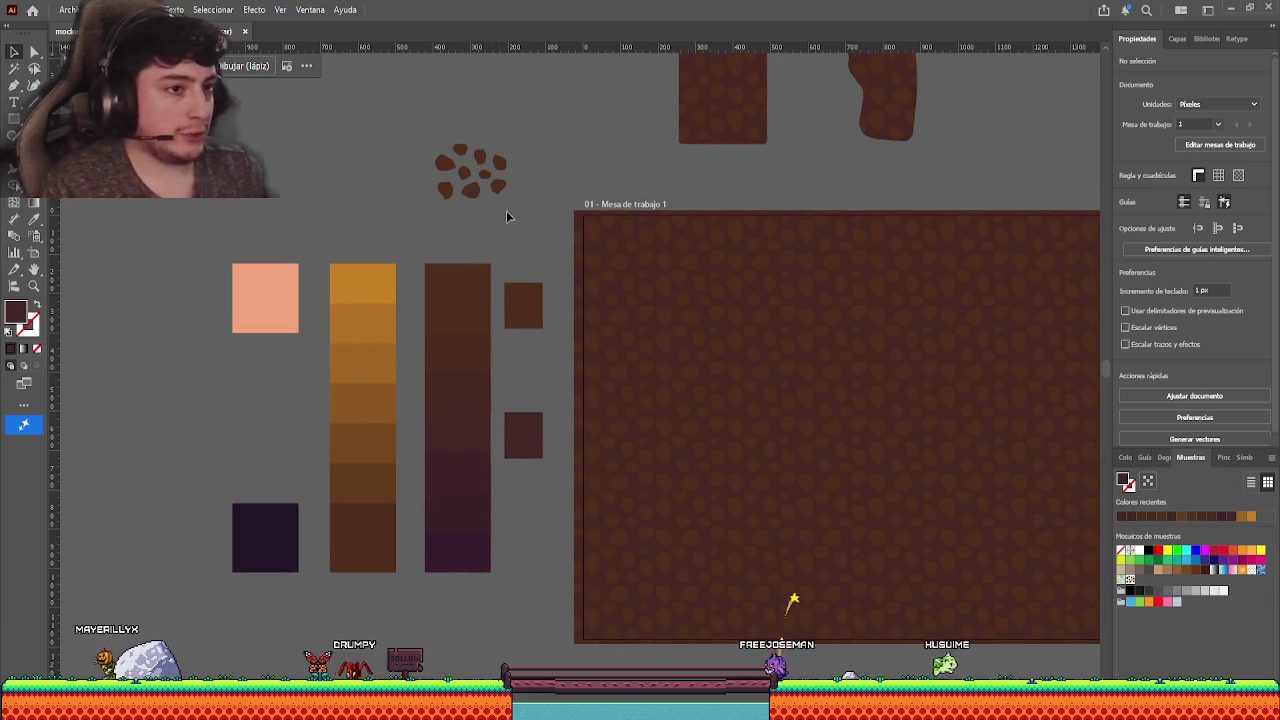
{"action": "left_click_drag", "start_coordinate": [508, 214], "coordinate": [400, 134]}
{"action": "left_click", "coordinate": [536, 223]}
{"action": "mouse_move", "coordinate": [536, 223]}
{"action": "left_mouse_down"}
{"action": "mouse_move", "coordinate": [563, 280]}
{"action": "mouse_move", "coordinate": [651, 346]}
{"action": "left_mouse_up"}
{"action": "scroll", "coordinate": [568, 275], "scroll_direction": "up", "scroll_amount": 3}
{"action": "left_click_drag", "start_coordinate": [403, 155], "coordinate": [404, 156]}
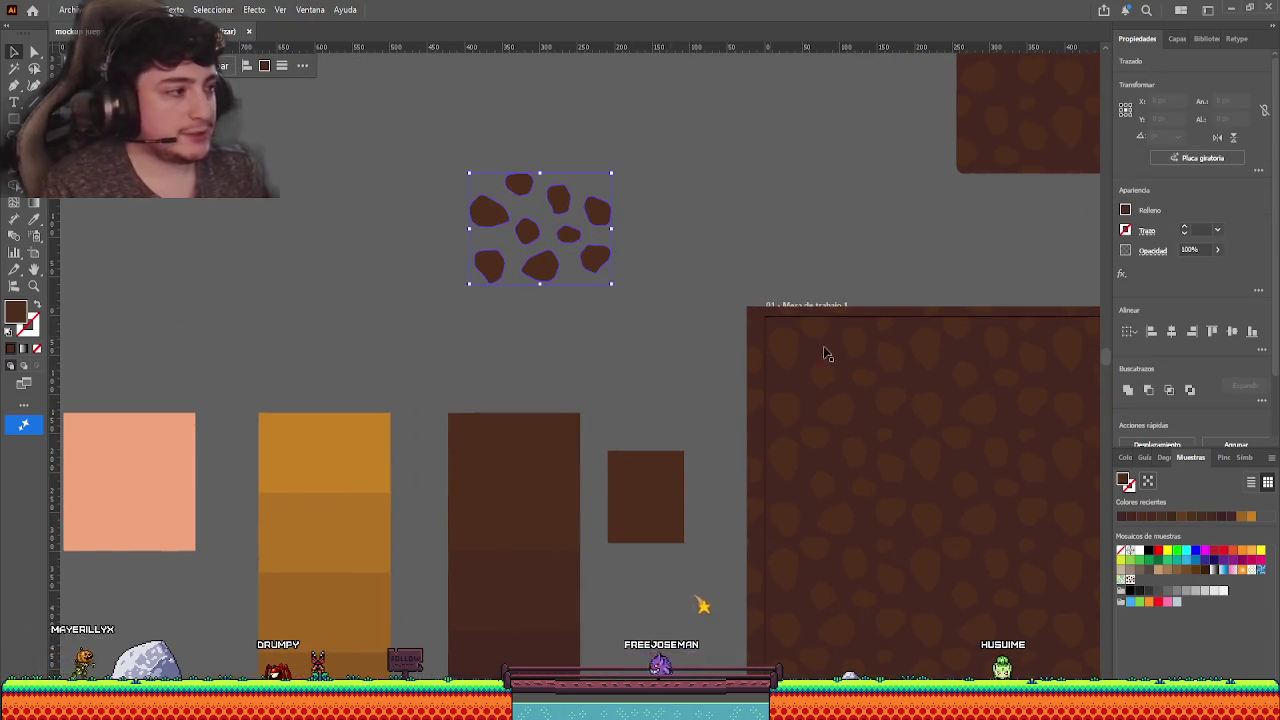
{"action": "left_click", "coordinate": [607, 316]}
{"action": "left_click", "coordinate": [527, 231]}
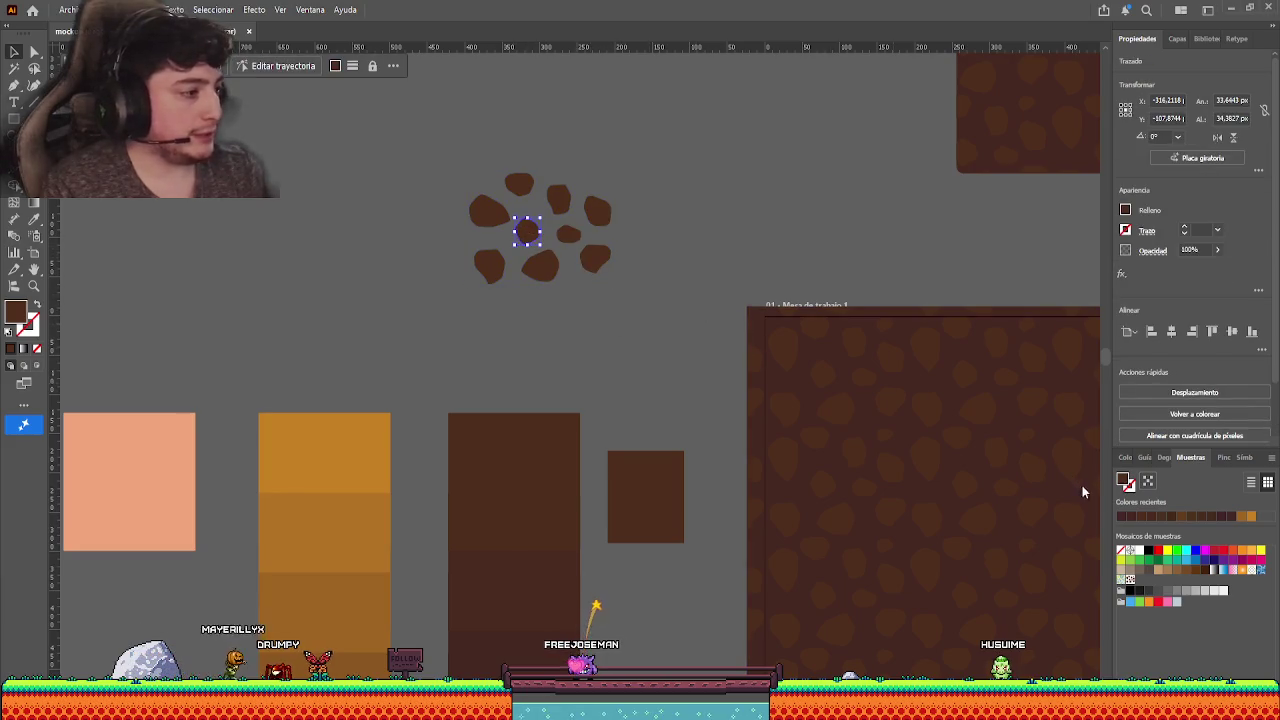
- Edit the stone pattern, darkening a small spot, the top spot and the lower-left spot
{"action": "double_click", "coordinate": [1131, 580]}
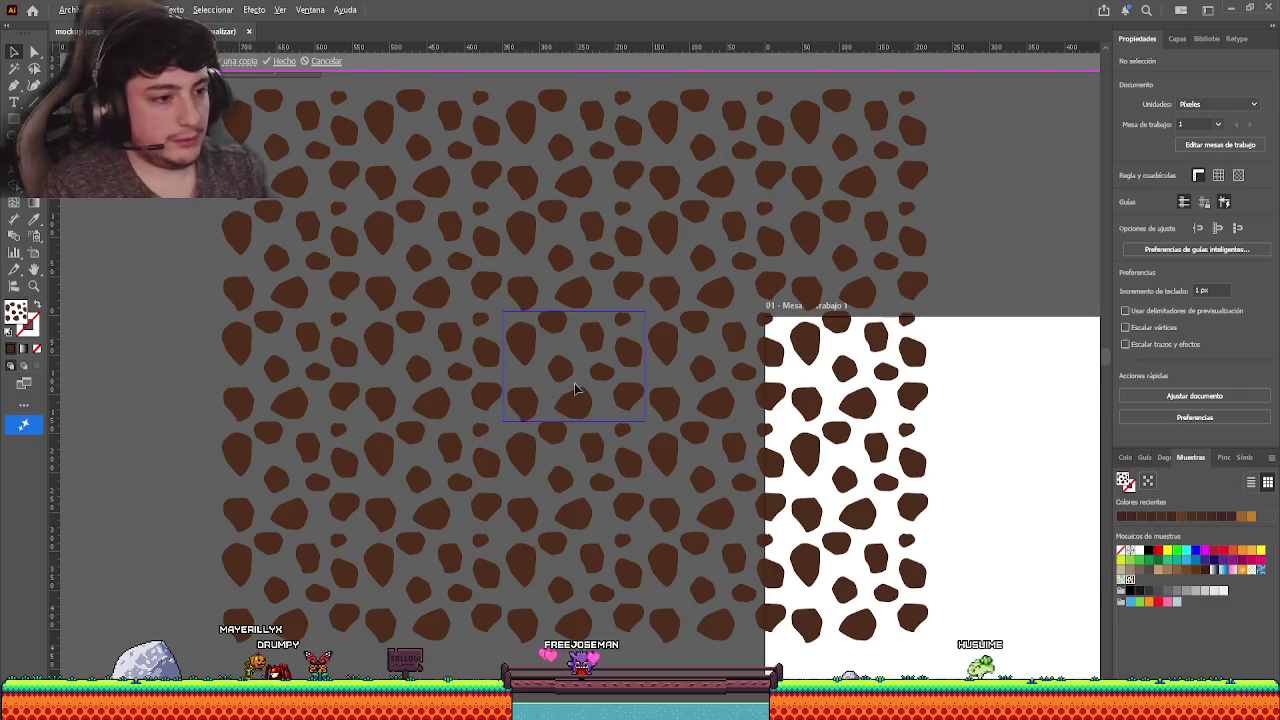
{"action": "scroll", "coordinate": [575, 388], "scroll_direction": "up", "scroll_amount": 2, "text": "alt"}
{"action": "left_click", "coordinate": [617, 365]}
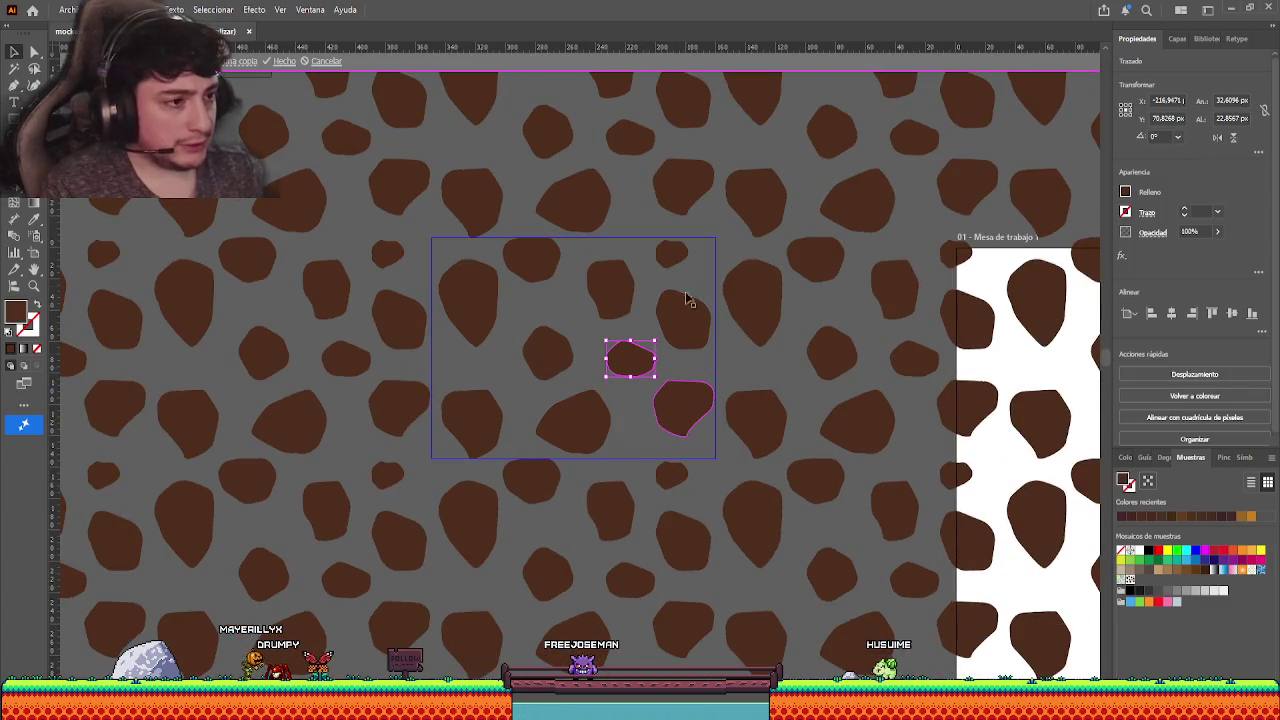
{"action": "left_click", "coordinate": [674, 260], "text": "shift"}
{"action": "left_click", "coordinate": [468, 412], "text": "shift"}
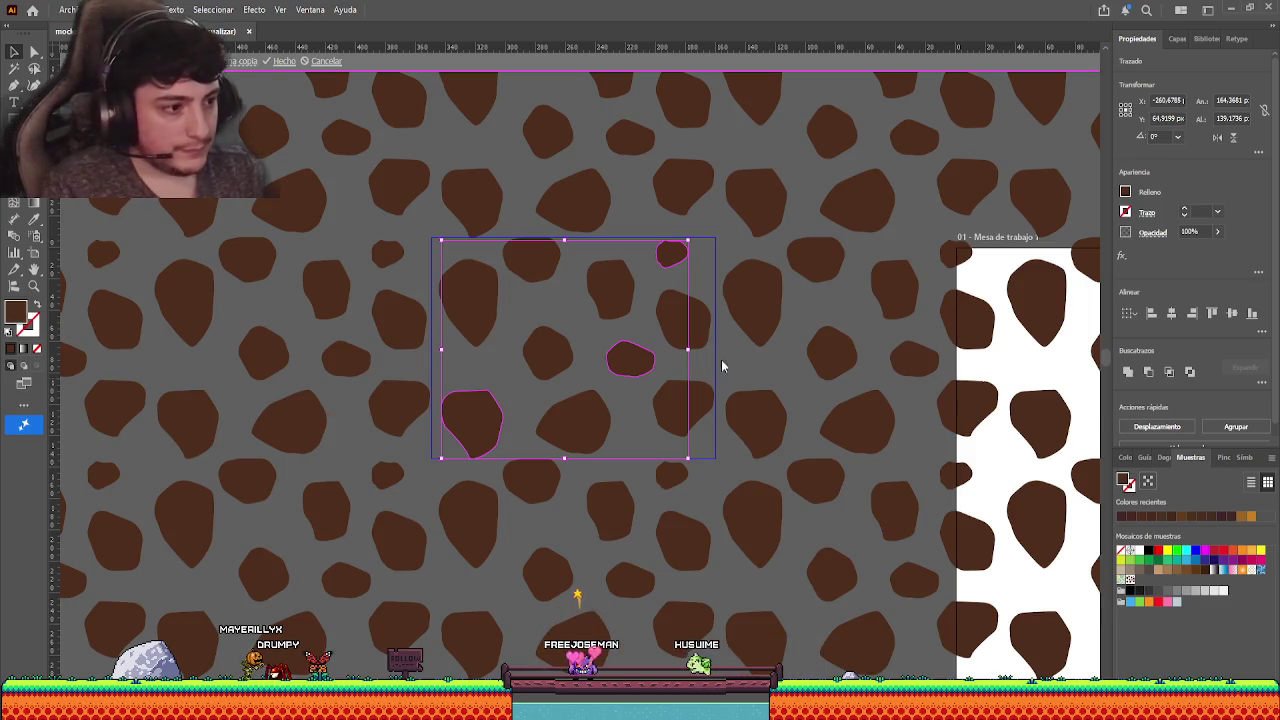
{"action": "left_click", "coordinate": [641, 487]}
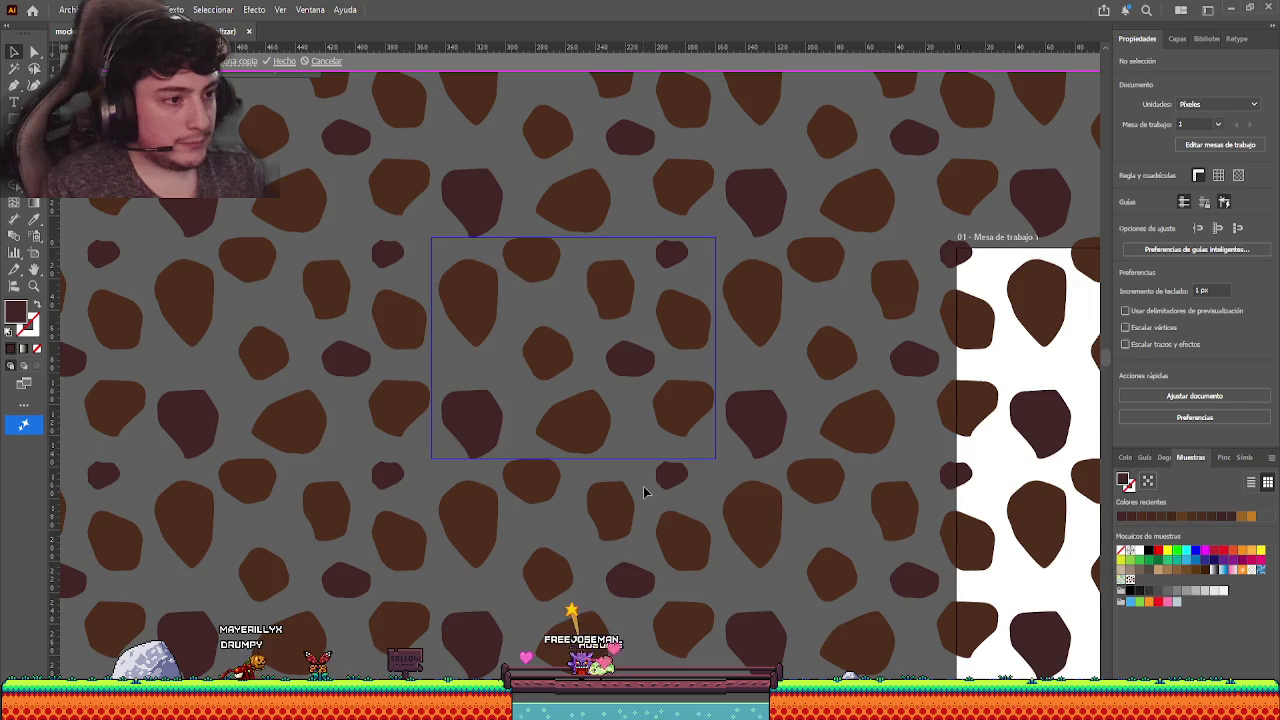
{"action": "key", "text": "Escape"}
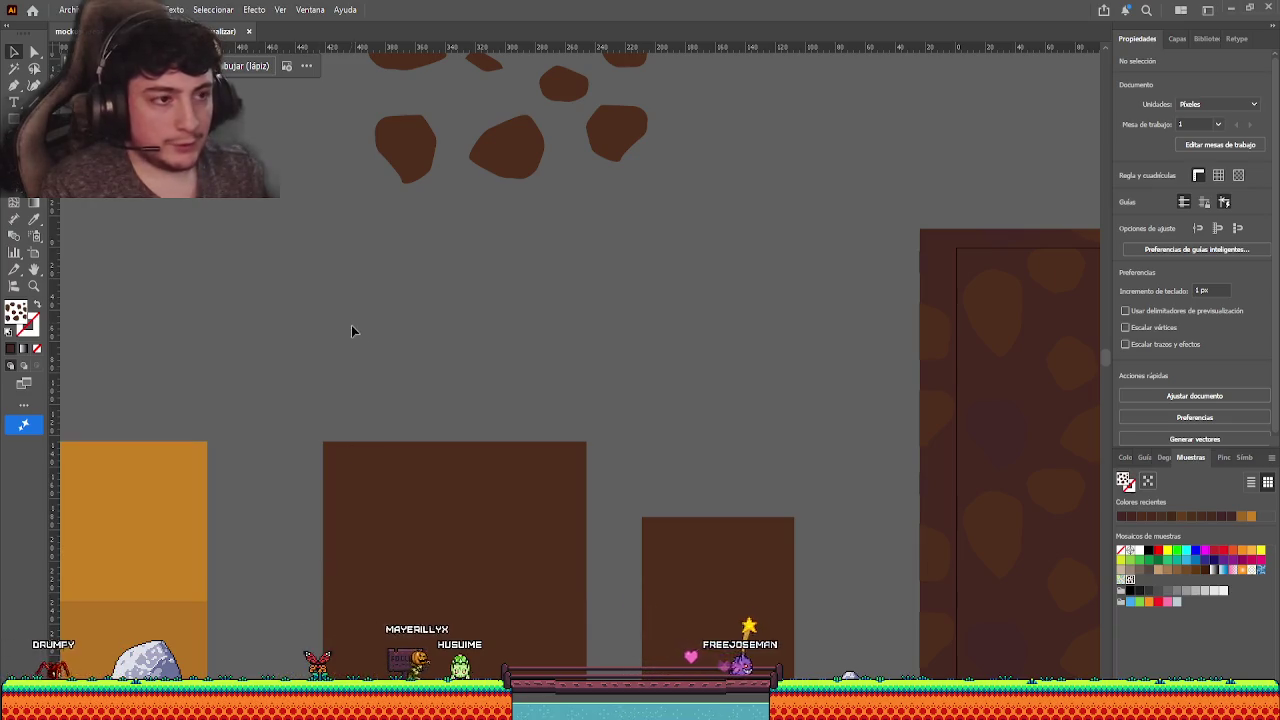
{"action": "scroll", "coordinate": [453, 333], "scroll_direction": "down", "scroll_amount": 2}
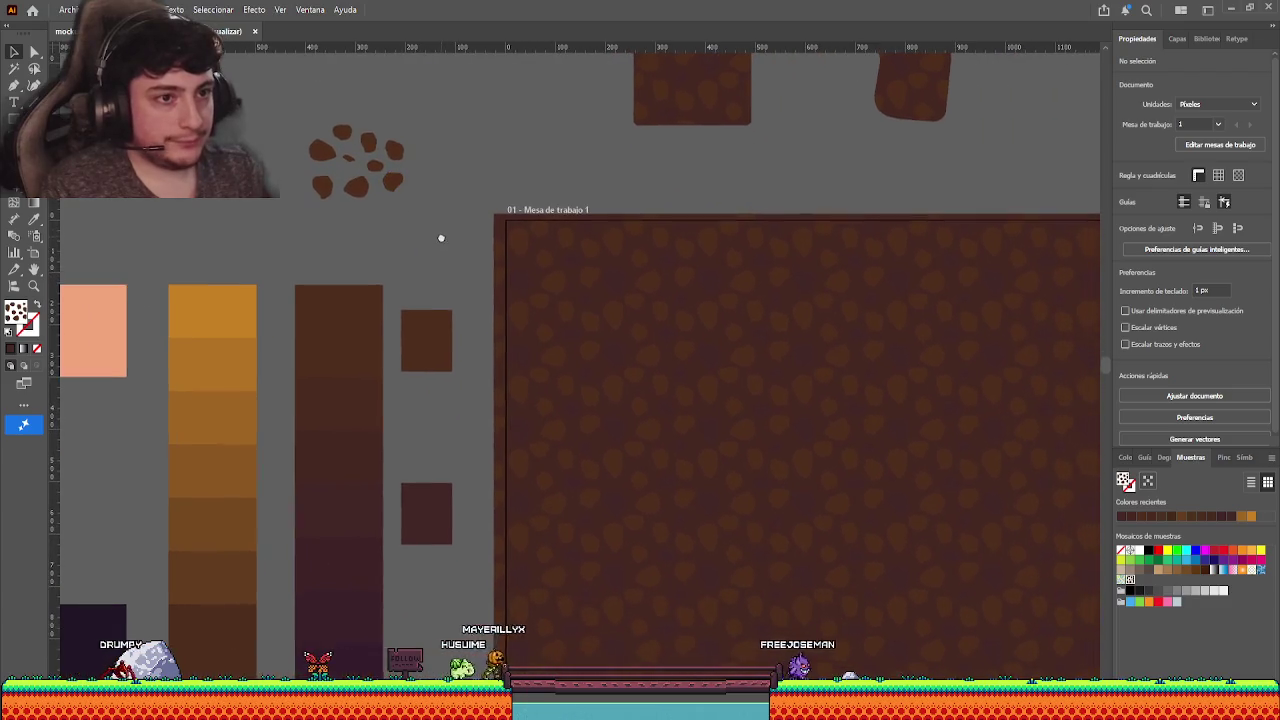
{"action": "left_click", "coordinate": [355, 168]}
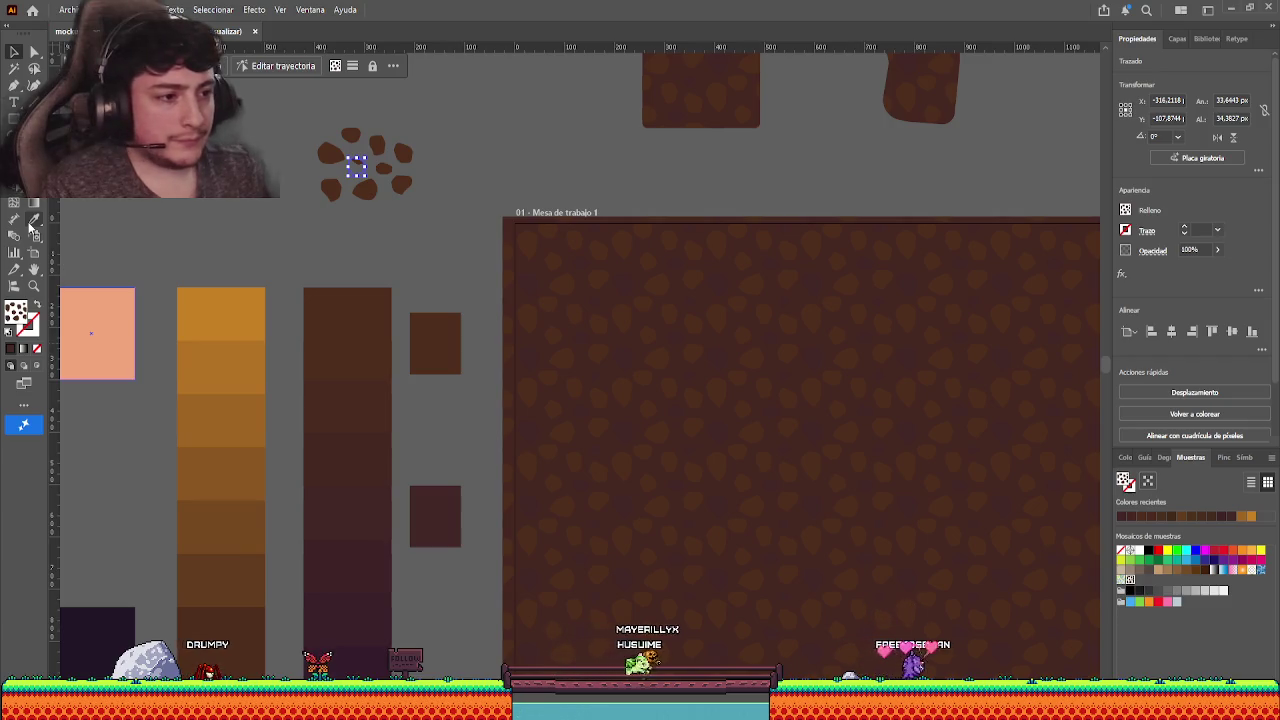
{"action": "left_click", "coordinate": [460, 277]}
{"action": "scroll", "coordinate": [460, 277], "scroll_direction": "up", "scroll_amount": 3}
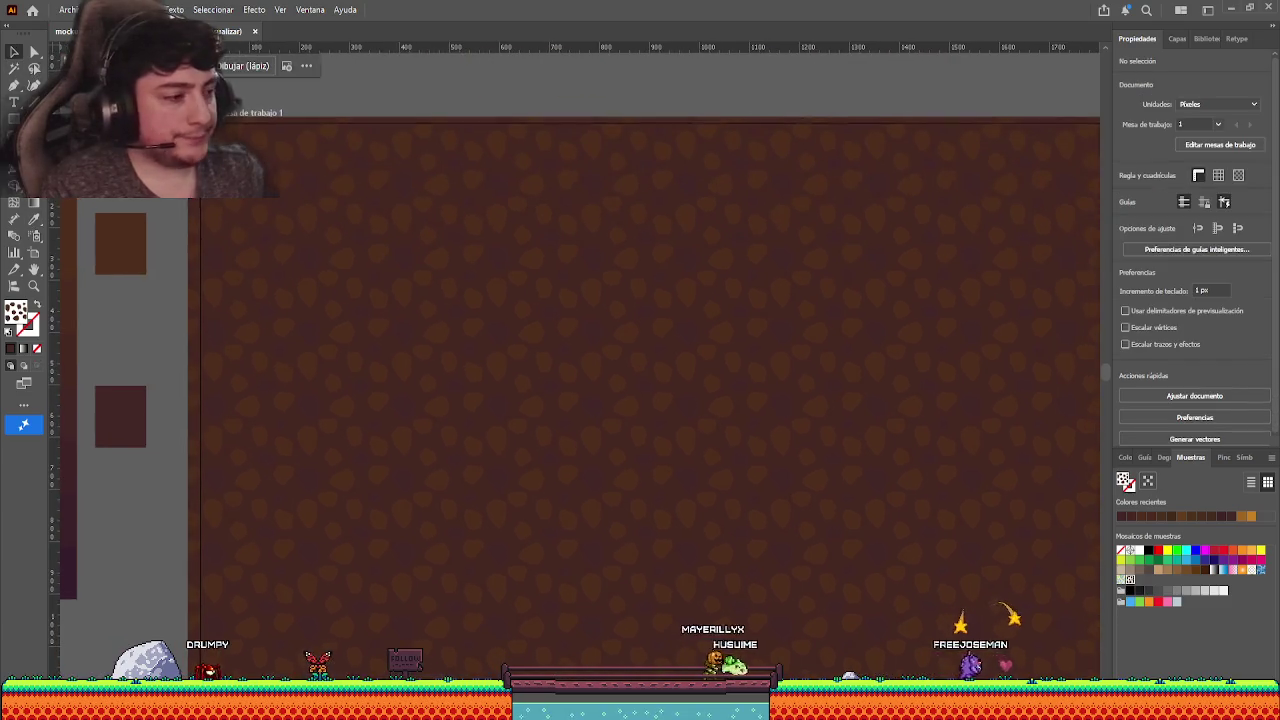
{"action": "scroll", "coordinate": [463, 294], "scroll_direction": "down", "scroll_amount": 2}
{"action": "scroll", "coordinate": [503, 444], "scroll_direction": "up", "scroll_amount": 2}
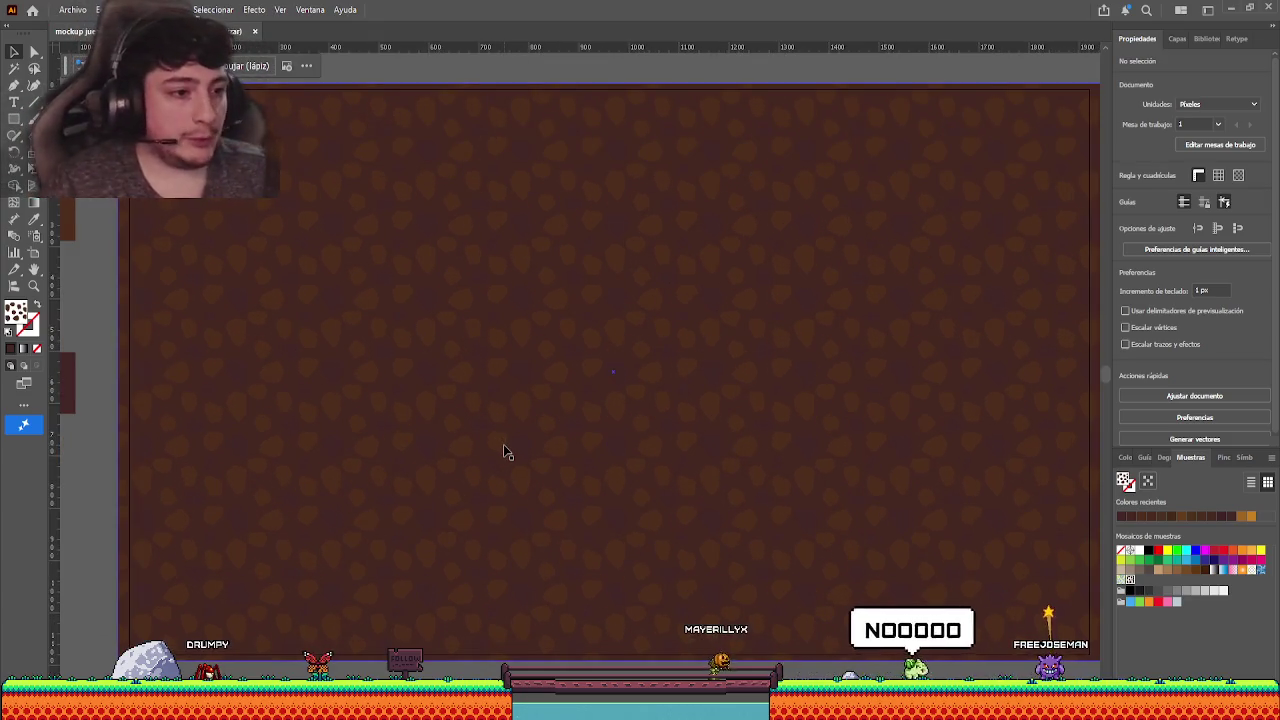
{"action": "scroll", "coordinate": [483, 409], "scroll_direction": "left", "scroll_amount": 2}
{"action": "scroll", "coordinate": [483, 409], "scroll_direction": "up", "scroll_amount": 1}
{"action": "scroll", "coordinate": [246, 345], "scroll_direction": "left", "scroll_amount": 1}
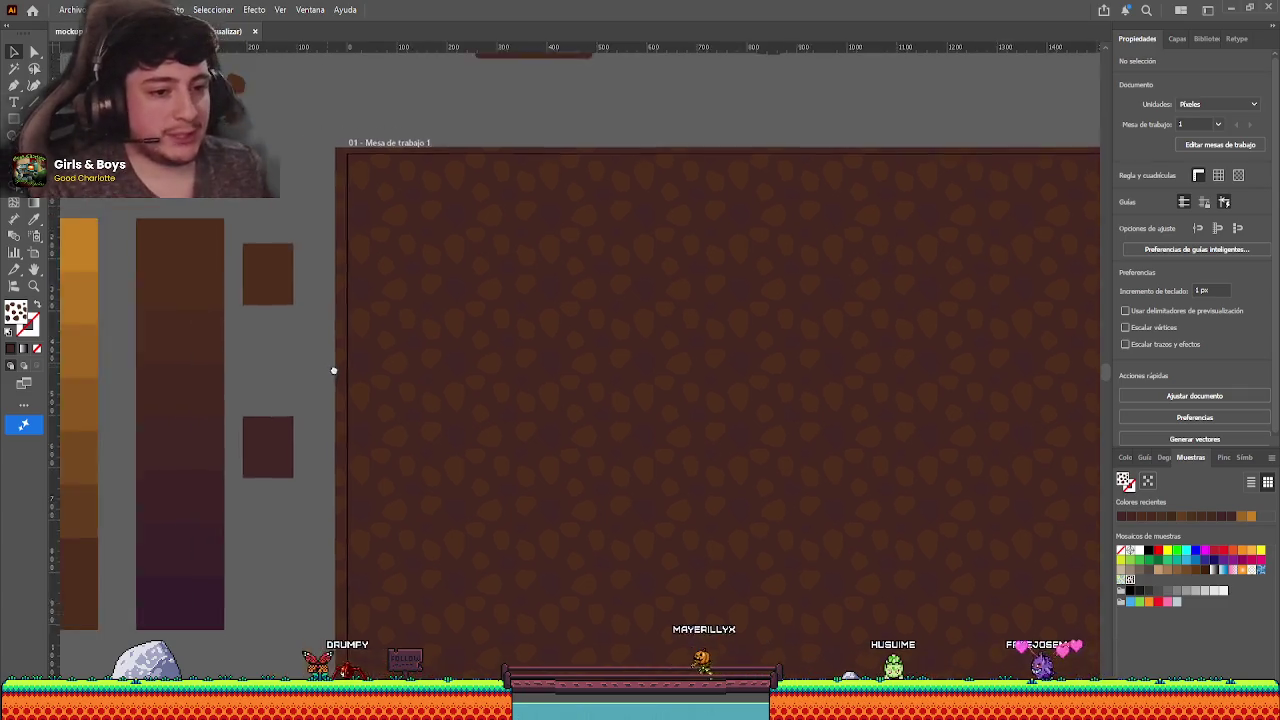
- Fill the small spot cluster with a sampled brown and deselect it
{"action": "scroll", "coordinate": [334, 366], "scroll_direction": "up", "scroll_amount": 2}
{"action": "scroll", "coordinate": [334, 366], "scroll_direction": "left", "scroll_amount": 4}
{"action": "left_click", "coordinate": [323, 160]}
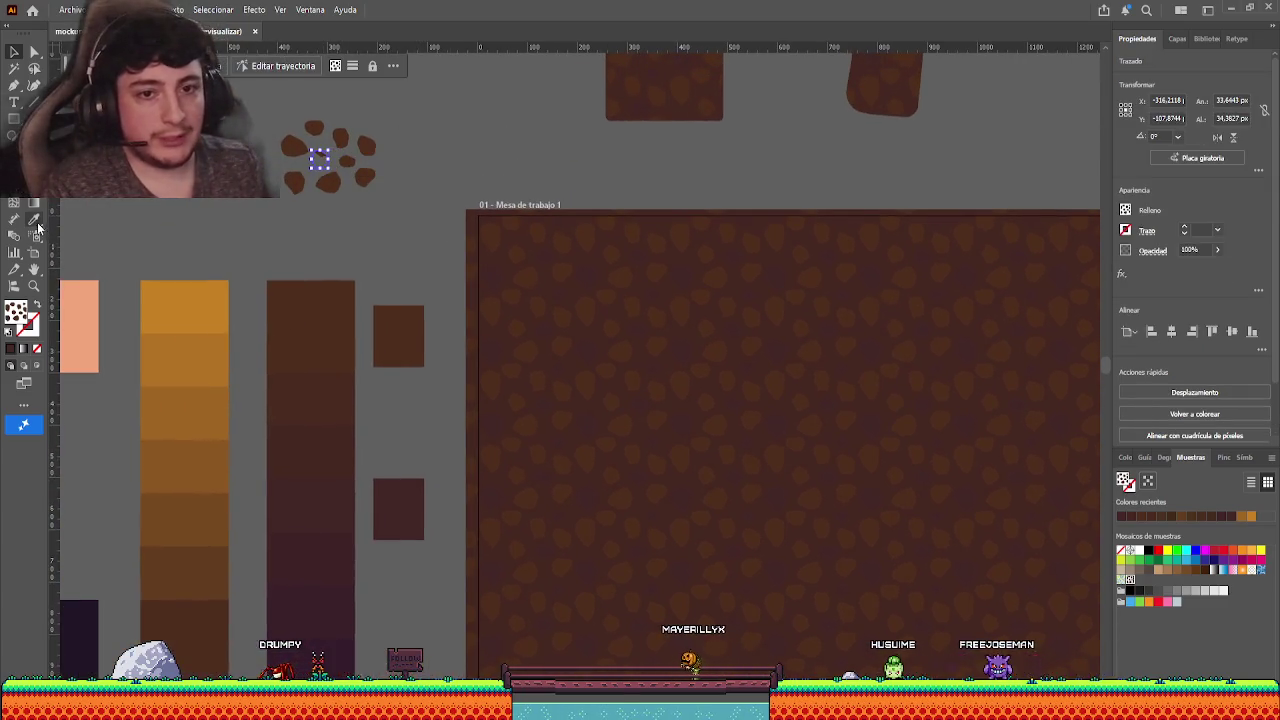
{"action": "key", "text": "i"}
{"action": "left_click", "coordinate": [14, 51]}
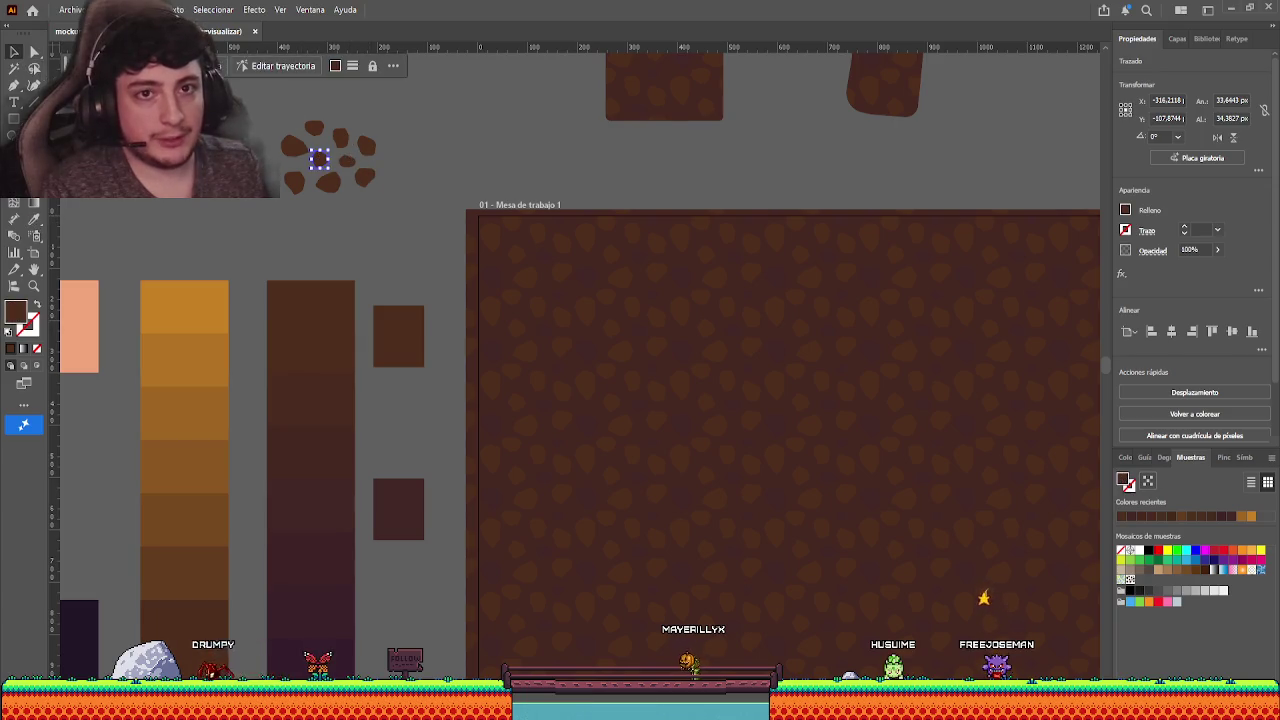
{"action": "left_click", "coordinate": [314, 254]}
- Pan around the canvas to review the background rectangle, tiles and spot cluster
{"action": "scroll", "coordinate": [251, 272], "scroll_direction": "down", "scroll_amount": 3}
{"action": "scroll", "coordinate": [185, 270], "scroll_direction": "right", "scroll_amount": 4}
{"action": "scroll", "coordinate": [185, 270], "scroll_direction": "right", "scroll_amount": 3}
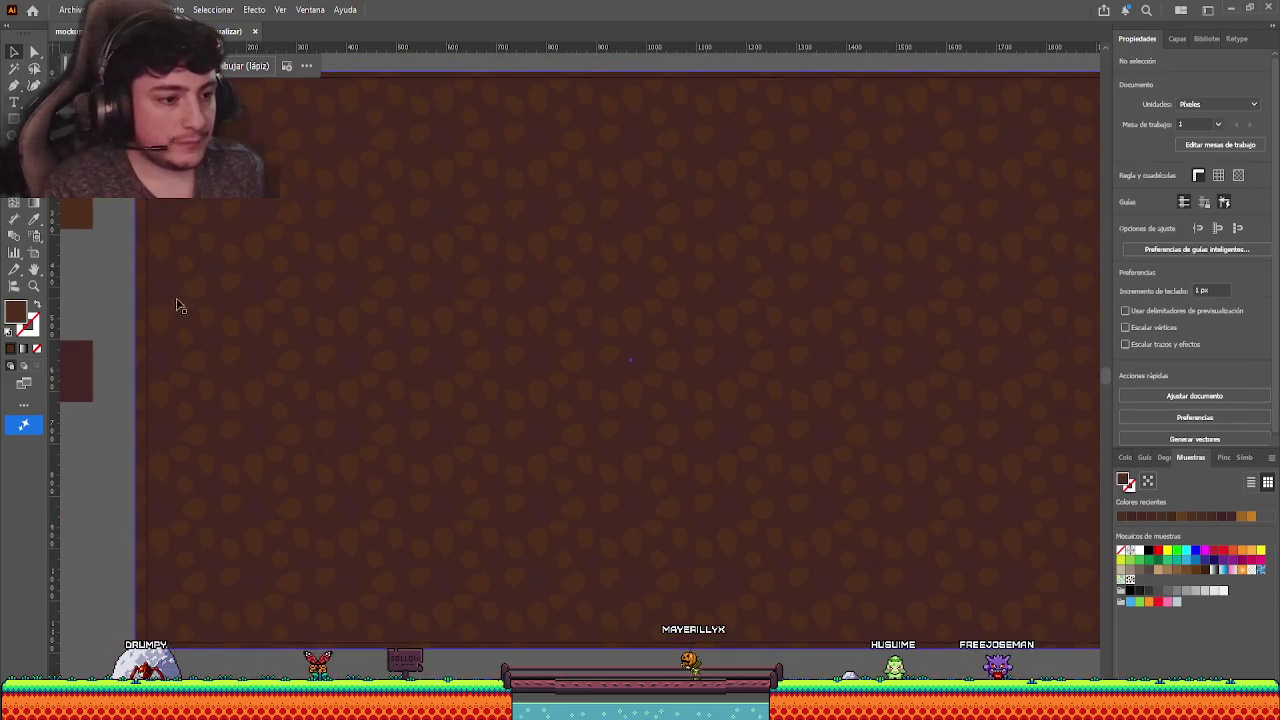
{"action": "scroll", "coordinate": [352, 374], "scroll_direction": "down", "scroll_amount": 2}
{"action": "scroll", "coordinate": [373, 404], "scroll_direction": "up", "scroll_amount": 1}
{"action": "scroll", "coordinate": [373, 404], "scroll_direction": "left", "scroll_amount": 2}
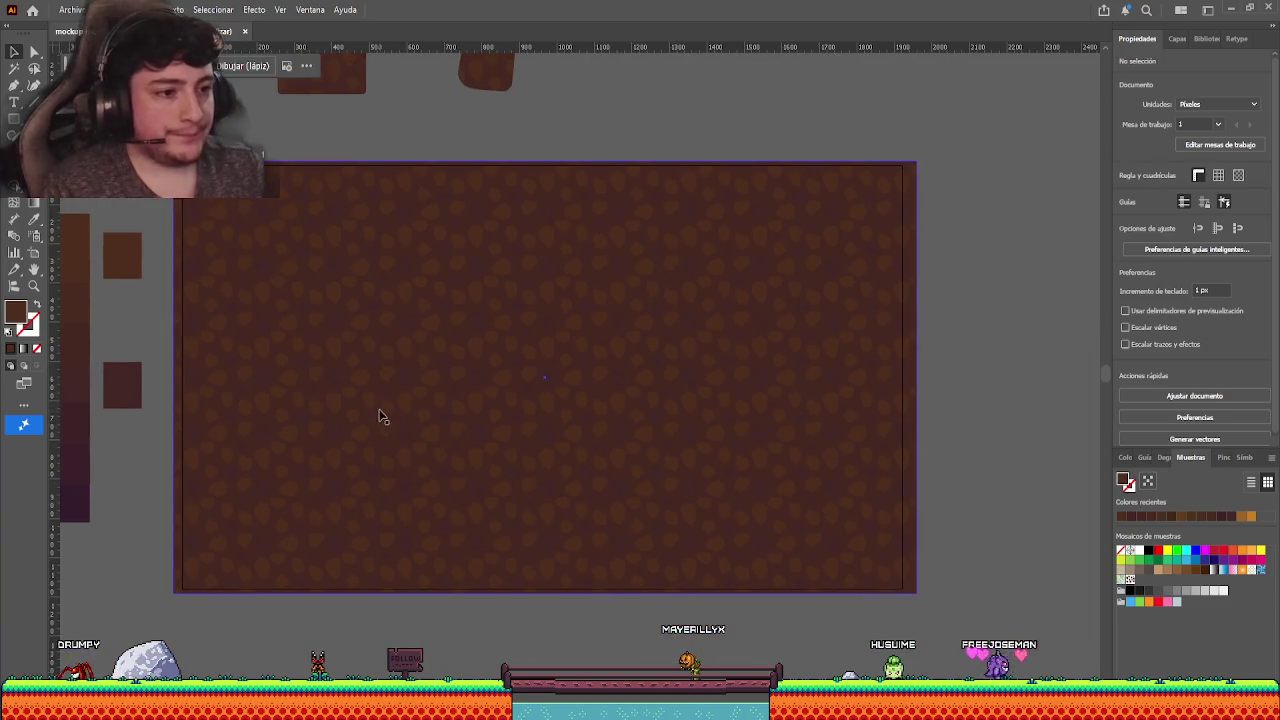
{"action": "scroll", "coordinate": [157, 402], "scroll_direction": "up", "scroll_amount": 5}
{"action": "scroll", "coordinate": [157, 402], "scroll_direction": "left", "scroll_amount": 5}
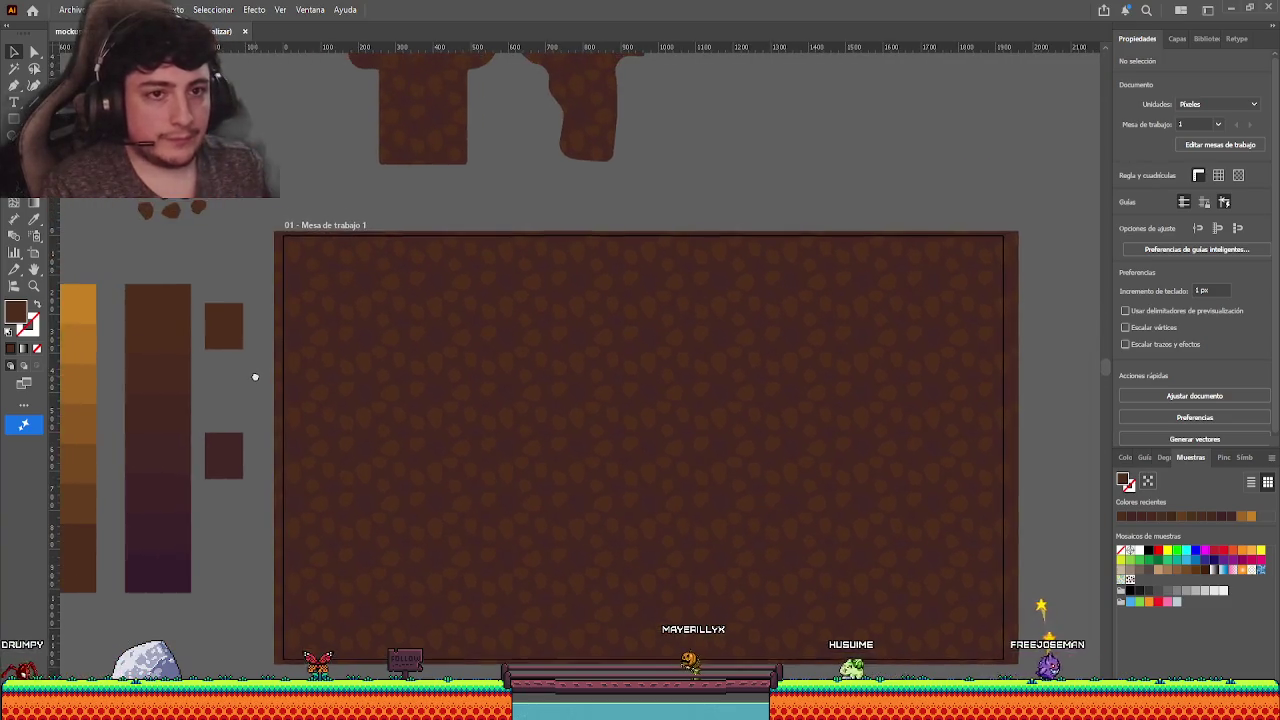
{"action": "scroll", "coordinate": [225, 346], "scroll_direction": "down", "scroll_amount": 2}
{"action": "scroll", "coordinate": [225, 346], "scroll_direction": "right", "scroll_amount": 2}
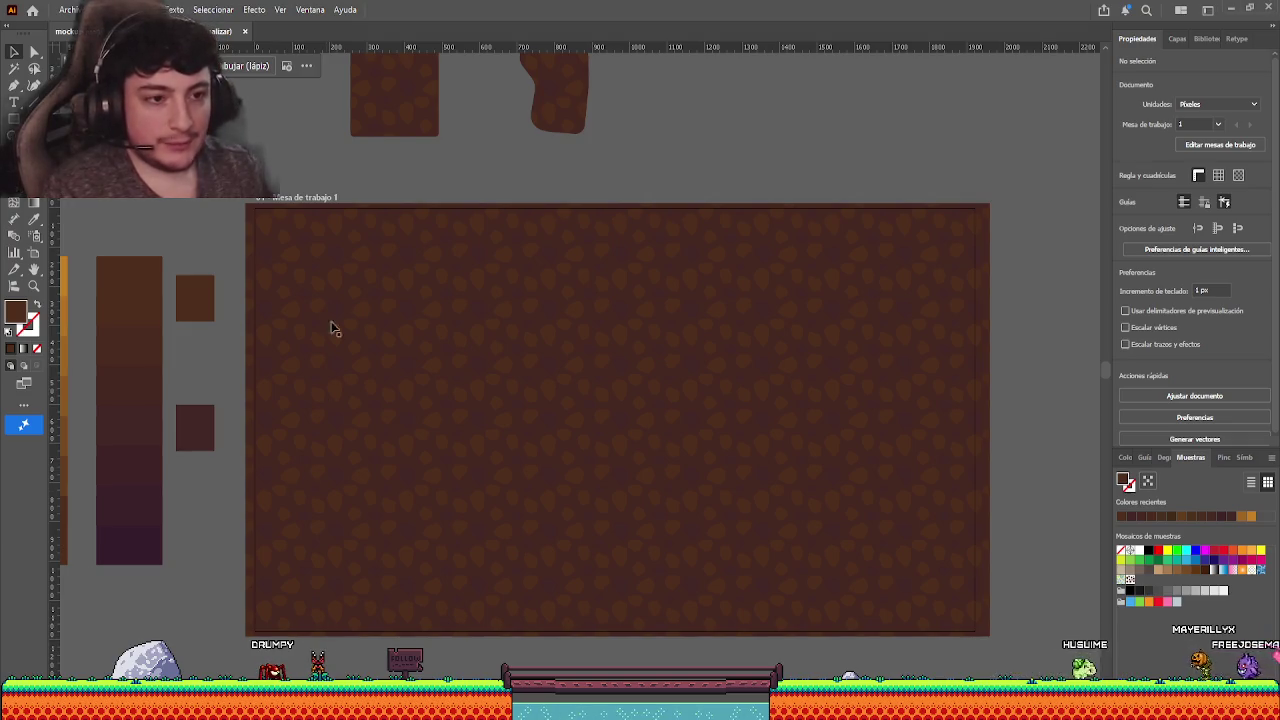
{"action": "scroll", "coordinate": [362, 280], "scroll_direction": "up", "scroll_amount": 2}
{"action": "scroll", "coordinate": [362, 280], "scroll_direction": "left", "scroll_amount": 3}
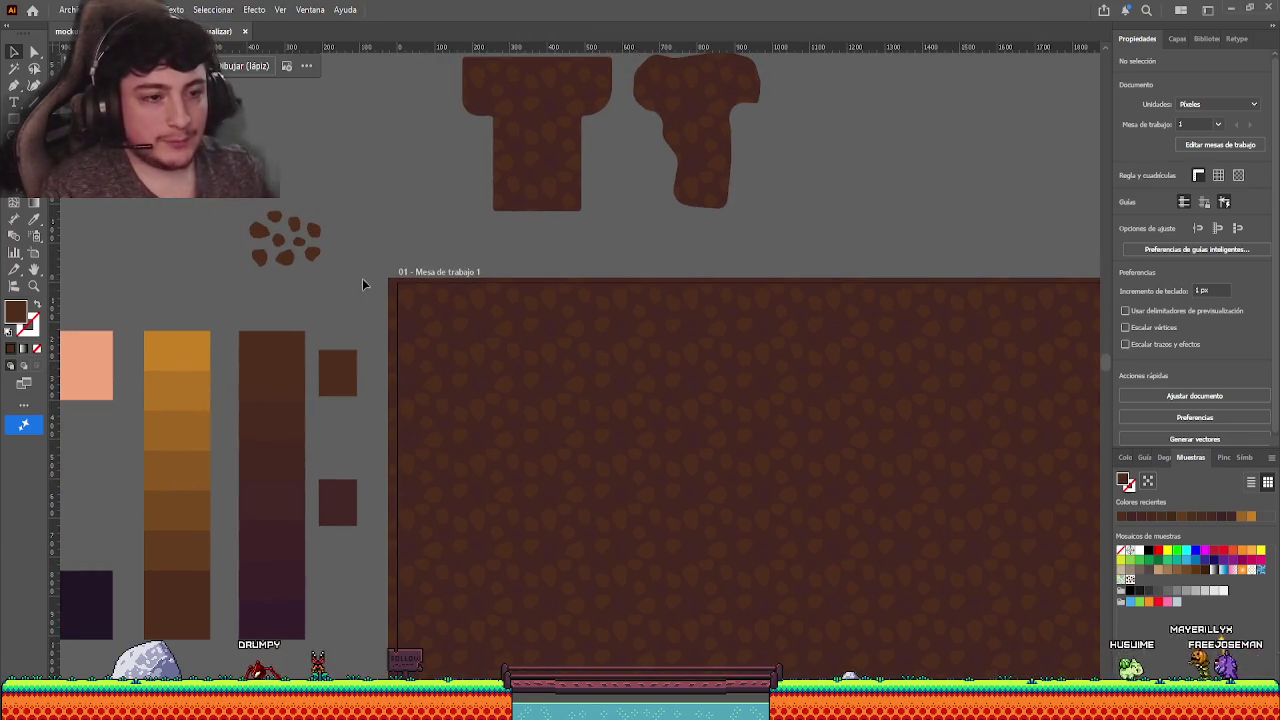
- Enter the stone pattern's edit mode, group all tile shapes and nudge them one pixel
{"action": "double_click", "coordinate": [1129, 579]}
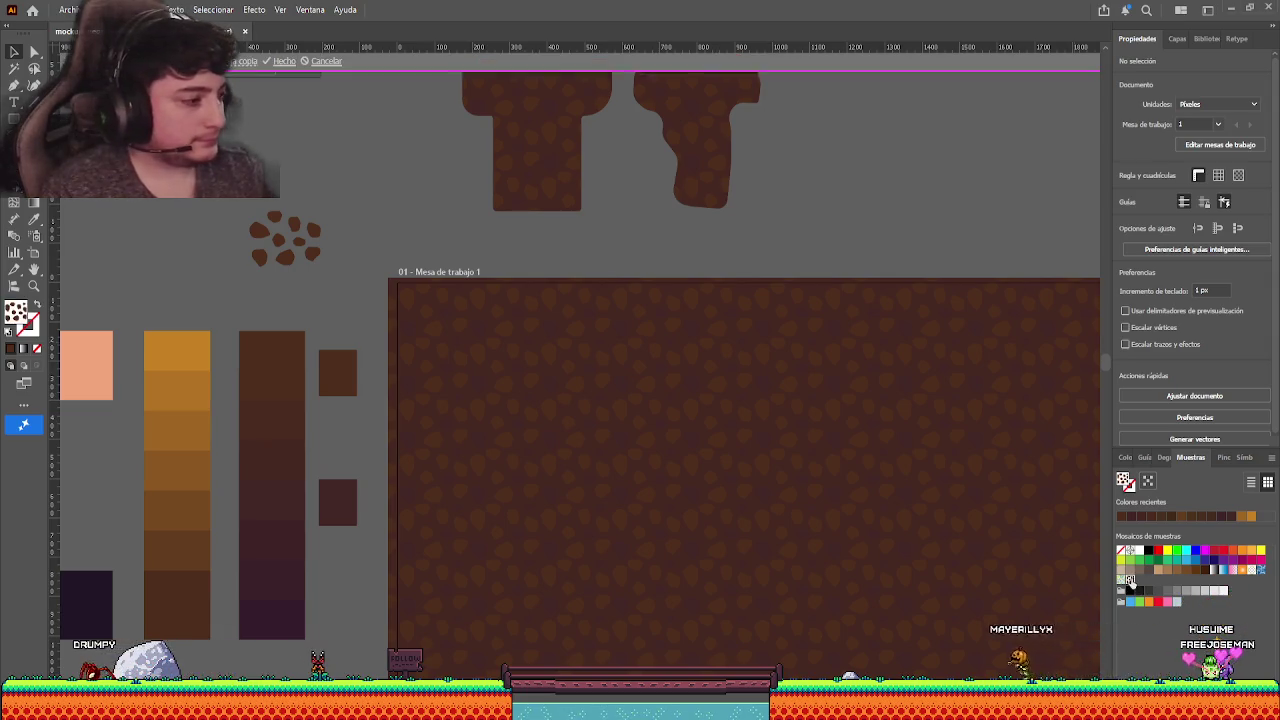
{"action": "scroll", "coordinate": [627, 397], "scroll_direction": "down", "scroll_amount": 2}
{"action": "scroll", "coordinate": [627, 397], "scroll_direction": "up", "scroll_amount": 5}
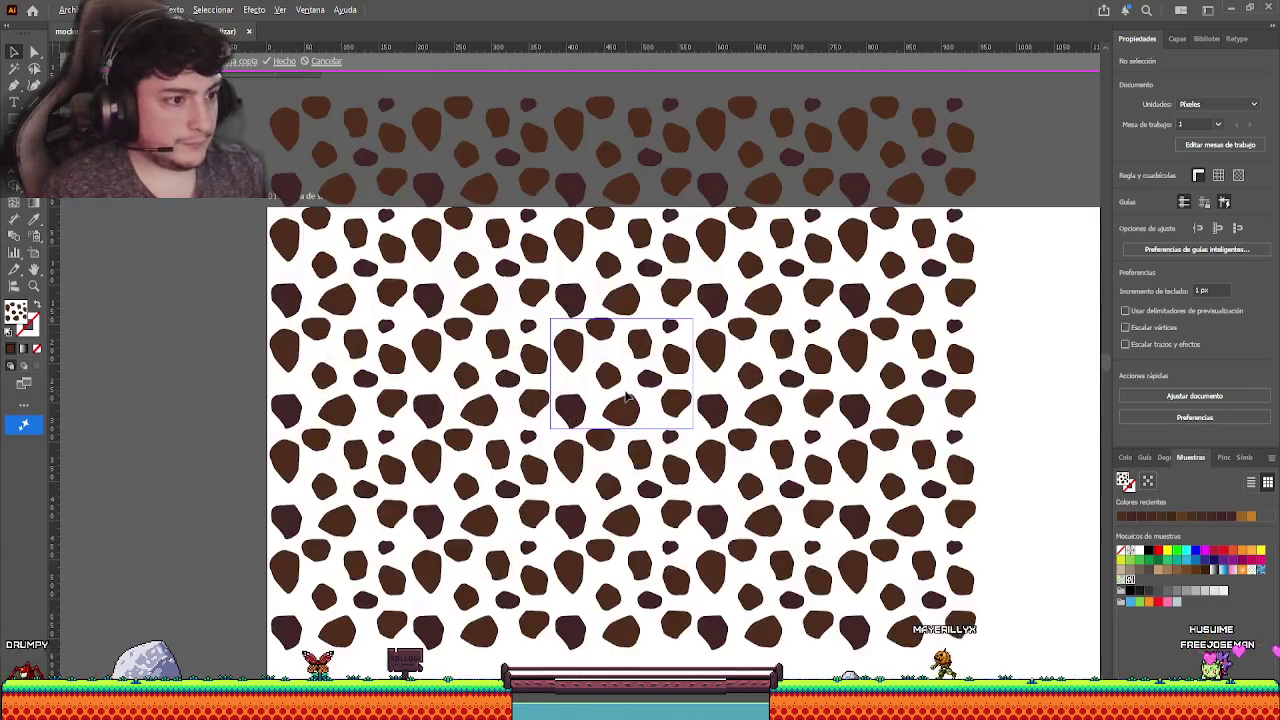
{"action": "scroll", "coordinate": [624, 388], "scroll_direction": "up", "scroll_amount": 2}
{"action": "scroll", "coordinate": [620, 387], "scroll_direction": "right", "scroll_amount": 2}
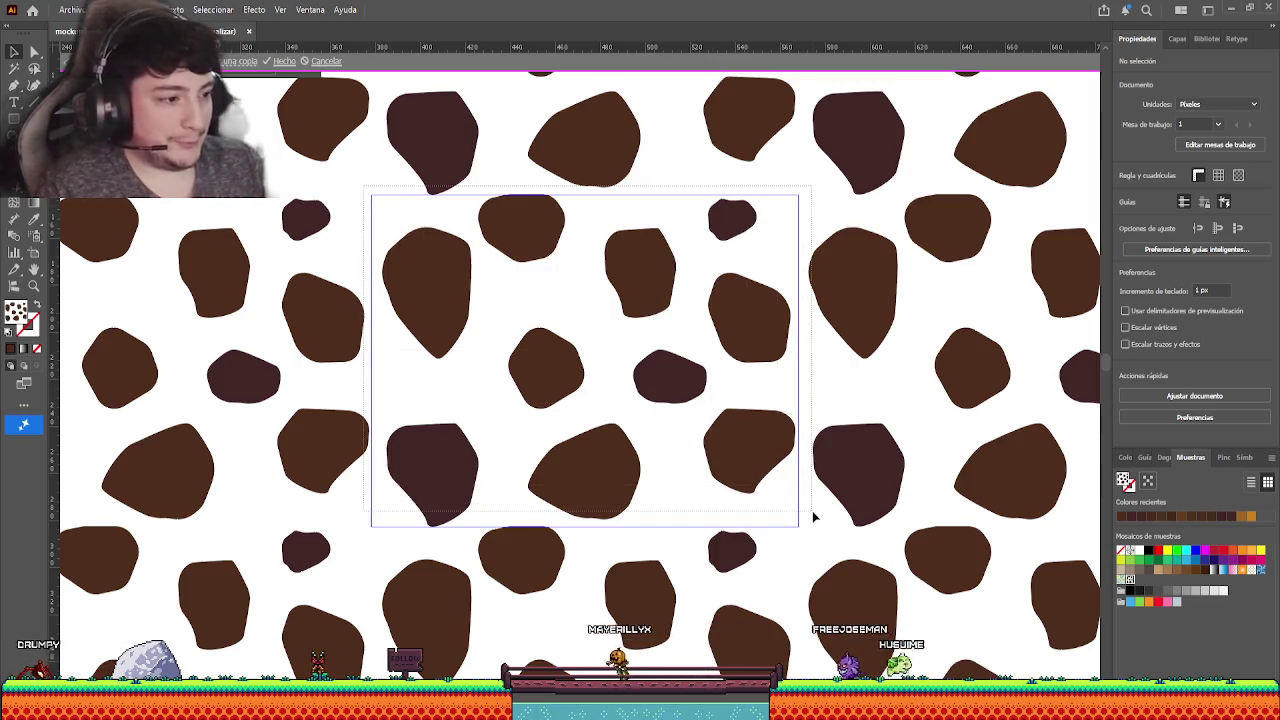
{"action": "key", "text": "ctrl+alt+a"}
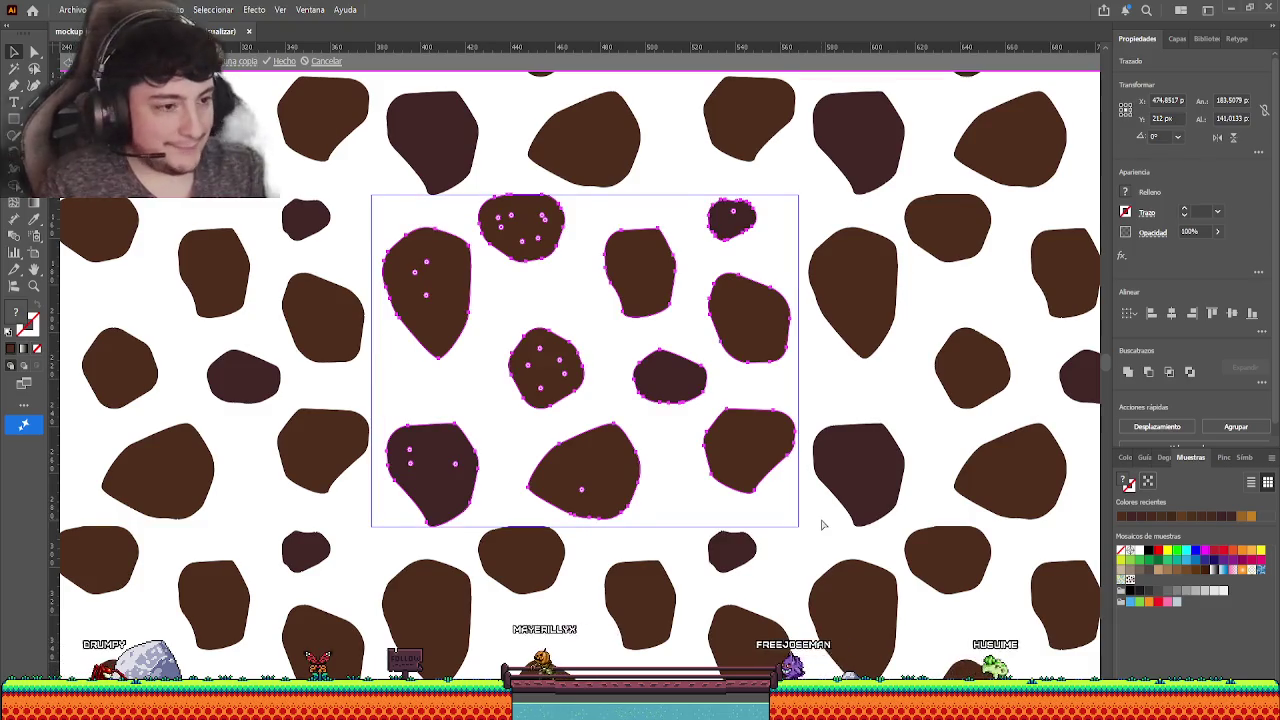
{"action": "key", "text": "ctrl+g"}
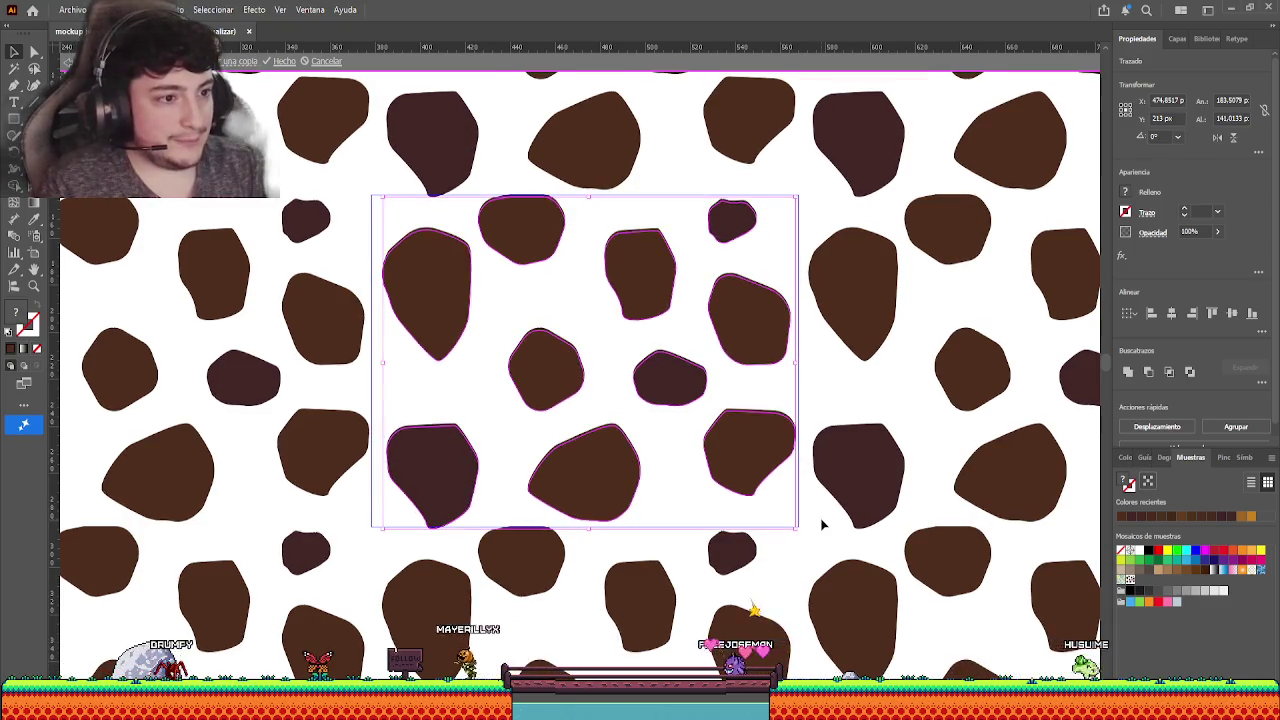
{"action": "key", "text": "Up"}
{"action": "key", "text": "Right"}
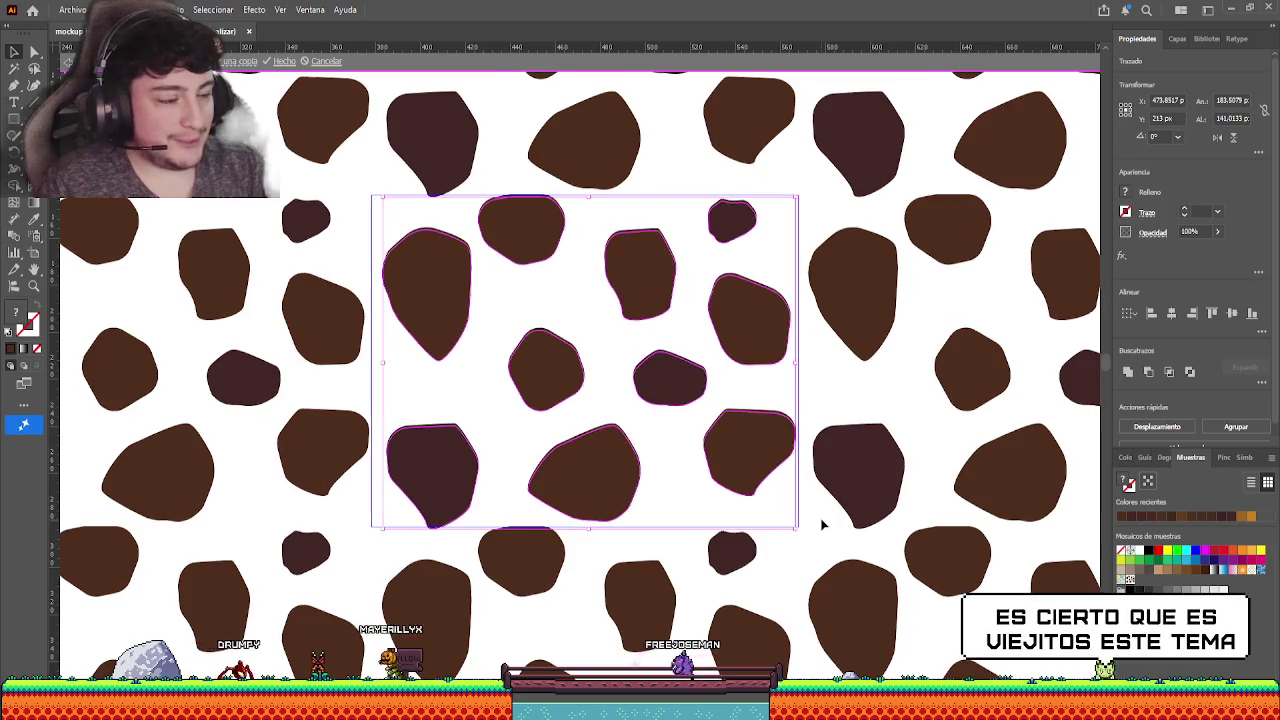
{"action": "key", "text": "Left"}
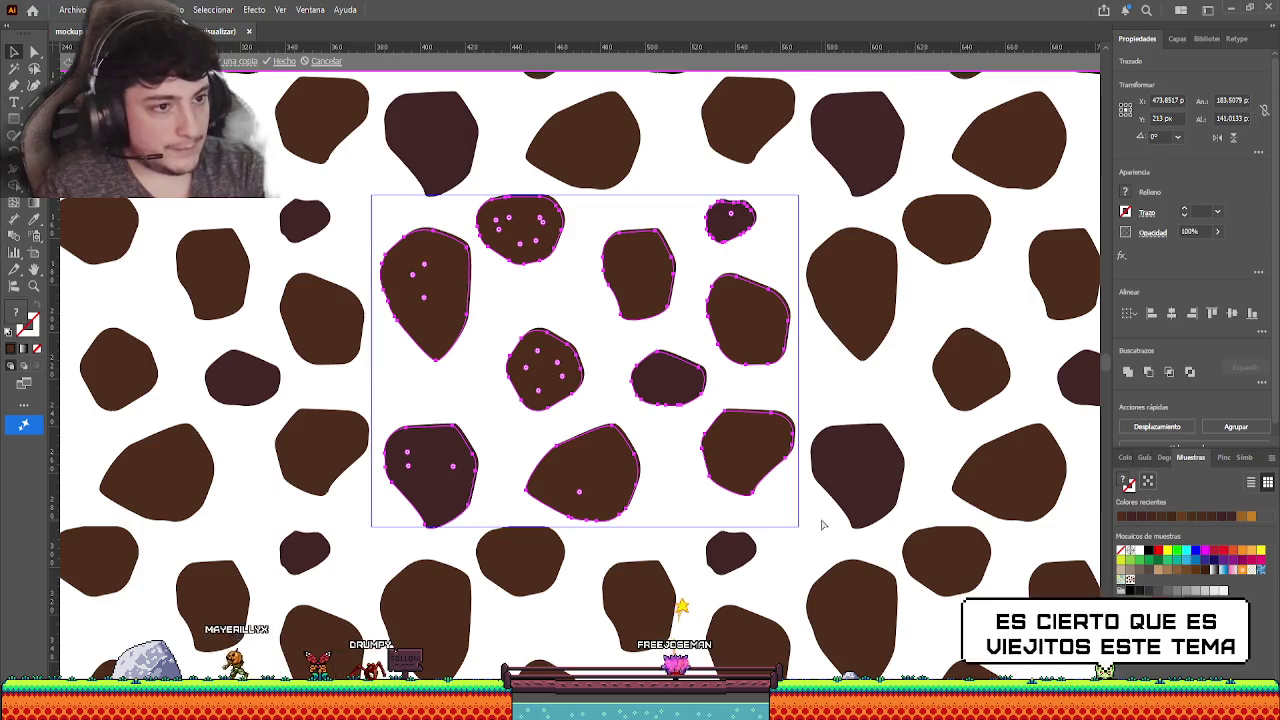
{"action": "key", "text": "ctrl+g"}
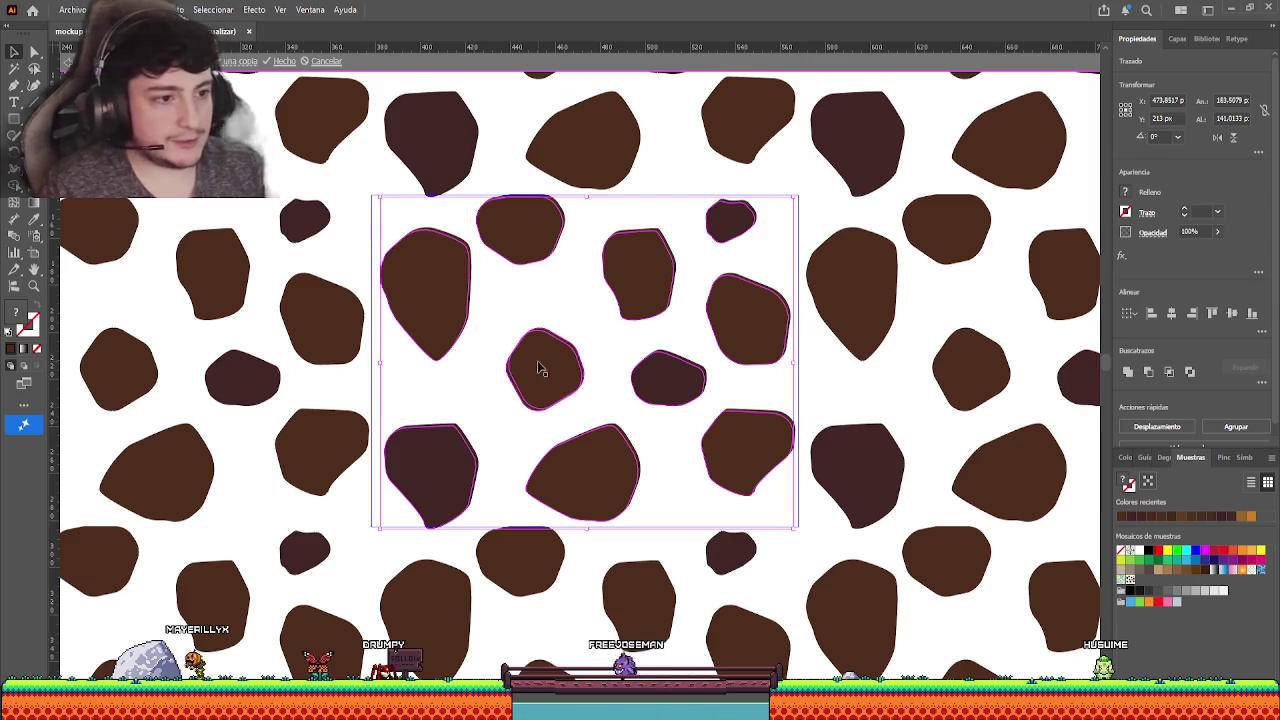
- Select seven individual spots across the tile, then clear the selection
{"action": "left_click", "coordinate": [632, 430]}
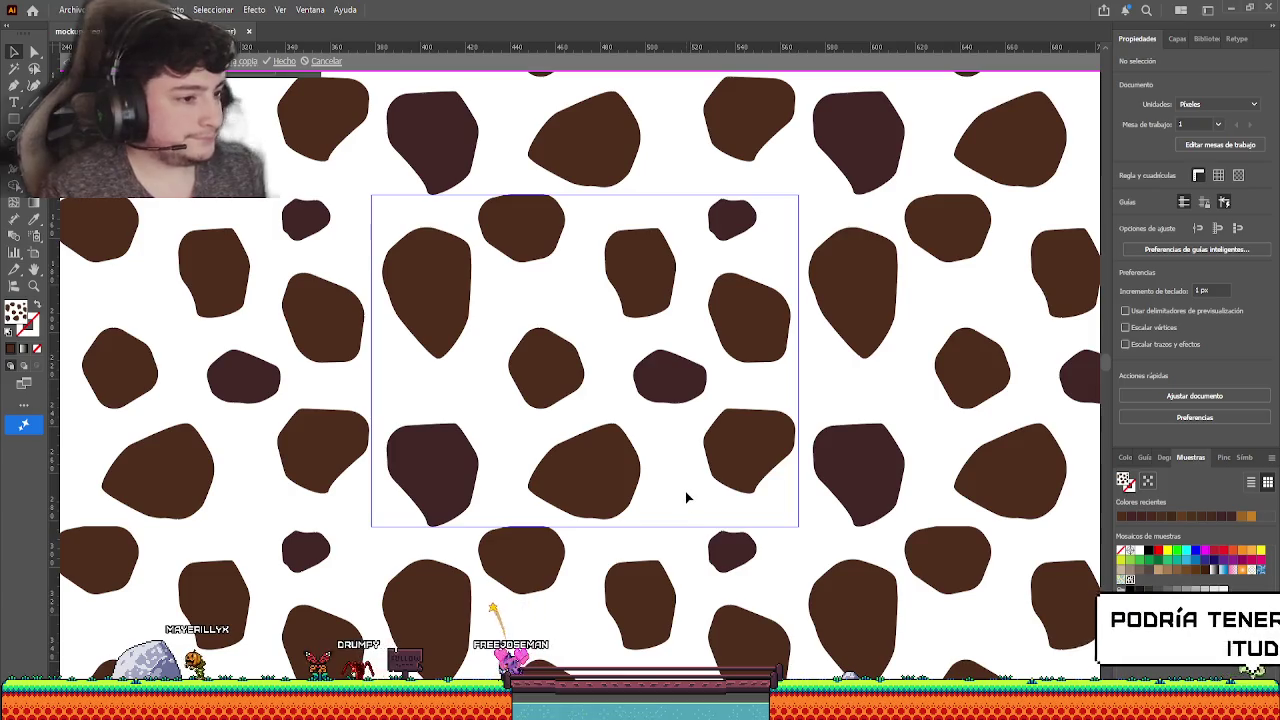
{"action": "left_click", "coordinate": [750, 450]}
{"action": "left_click", "coordinate": [584, 470], "text": "shift"}
{"action": "left_click", "coordinate": [545, 368], "text": "shift"}
{"action": "left_click", "coordinate": [426, 290], "text": "shift"}
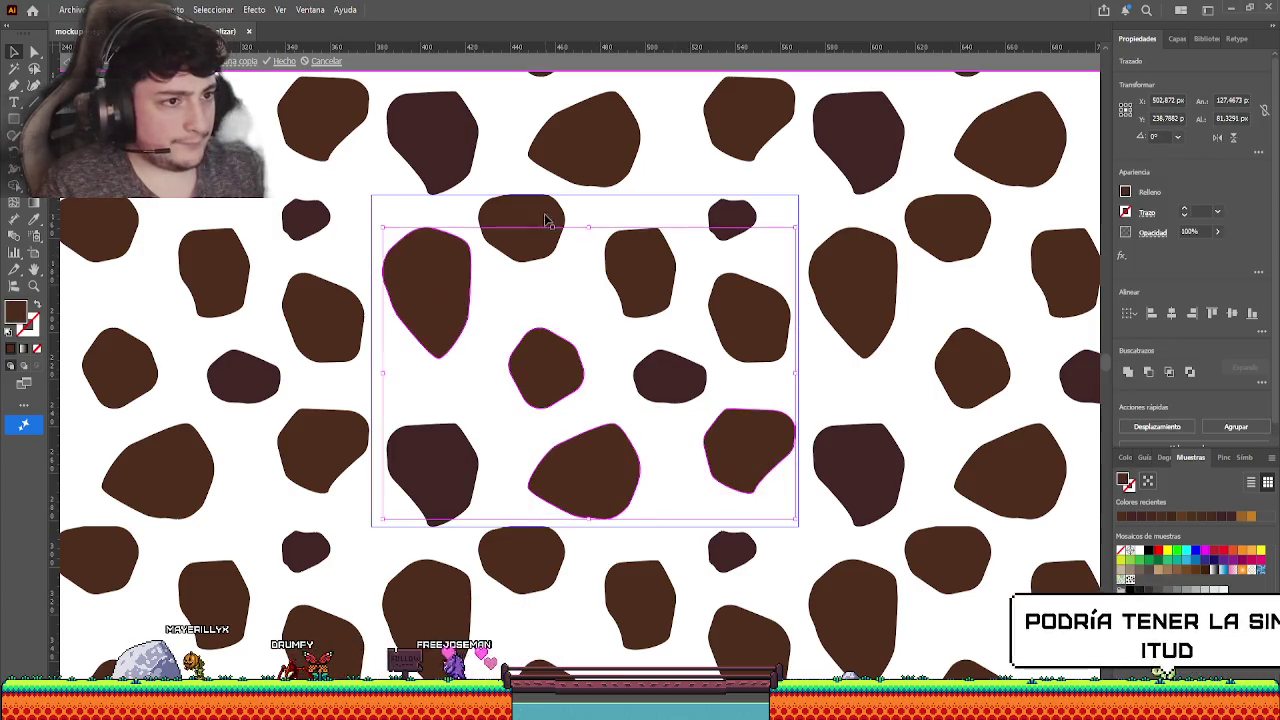
{"action": "left_click", "coordinate": [545, 220], "text": "shift"}
{"action": "left_click", "coordinate": [646, 263], "text": "shift"}
{"action": "left_click", "coordinate": [750, 315], "text": "shift"}
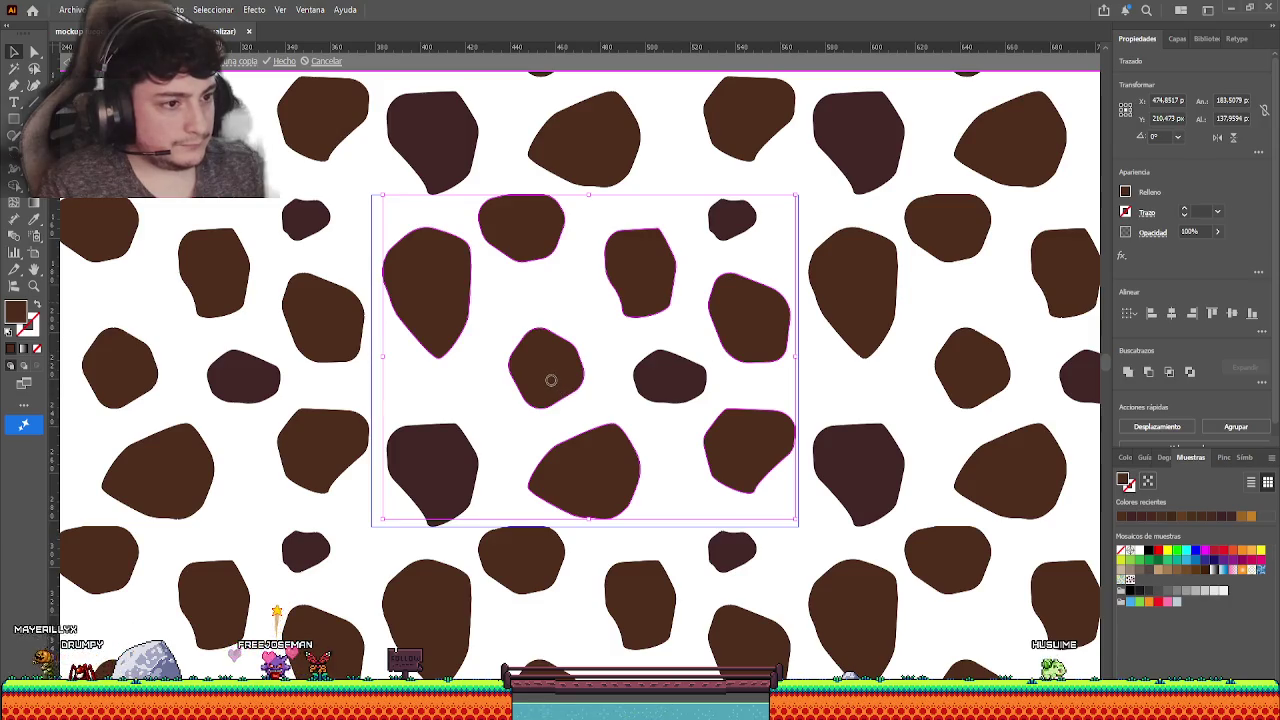
{"action": "key", "text": "ctrl+shift+a"}
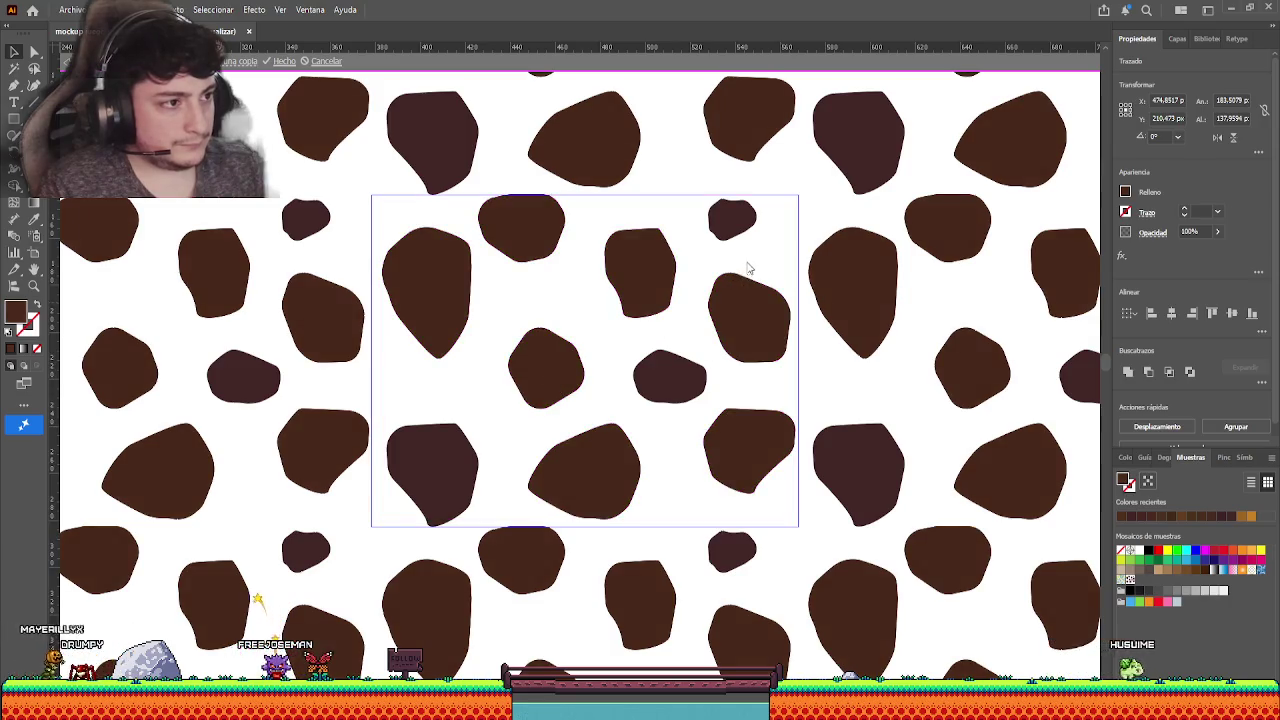
- Nudge all tile spots one pixel down and left, group them, and deselect
{"action": "key", "text": "ctrl+a"}
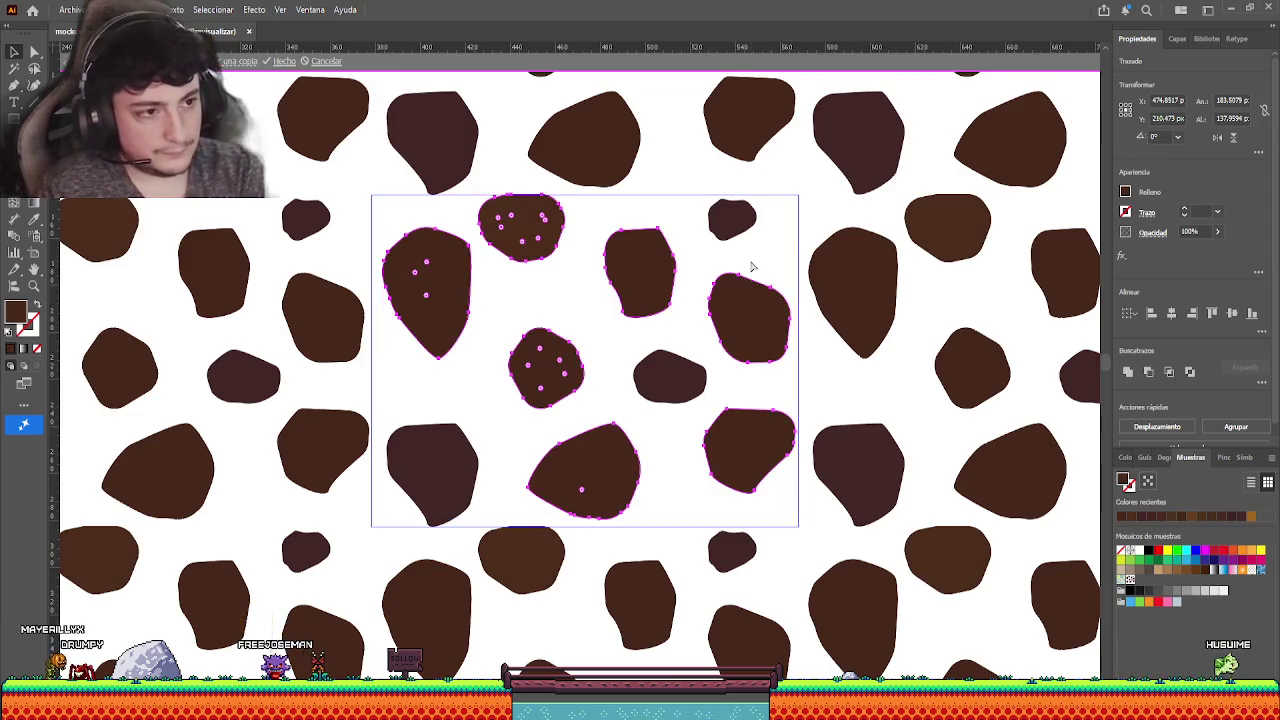
{"action": "key", "text": "Down"}
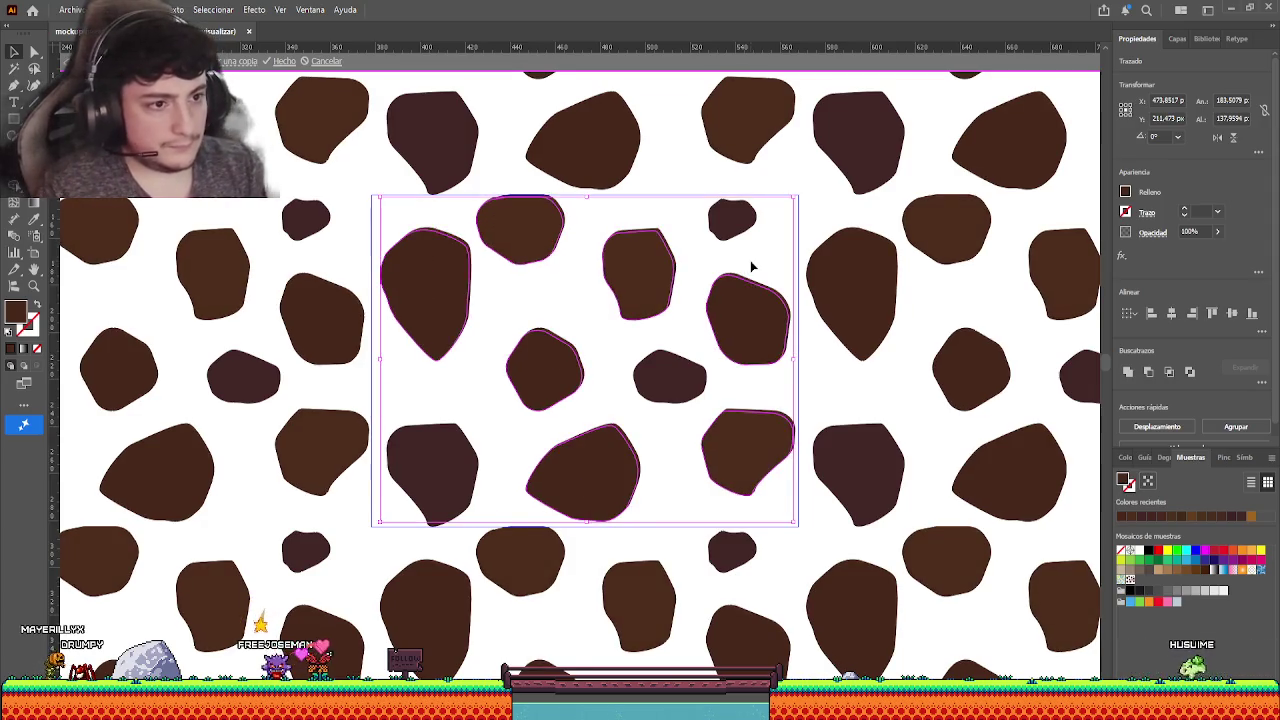
{"action": "key", "text": "Left"}
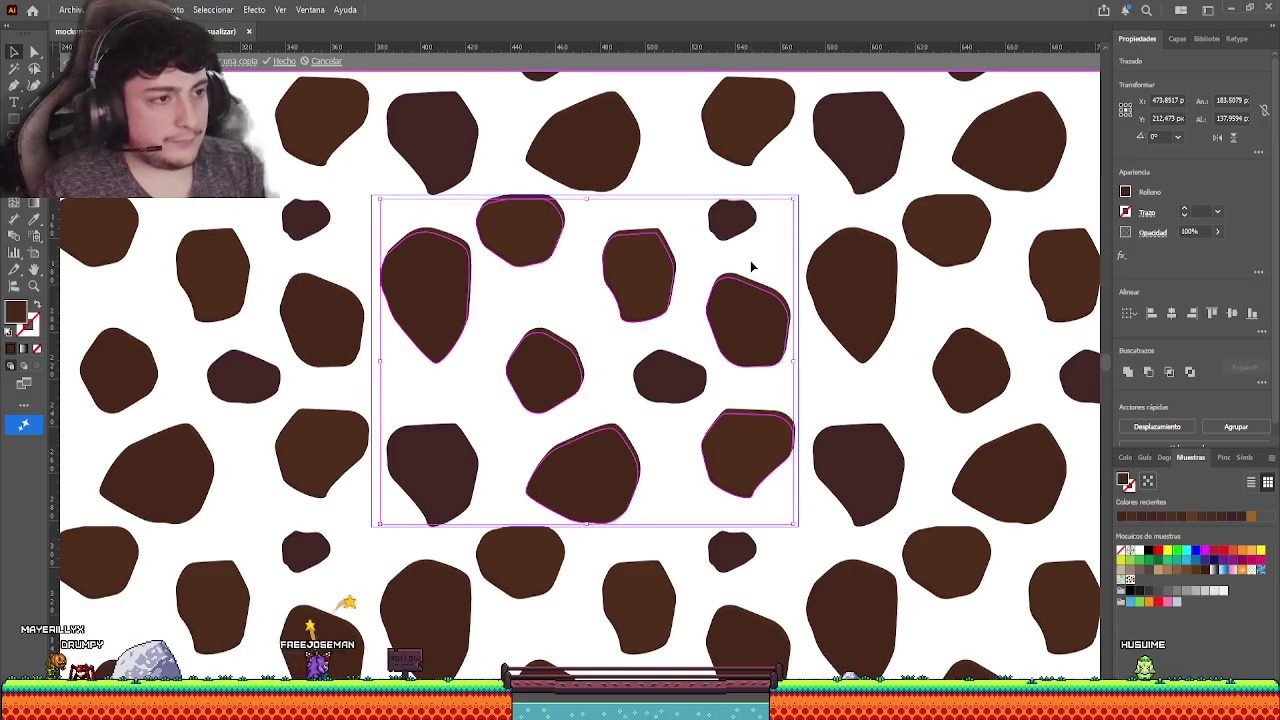
{"action": "left_click", "coordinate": [488, 409]}
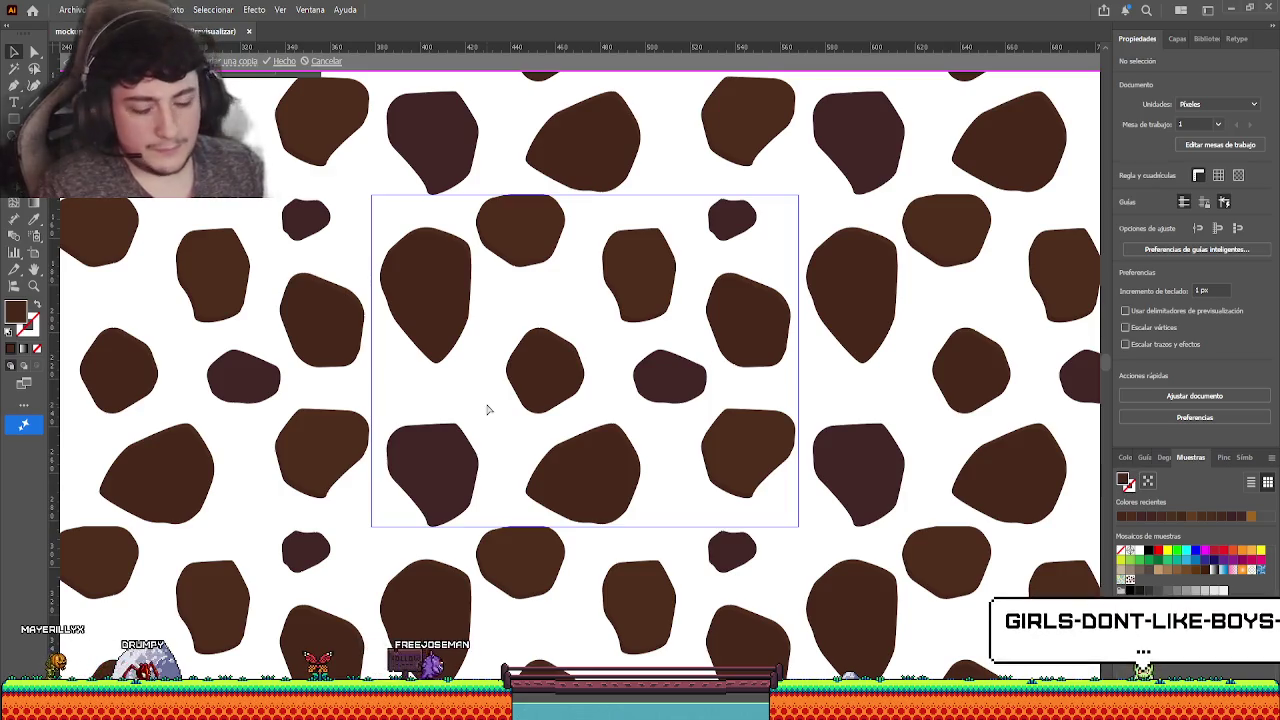
{"action": "key", "text": "ctrl+z"}
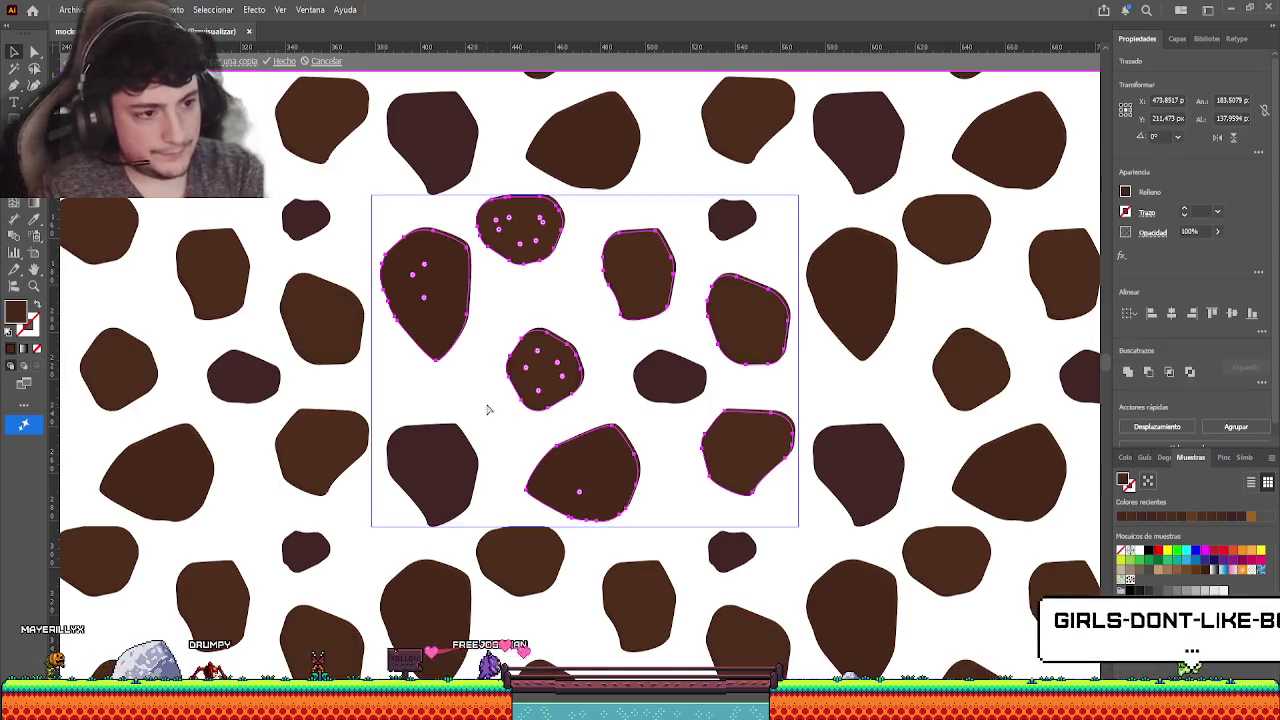
{"action": "key", "text": "ctrl+g"}
{"action": "key", "text": "ctrl+shift+a"}
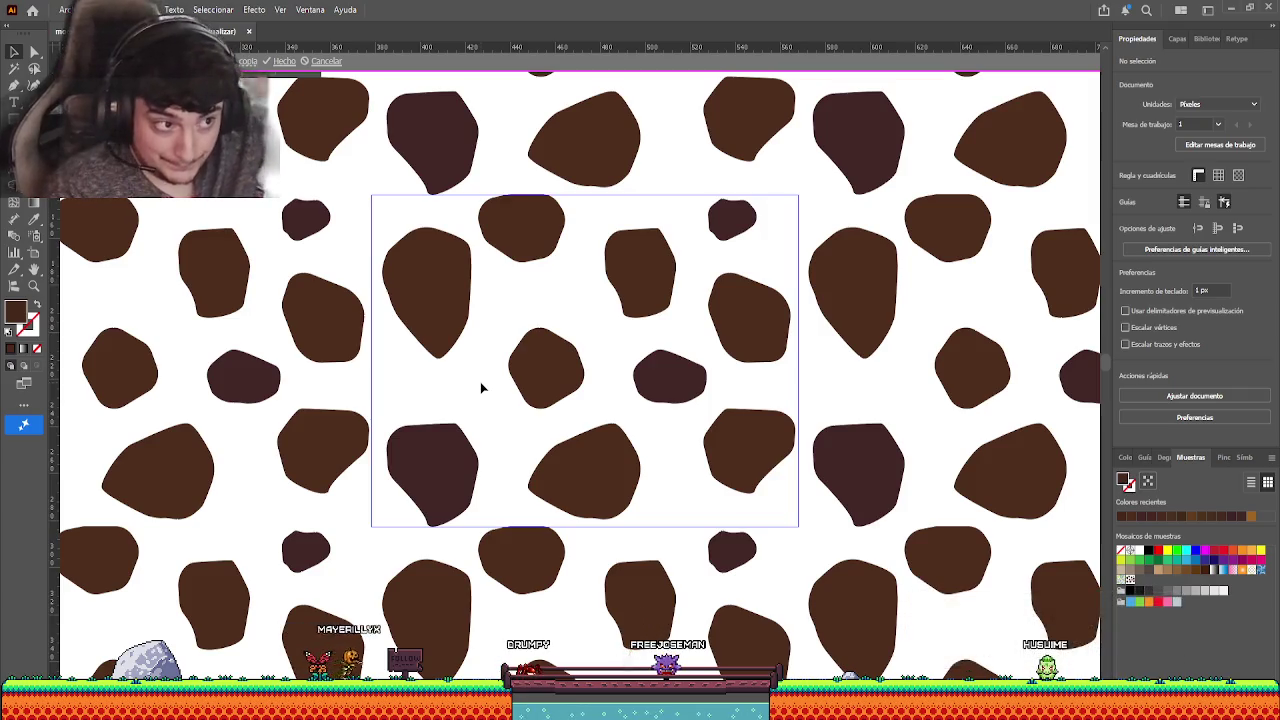
- Exit pattern editing and move the small brown rectangle up beside the spot cluster
{"action": "key", "text": "Escape"}
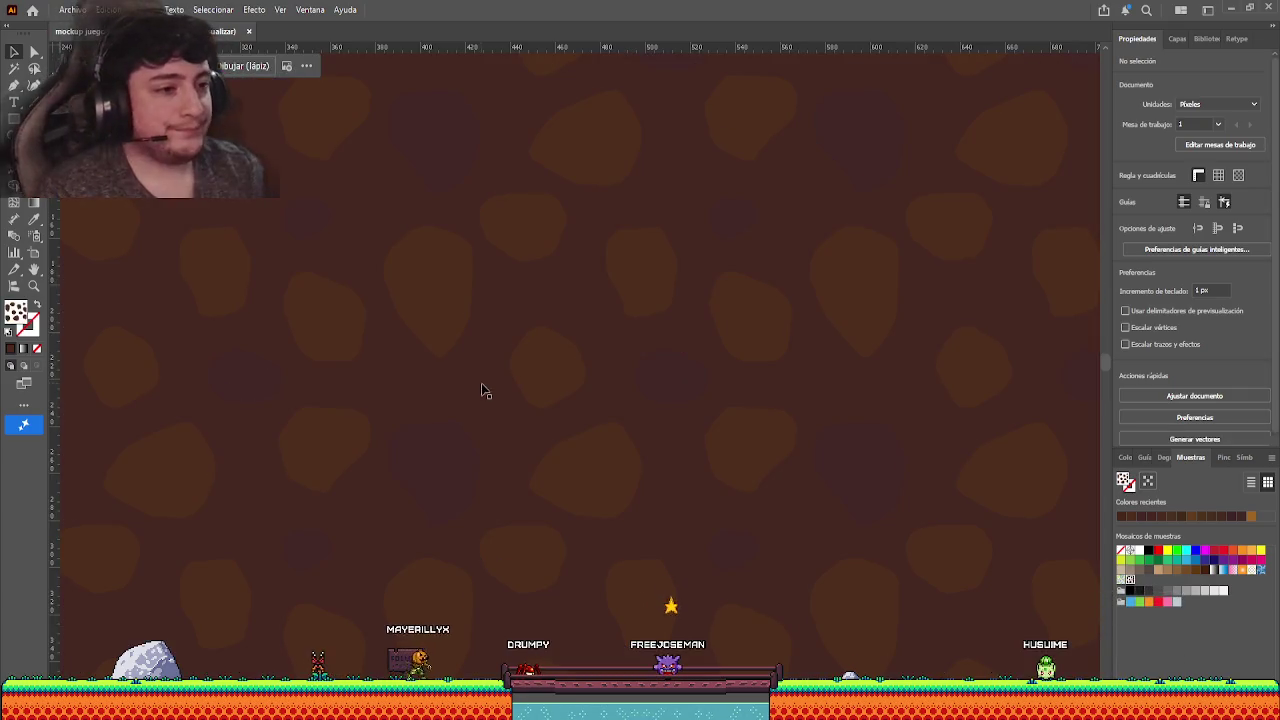
{"action": "scroll", "coordinate": [503, 391], "scroll_direction": "down", "scroll_amount": 3}
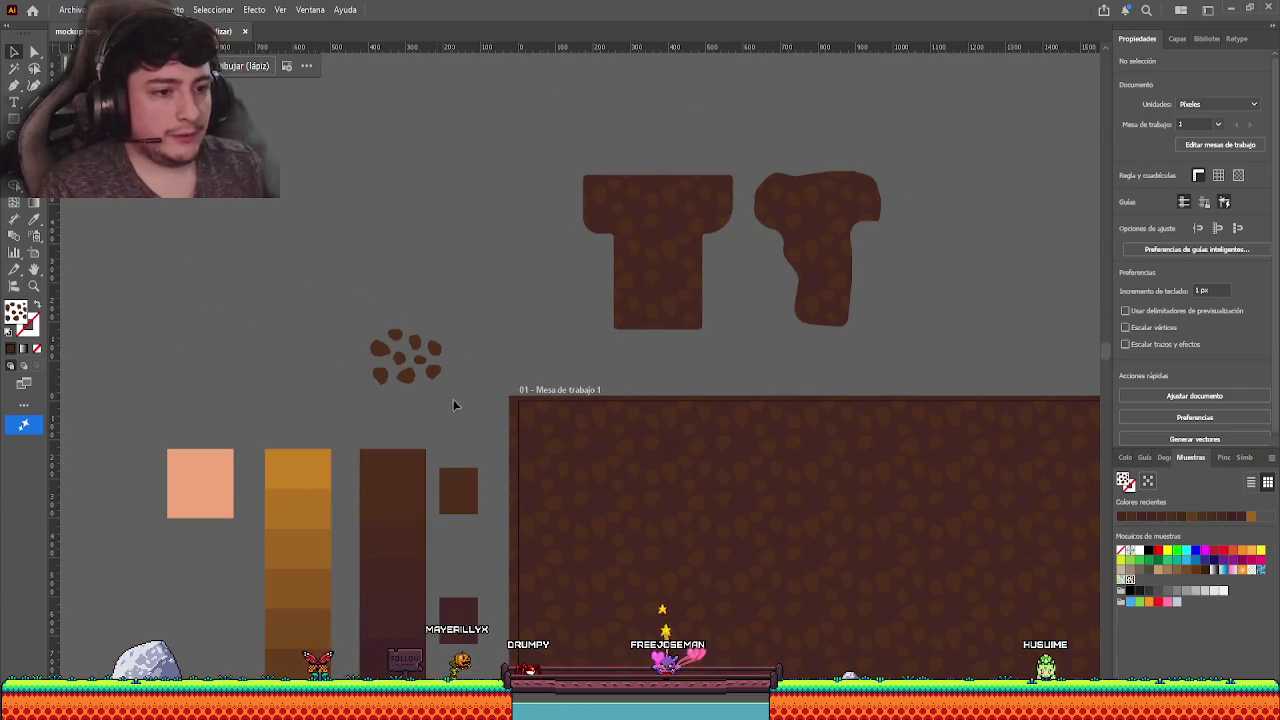
{"action": "mouse_move", "coordinate": [461, 410]}
{"action": "left_mouse_down"}
{"action": "mouse_move", "coordinate": [500, 349]}
{"action": "mouse_move", "coordinate": [527, 356]}
{"action": "left_mouse_up"}
{"action": "scroll", "coordinate": [509, 347], "scroll_direction": "up", "scroll_amount": 2}
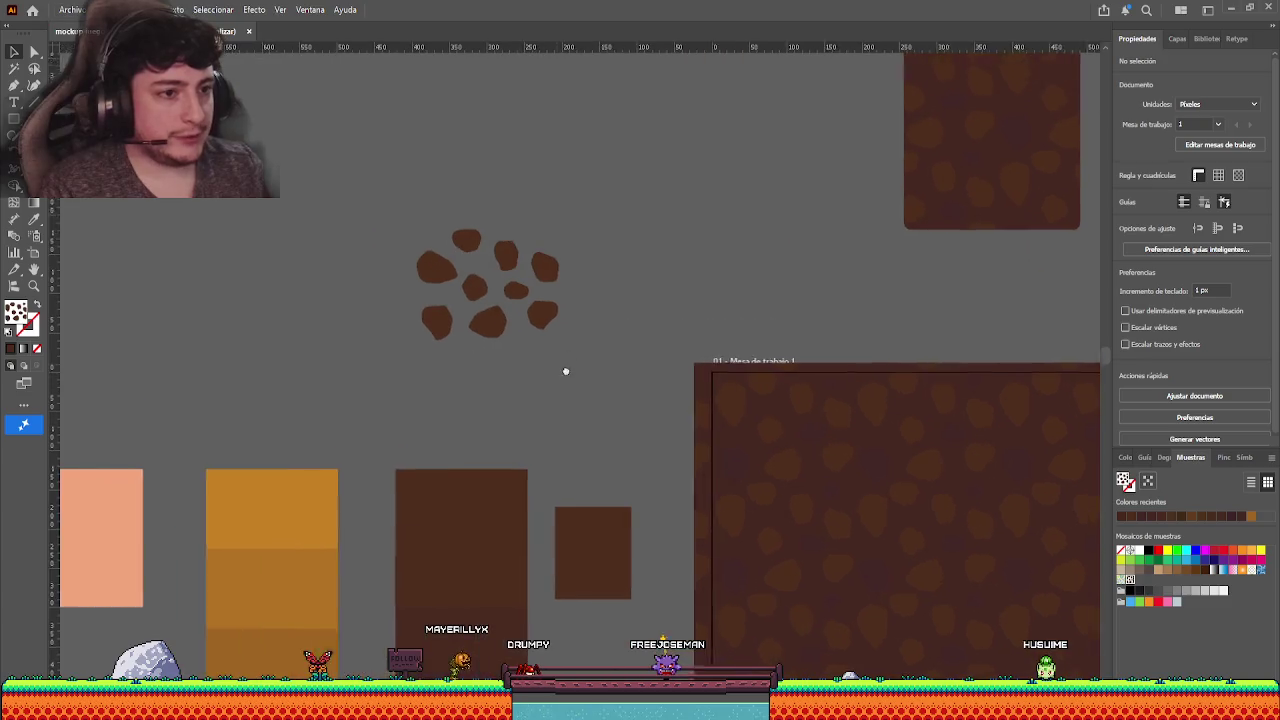
{"action": "scroll", "coordinate": [563, 369], "scroll_direction": "up", "scroll_amount": 2}
{"action": "scroll", "coordinate": [600, 380], "scroll_direction": "up", "scroll_amount": 2}
{"action": "scroll", "coordinate": [439, 262], "scroll_direction": "up", "scroll_amount": 1}
{"action": "mouse_move", "coordinate": [439, 262]}
{"action": "left_mouse_down"}
{"action": "mouse_move", "coordinate": [503, 313]}
{"action": "mouse_move", "coordinate": [592, 182]}
{"action": "left_mouse_up"}
{"action": "mouse_move", "coordinate": [562, 598]}
{"action": "left_mouse_down"}
{"action": "mouse_move", "coordinate": [556, 175]}
{"action": "mouse_move", "coordinate": [582, 351]}
{"action": "mouse_move", "coordinate": [427, 251]}
{"action": "left_mouse_up"}
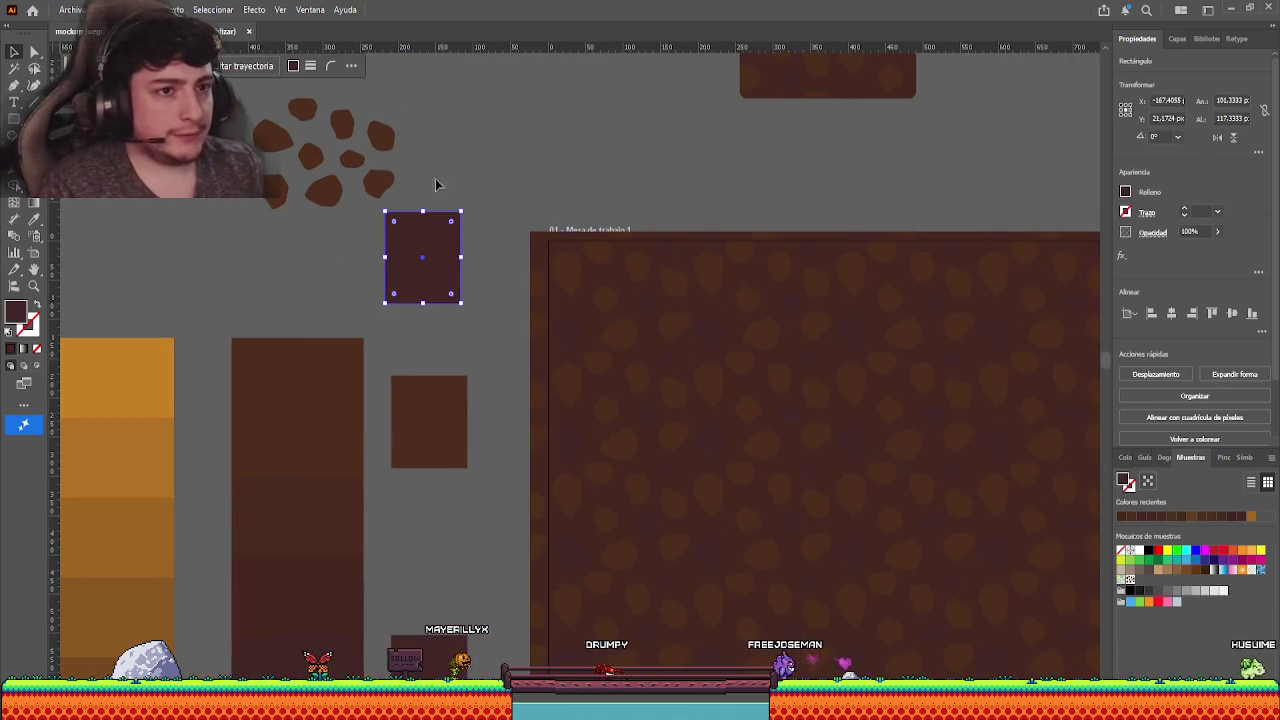
- Select two loose spots, briefly enter and cancel pattern editing, then deselect
{"action": "left_click", "coordinate": [303, 197]}
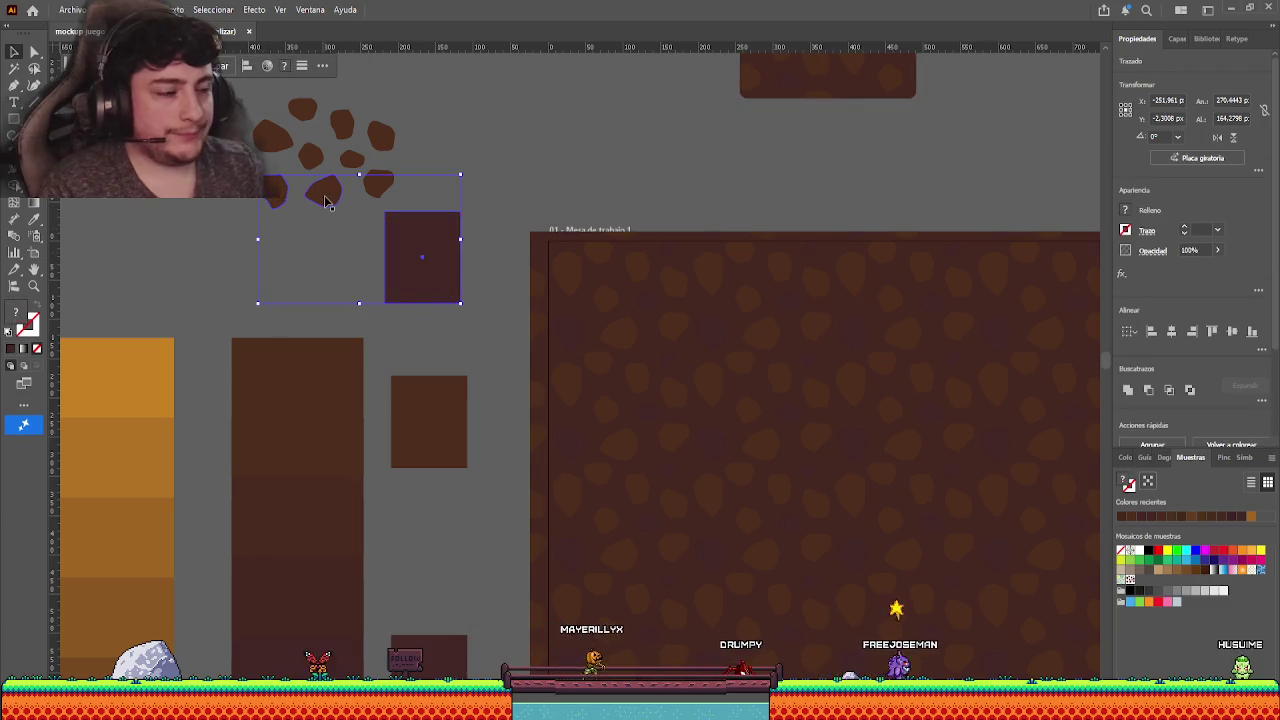
{"action": "left_click", "coordinate": [300, 197]}
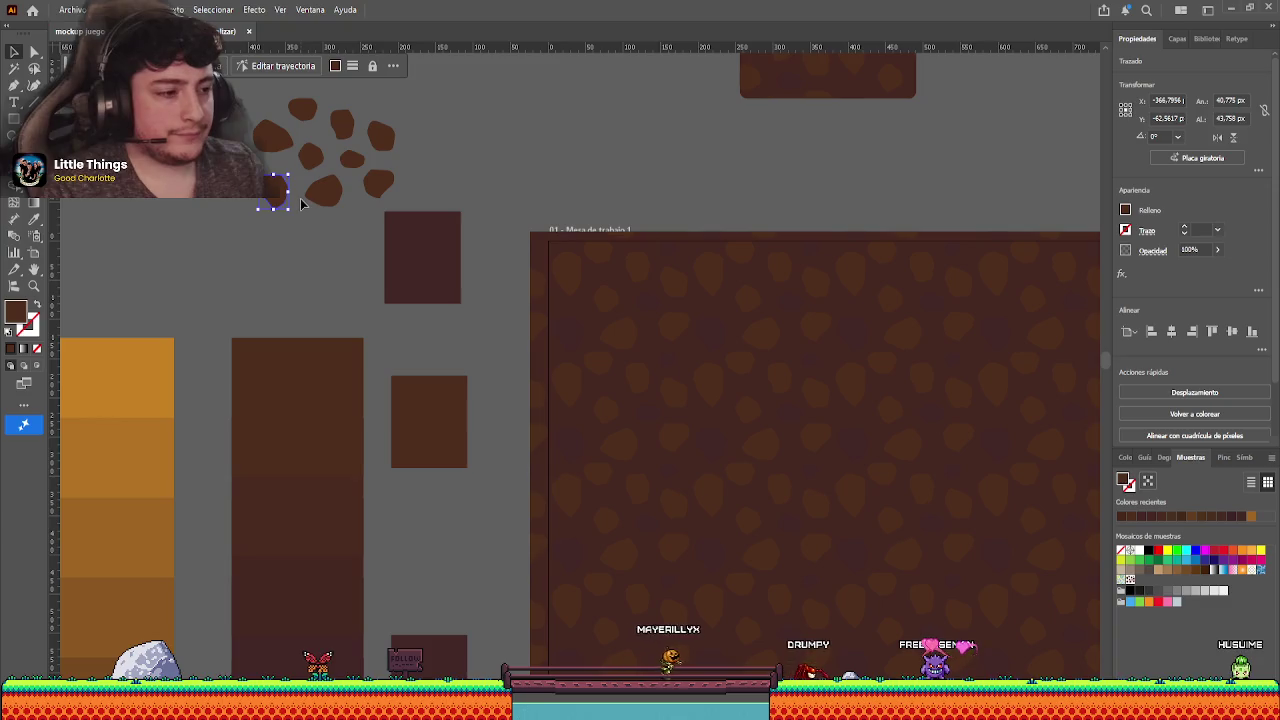
{"action": "left_click", "coordinate": [352, 162], "text": "shift"}
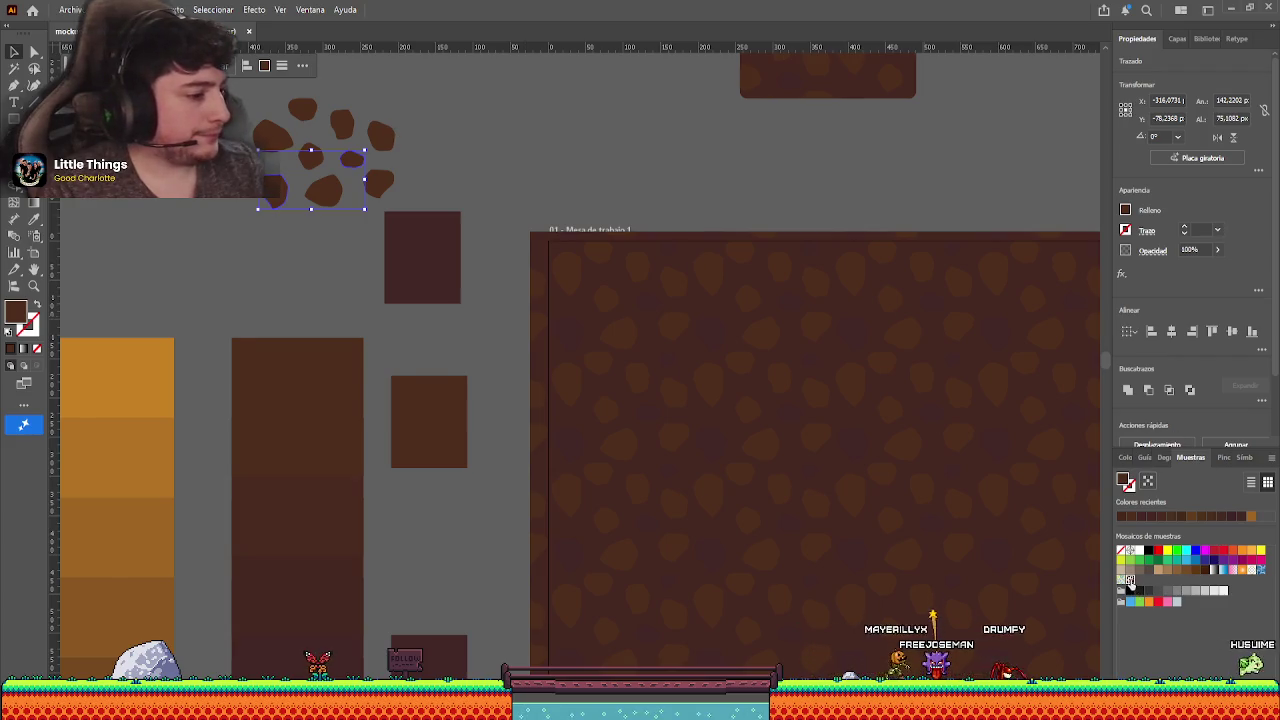
{"action": "double_click", "coordinate": [1129, 579]}
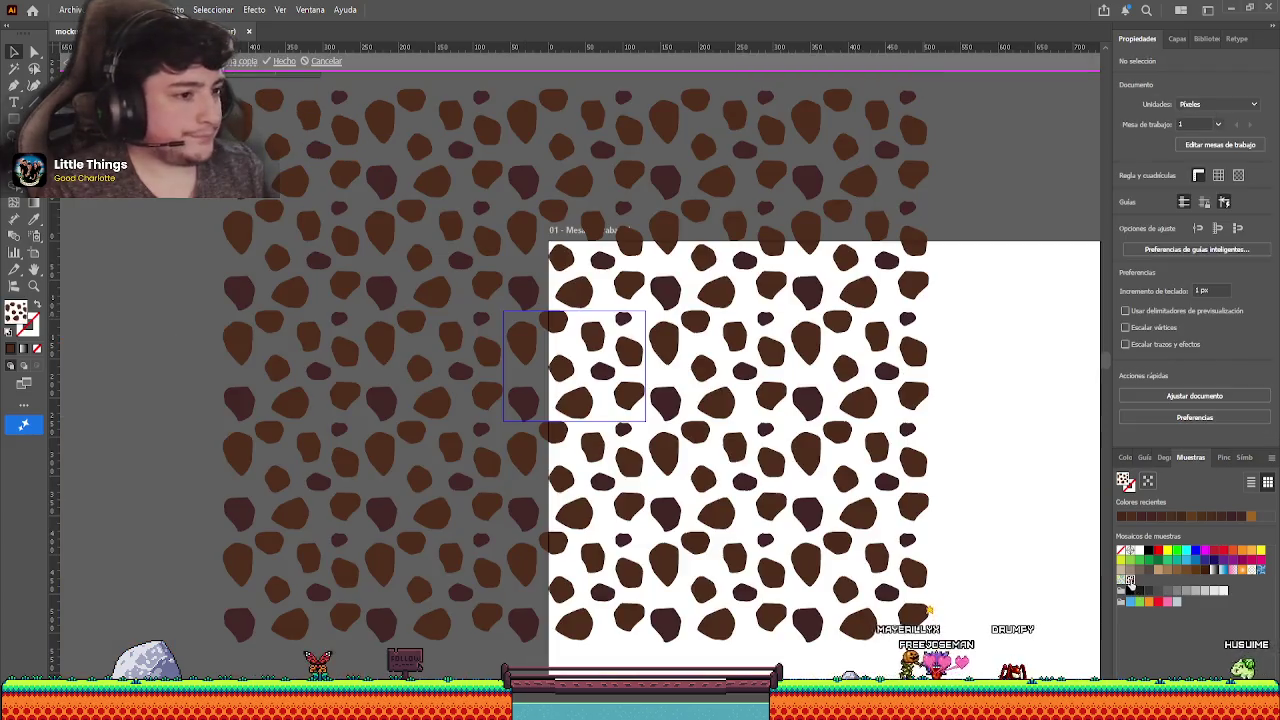
{"action": "key", "text": "Escape"}
{"action": "left_click", "coordinate": [272, 209]}
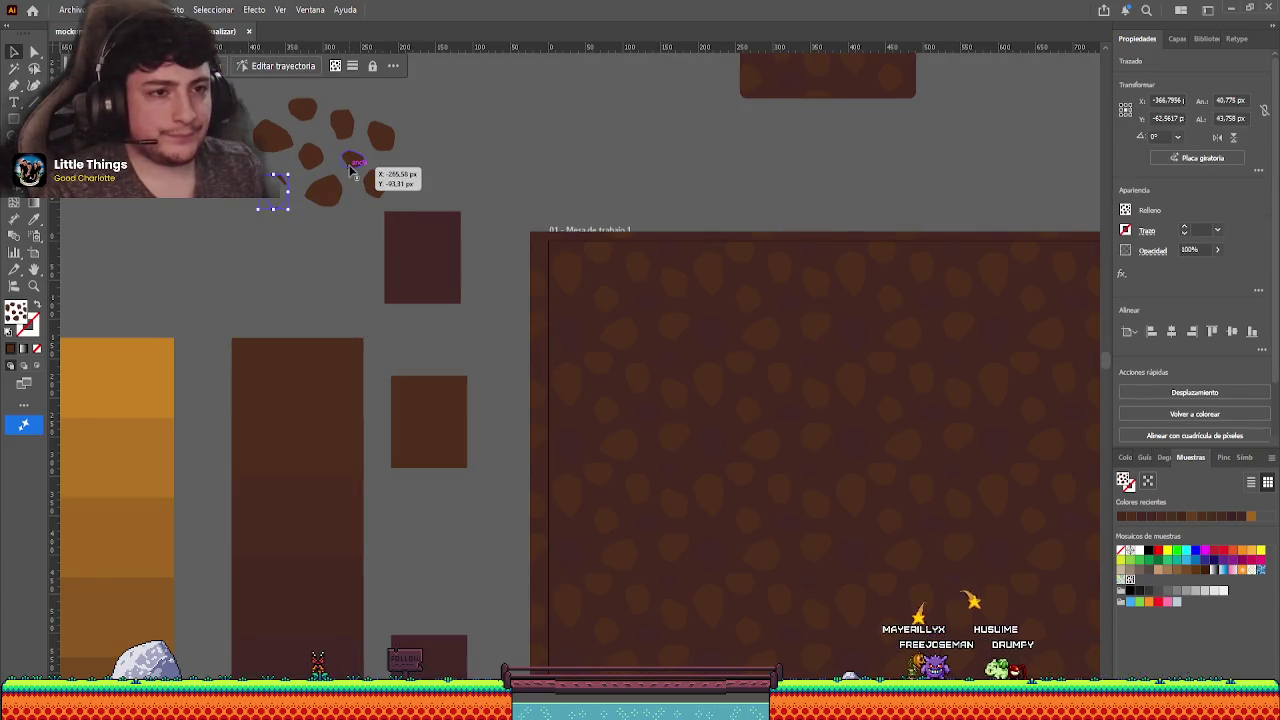
{"action": "left_click", "coordinate": [316, 245]}
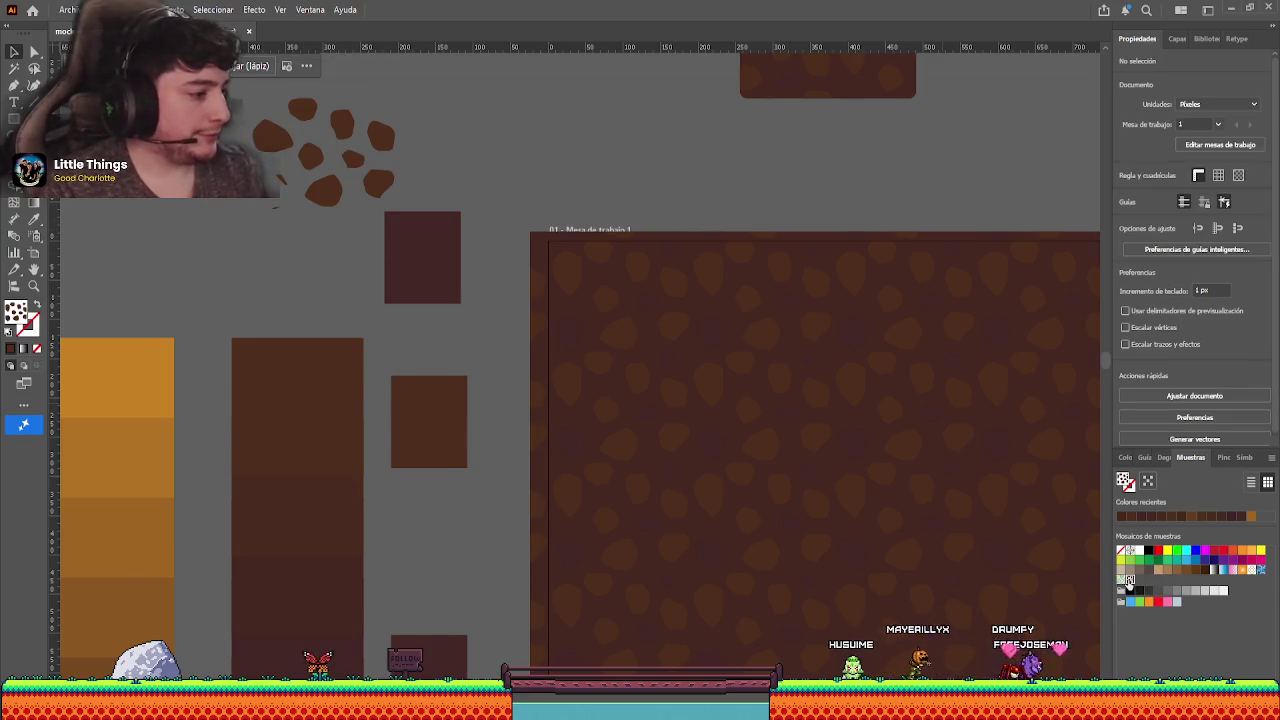
- Reopen the spotted pattern and nudge its left spot one pixel left and down
{"action": "double_click", "coordinate": [1129, 580]}
{"action": "scroll", "coordinate": [575, 362], "scroll_direction": "up", "scroll_amount": 1}
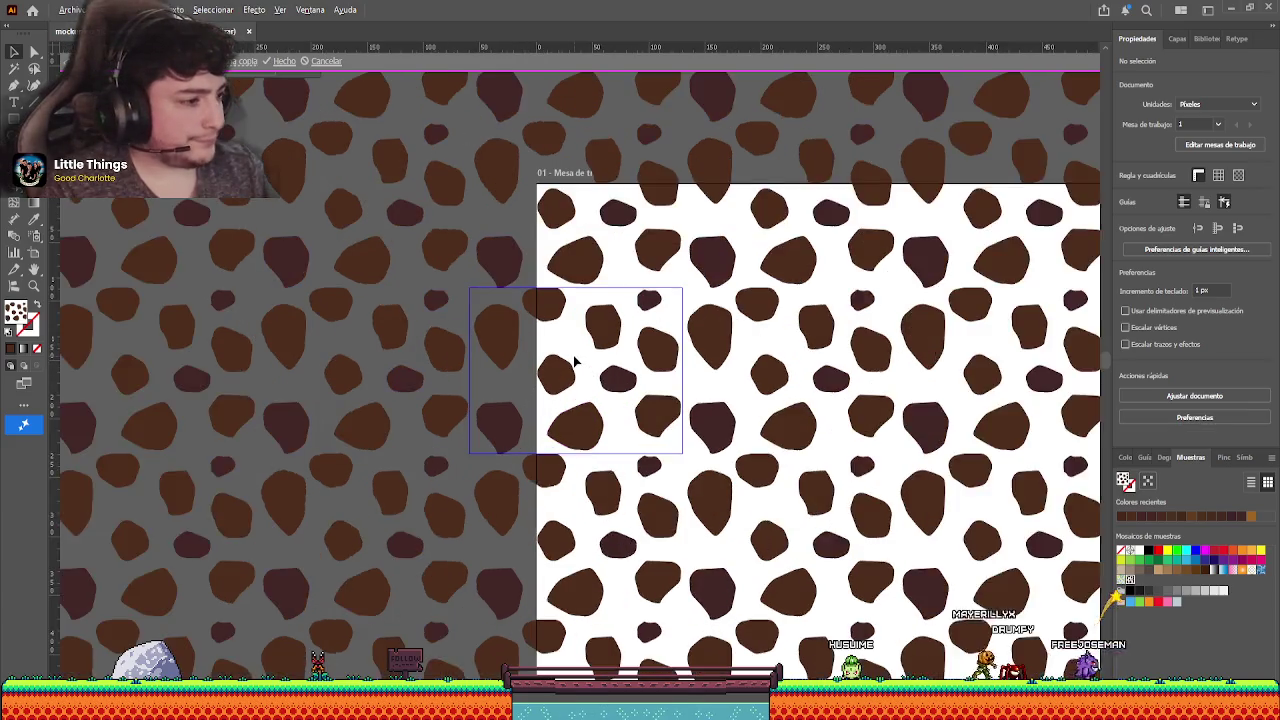
{"action": "scroll", "coordinate": [575, 362], "scroll_direction": "up", "scroll_amount": 1}
{"action": "scroll", "coordinate": [514, 346], "scroll_direction": "down", "scroll_amount": 1}
{"action": "scroll", "coordinate": [493, 347], "scroll_direction": "down", "scroll_amount": 1}
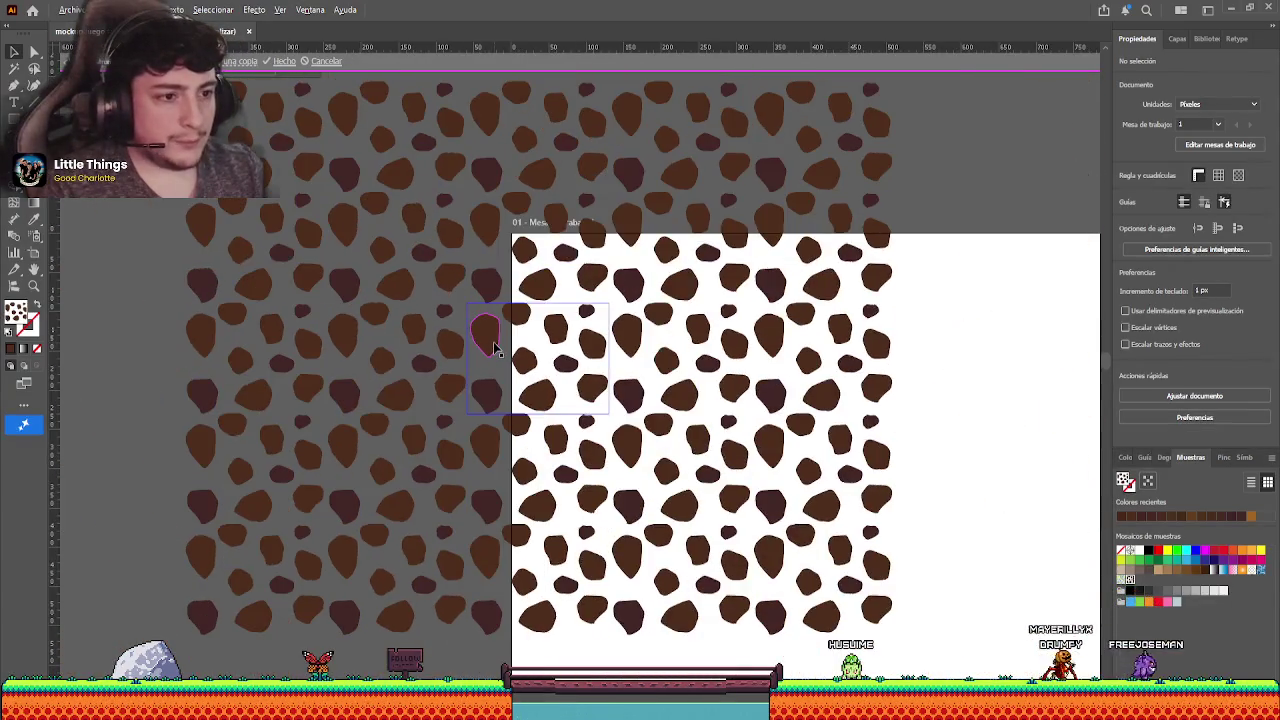
{"action": "scroll", "coordinate": [493, 347], "scroll_direction": "up", "scroll_amount": 2}
{"action": "left_click", "coordinate": [495, 349]}
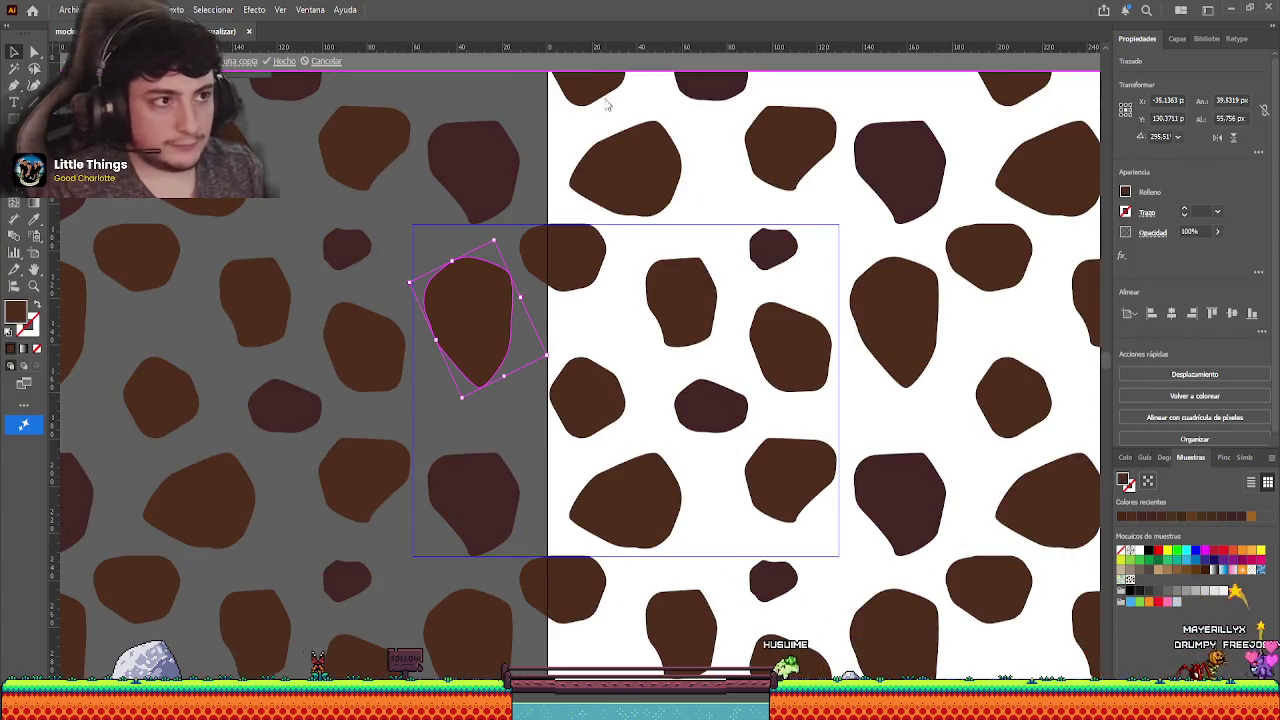
{"action": "key", "text": "ctrl+shift+b"}
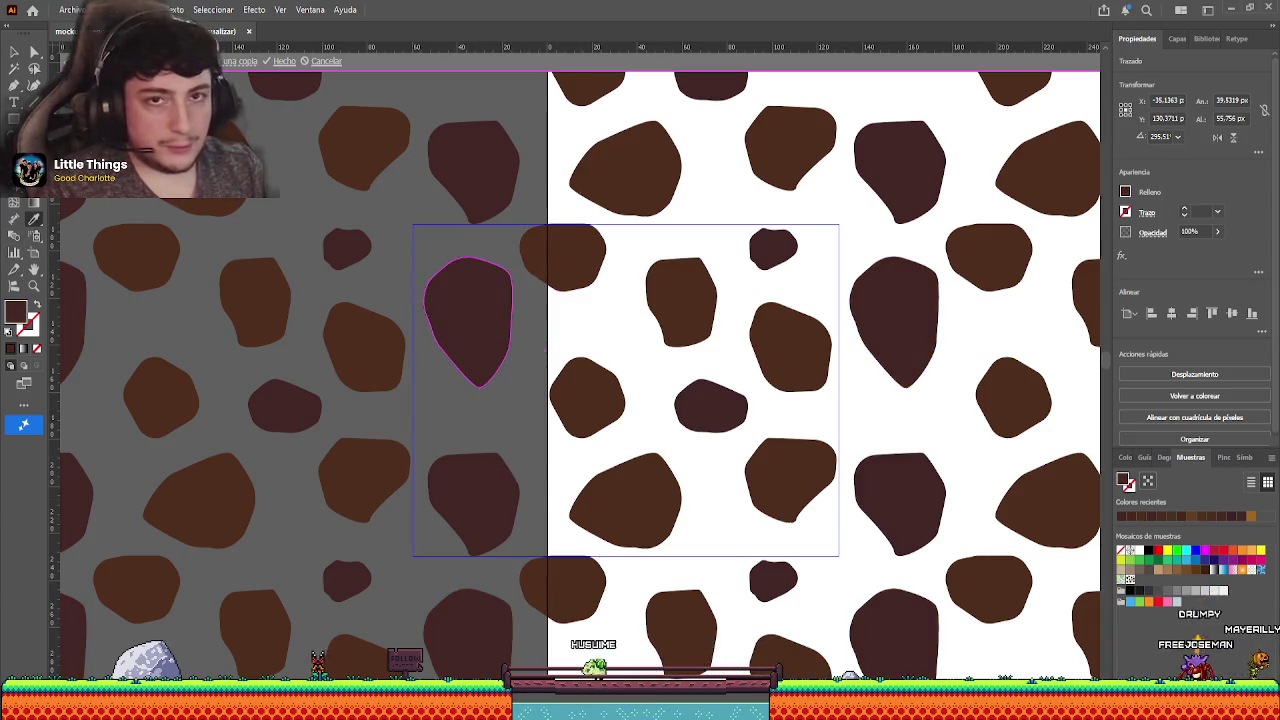
{"action": "key", "text": "v"}
{"action": "key", "text": "Left"}
{"action": "key", "text": "Down"}
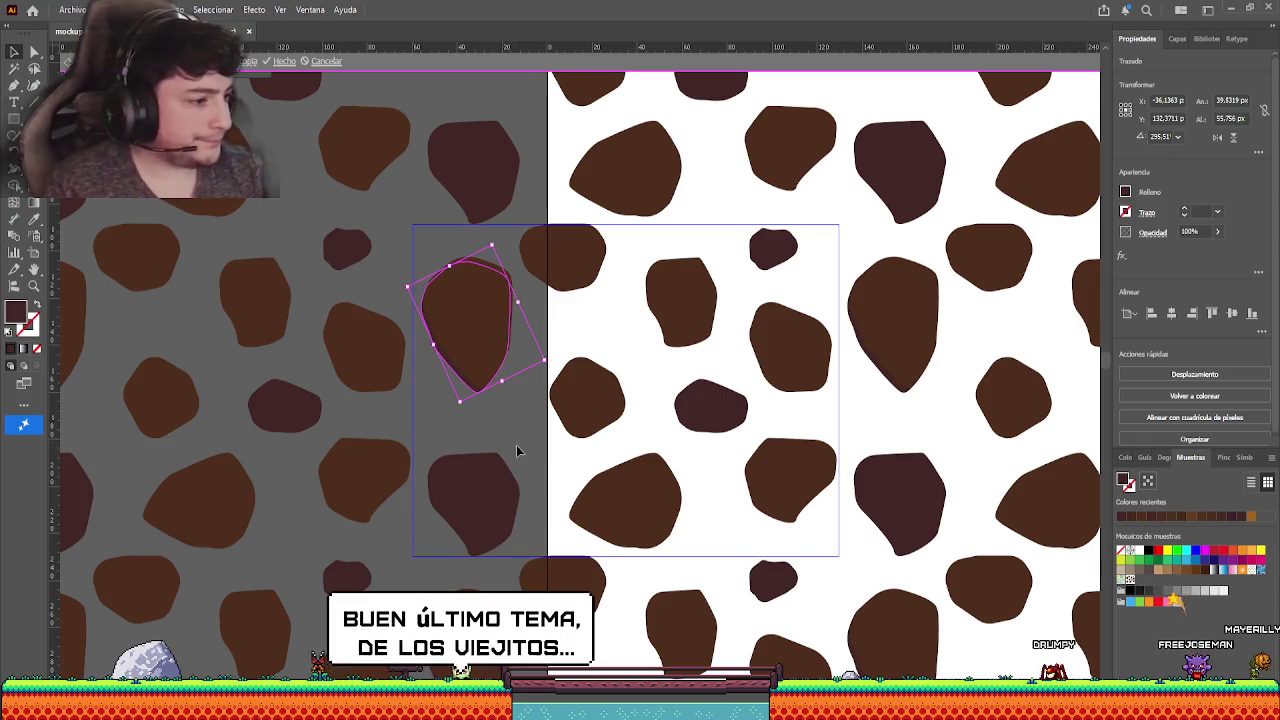
- Reselect the left spot and nudge it slightly up and right
{"action": "left_click", "coordinate": [517, 442]}
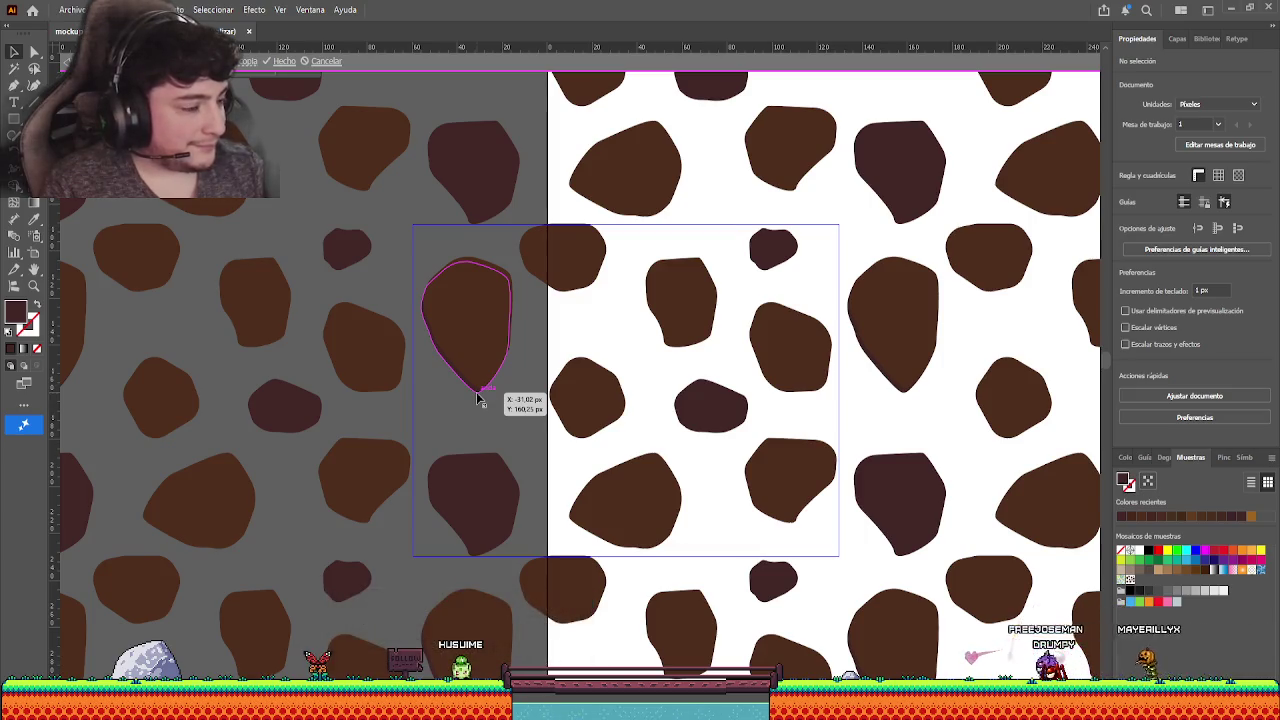
{"action": "left_click", "coordinate": [476, 395]}
{"action": "left_click", "coordinate": [507, 429]}
{"action": "left_click", "coordinate": [475, 395]}
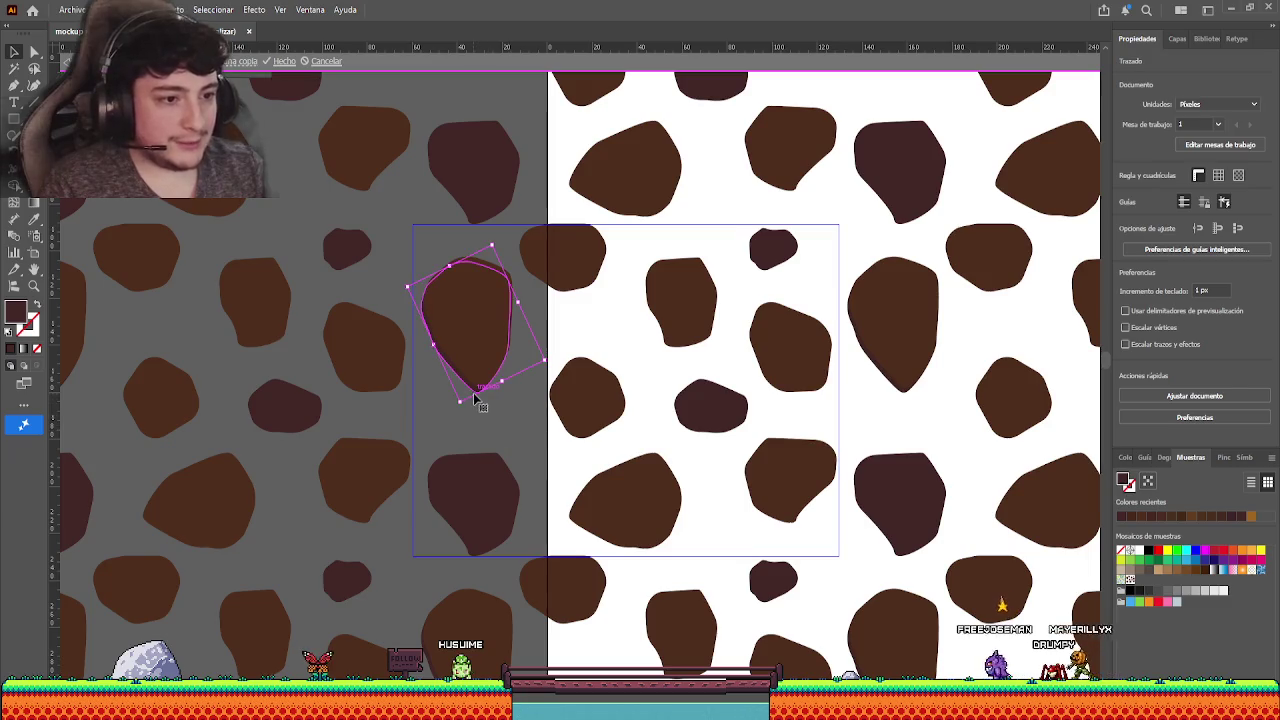
{"action": "left_click", "coordinate": [500, 421]}
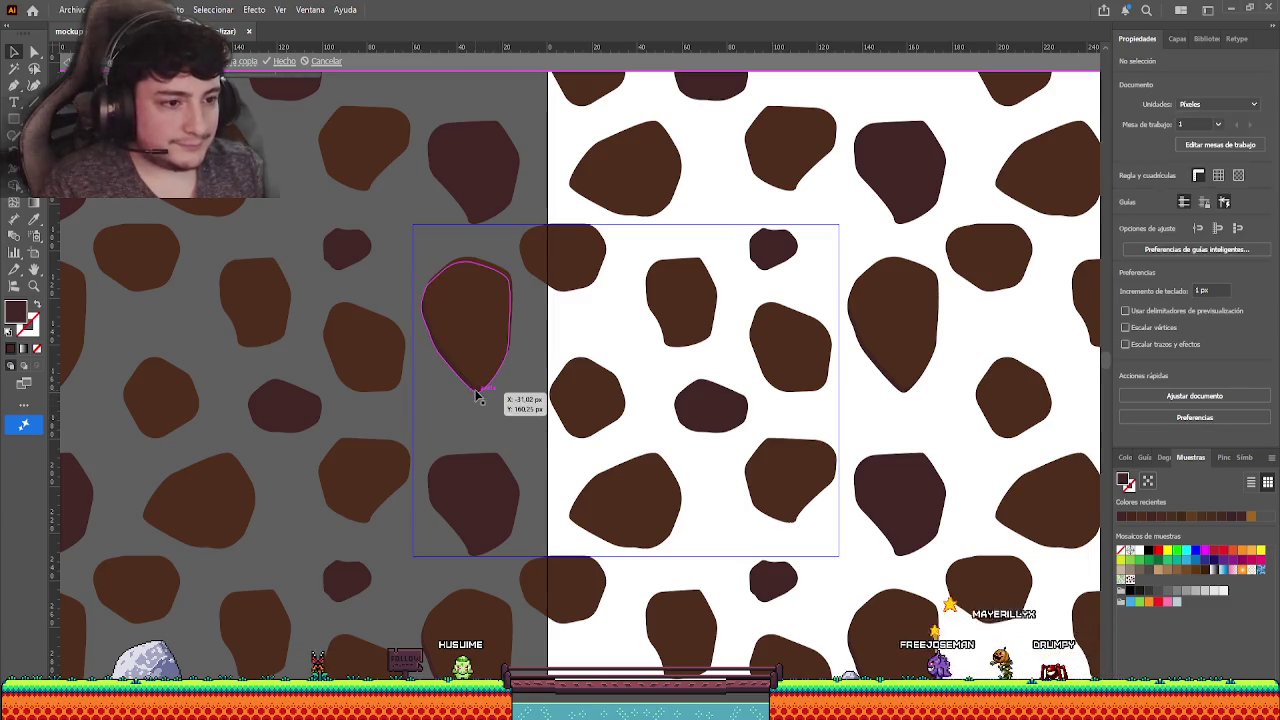
{"action": "left_click", "coordinate": [477, 395]}
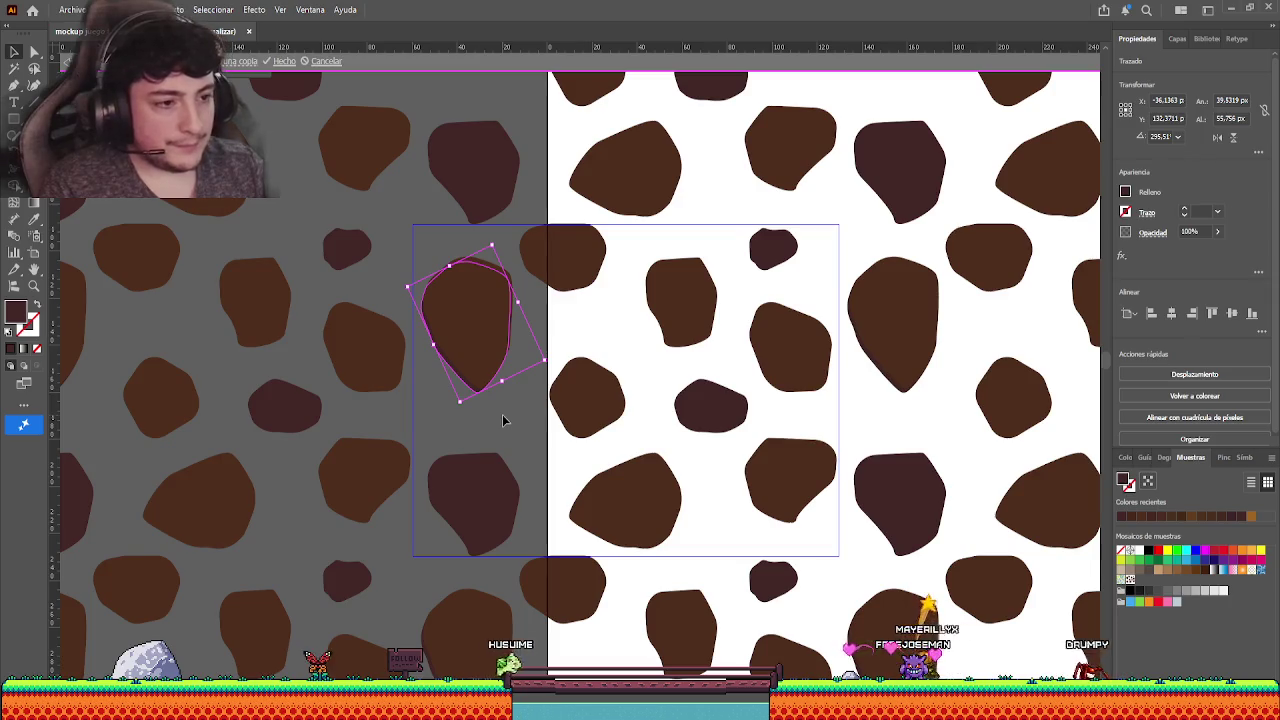
{"action": "left_click", "coordinate": [502, 414]}
{"action": "left_click_drag", "start_coordinate": [491, 352], "coordinate": [493, 348]}
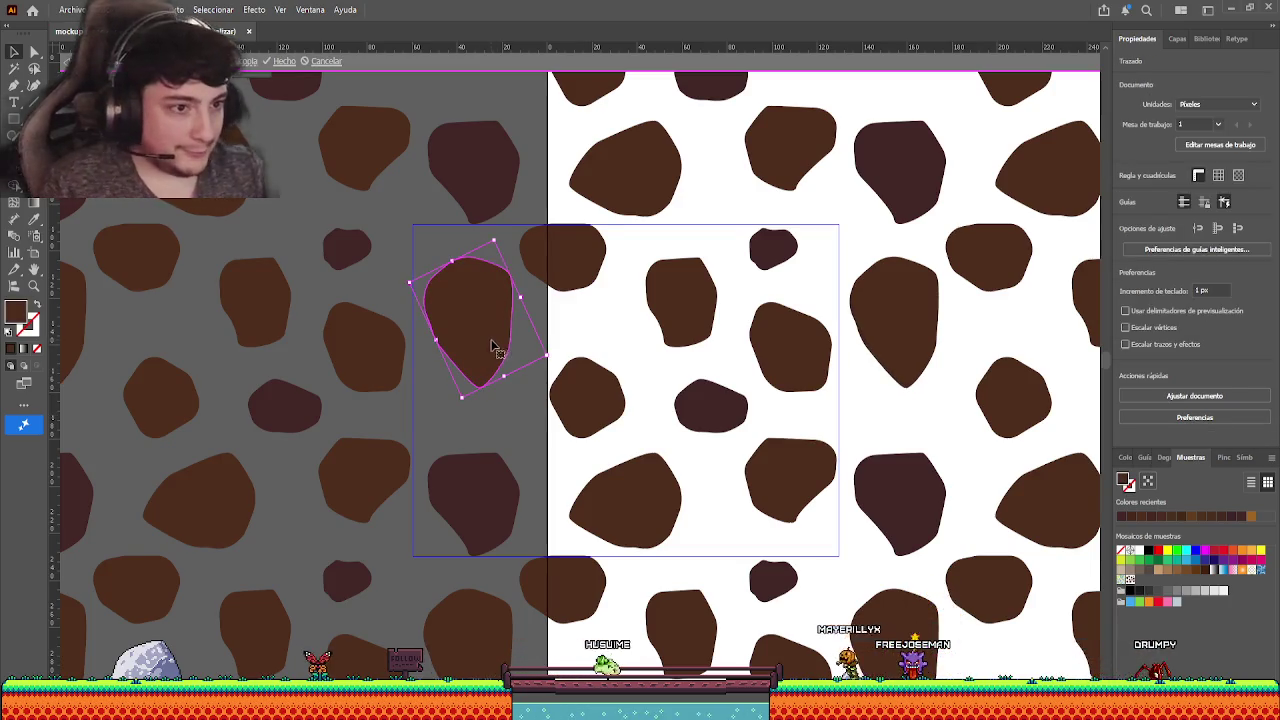
- Select several tile spots plus the lower-left one and move them slightly down
{"action": "left_click_drag", "start_coordinate": [420, 228], "coordinate": [736, 497]}
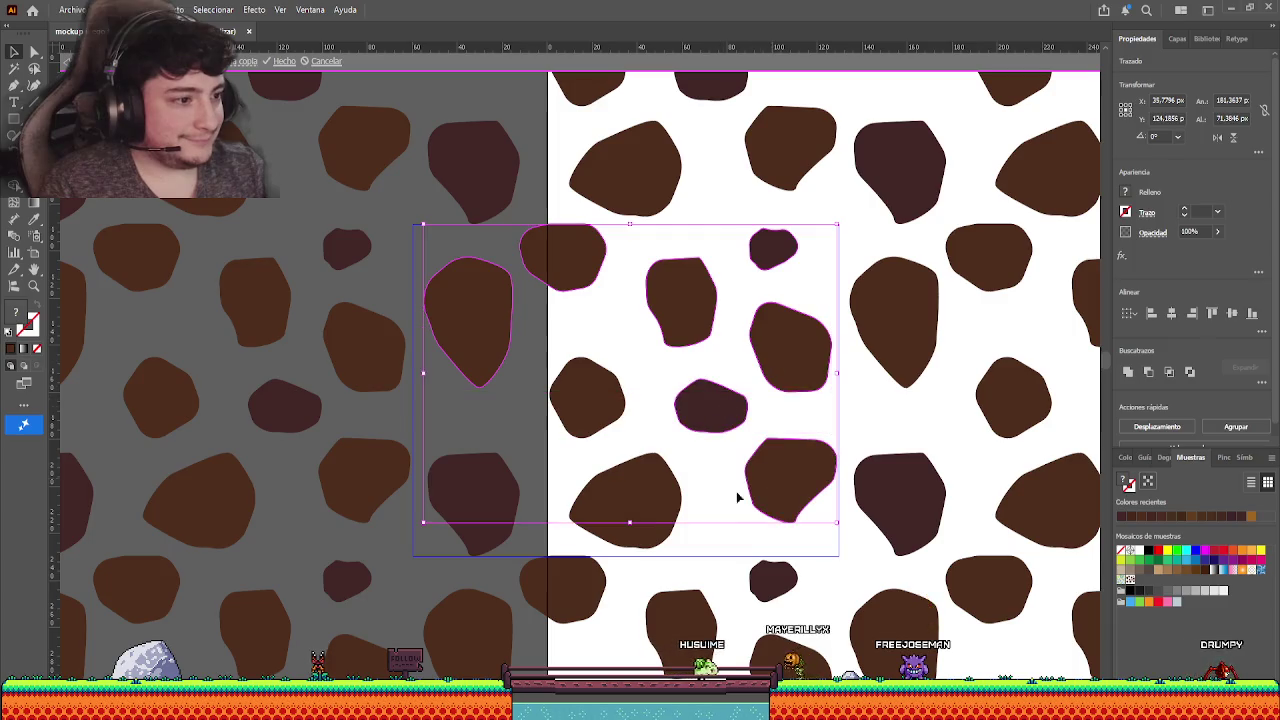
{"action": "left_click", "coordinate": [488, 485], "text": "shift"}
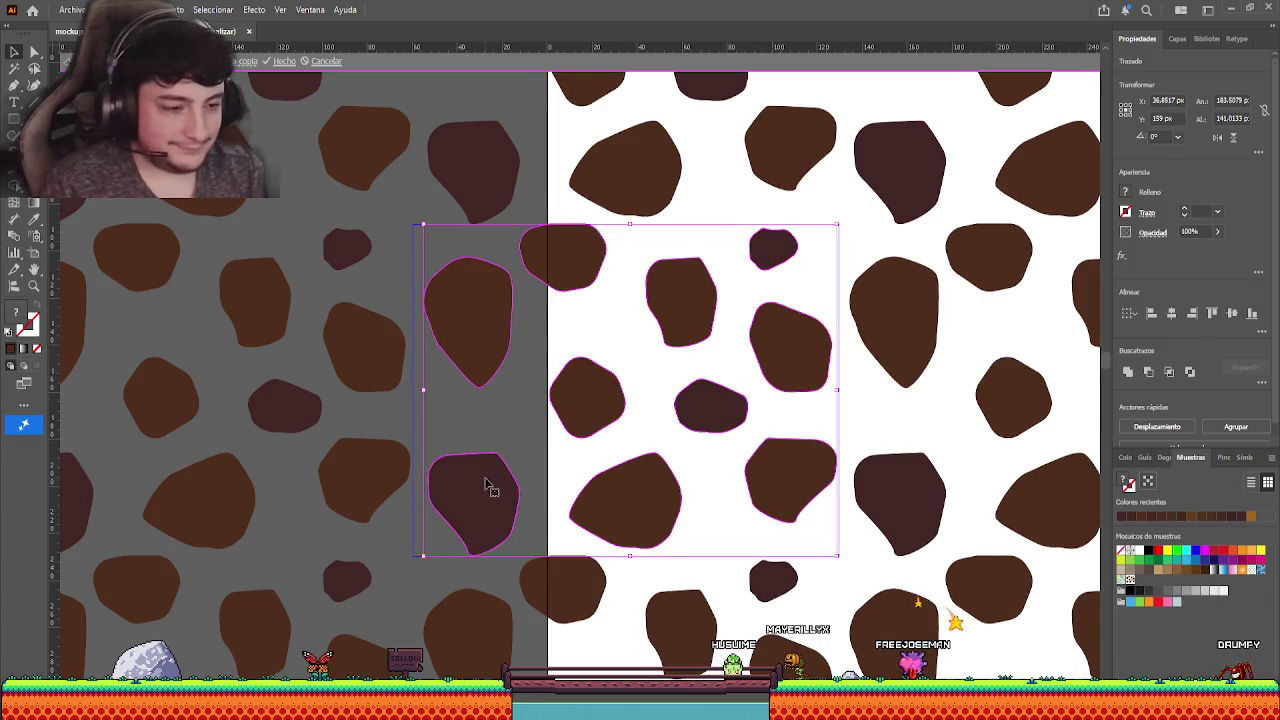
{"action": "left_click_drag", "start_coordinate": [485, 485], "coordinate": [487, 485]}
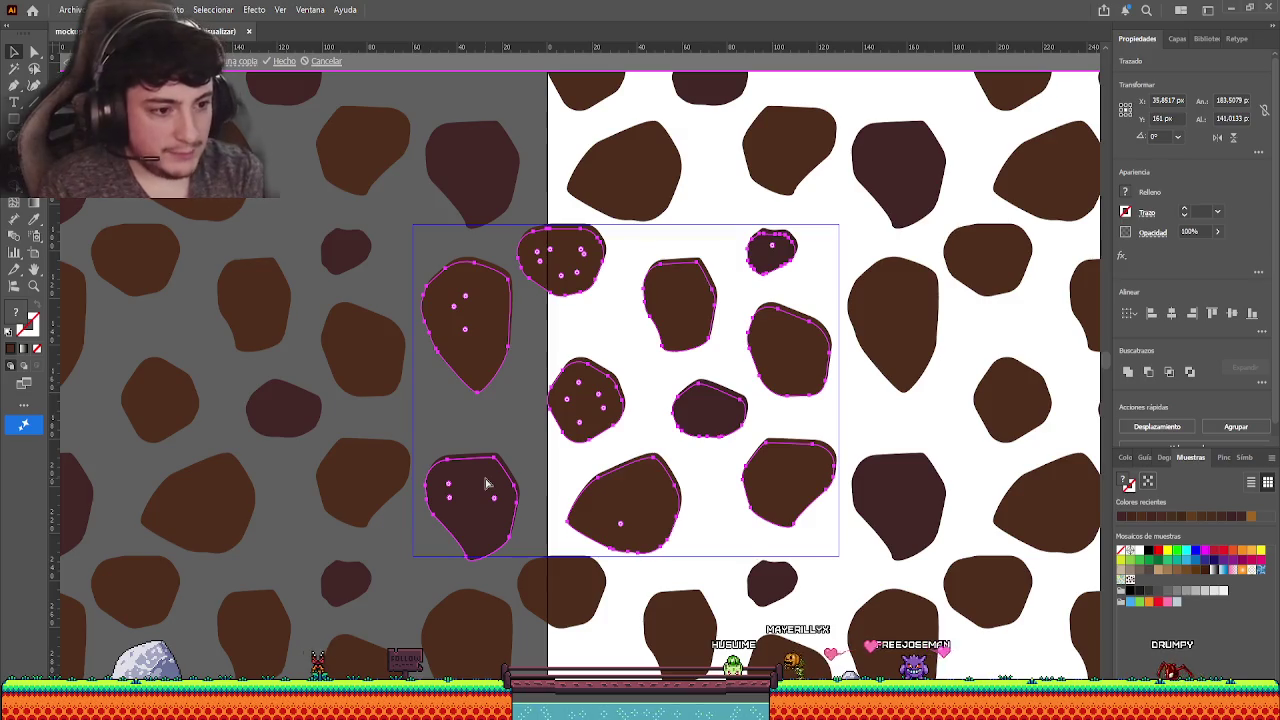
{"action": "left_click_drag", "start_coordinate": [487, 485], "coordinate": [487, 486]}
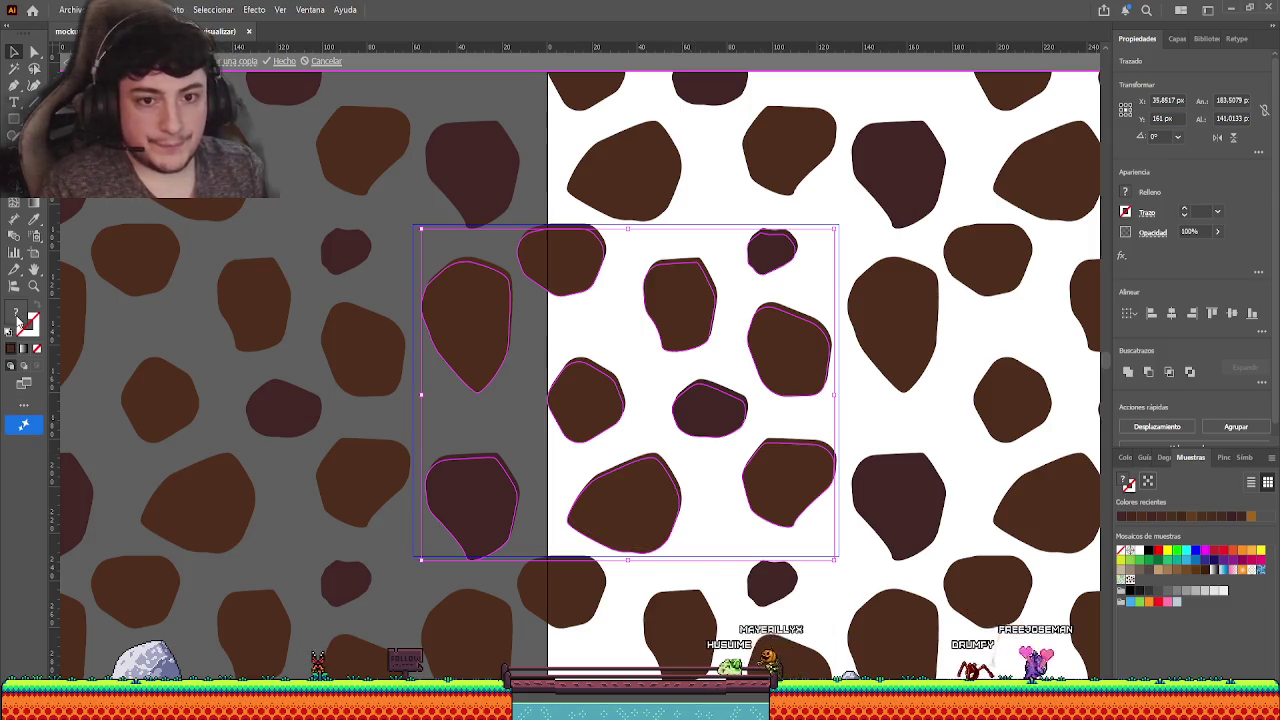
{"action": "left_click", "coordinate": [32, 320]}
{"action": "left_click", "coordinate": [760, 255]}
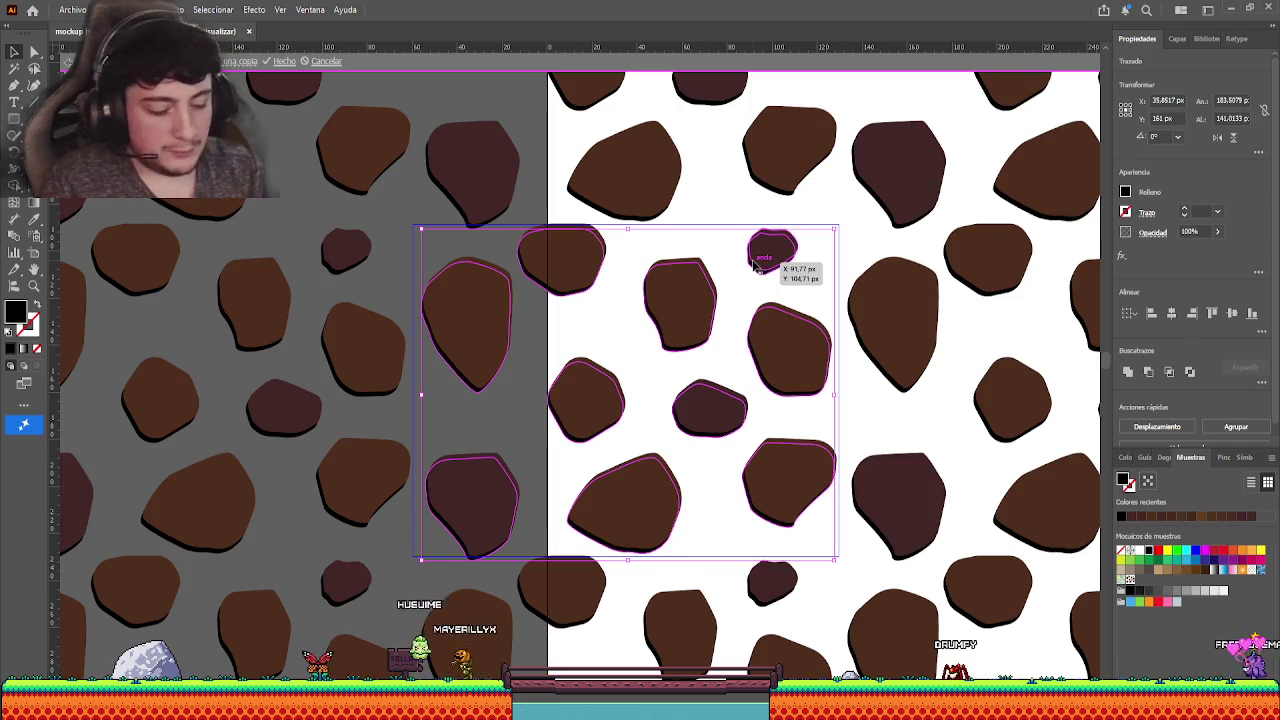
- Group five lighter brown spots, nudge them left, then select all tile spots
{"action": "left_click", "coordinate": [757, 262]}
{"action": "left_click", "coordinate": [490, 370]}
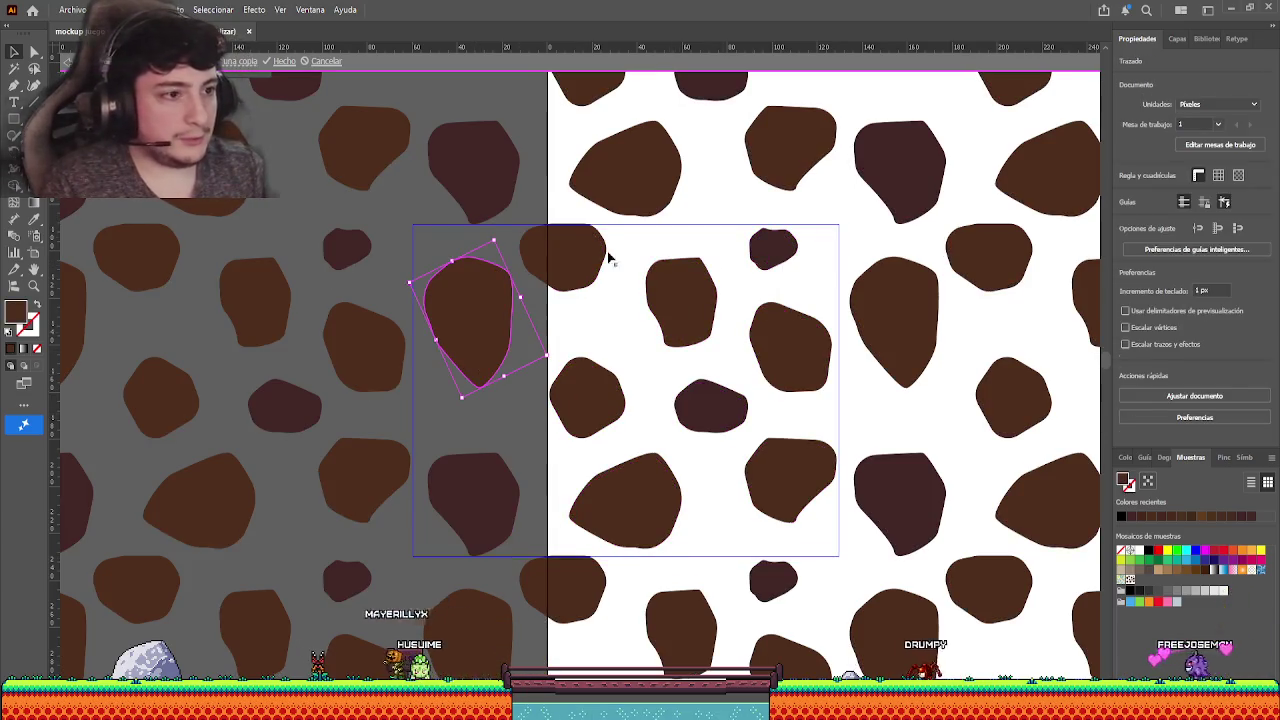
{"action": "left_click", "coordinate": [588, 255], "text": "shift"}
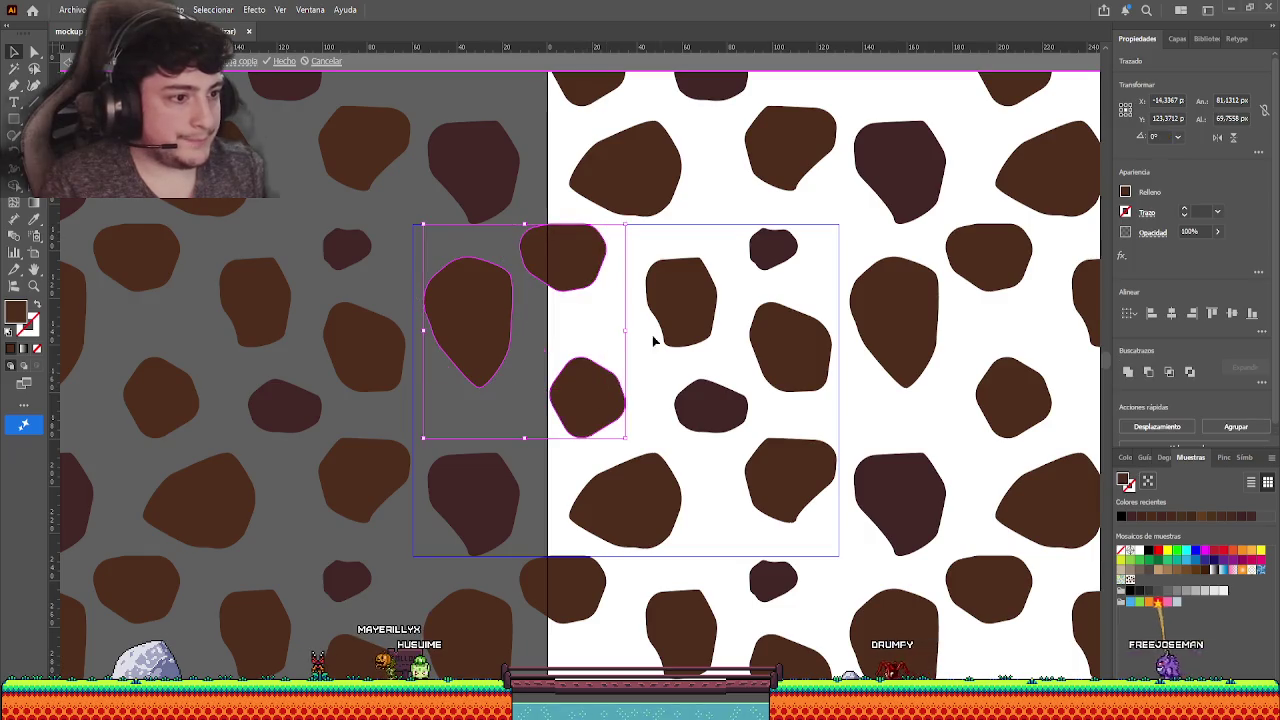
{"action": "left_click", "coordinate": [641, 497], "text": "shift"}
{"action": "left_click", "coordinate": [782, 488], "text": "shift"}
{"action": "key", "text": "ctrl+g"}
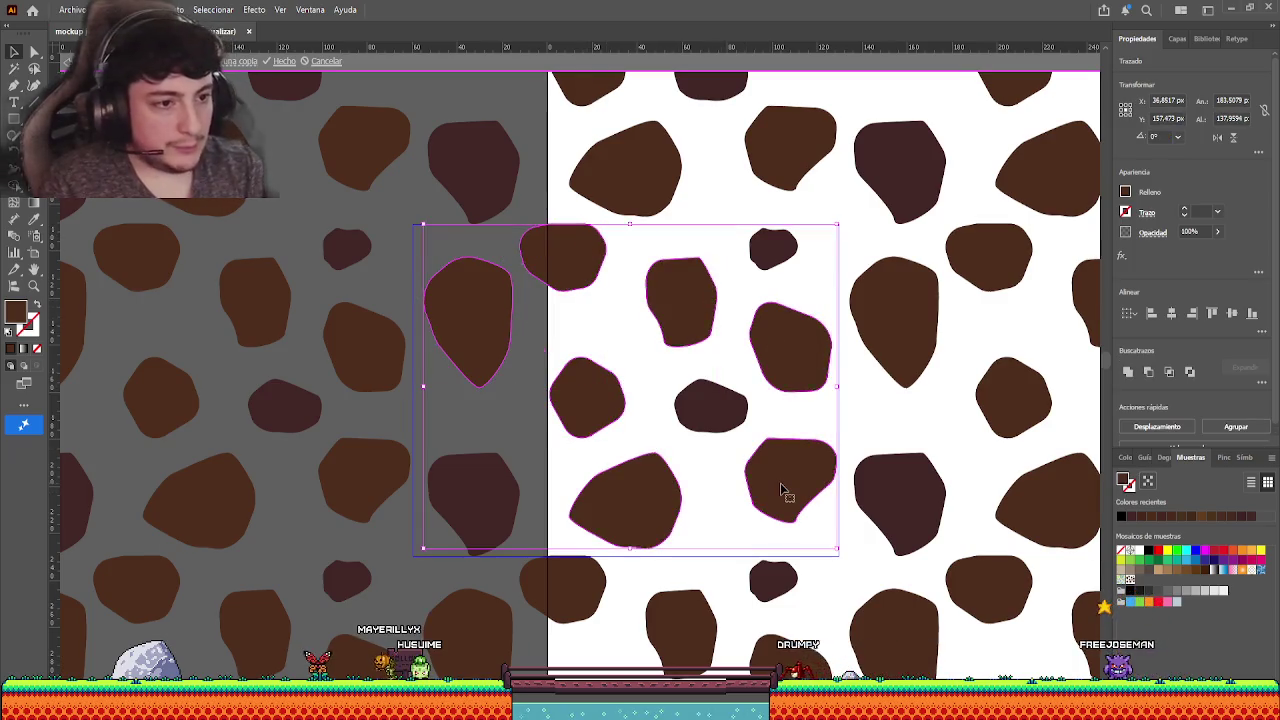
{"action": "key", "text": "Left"}
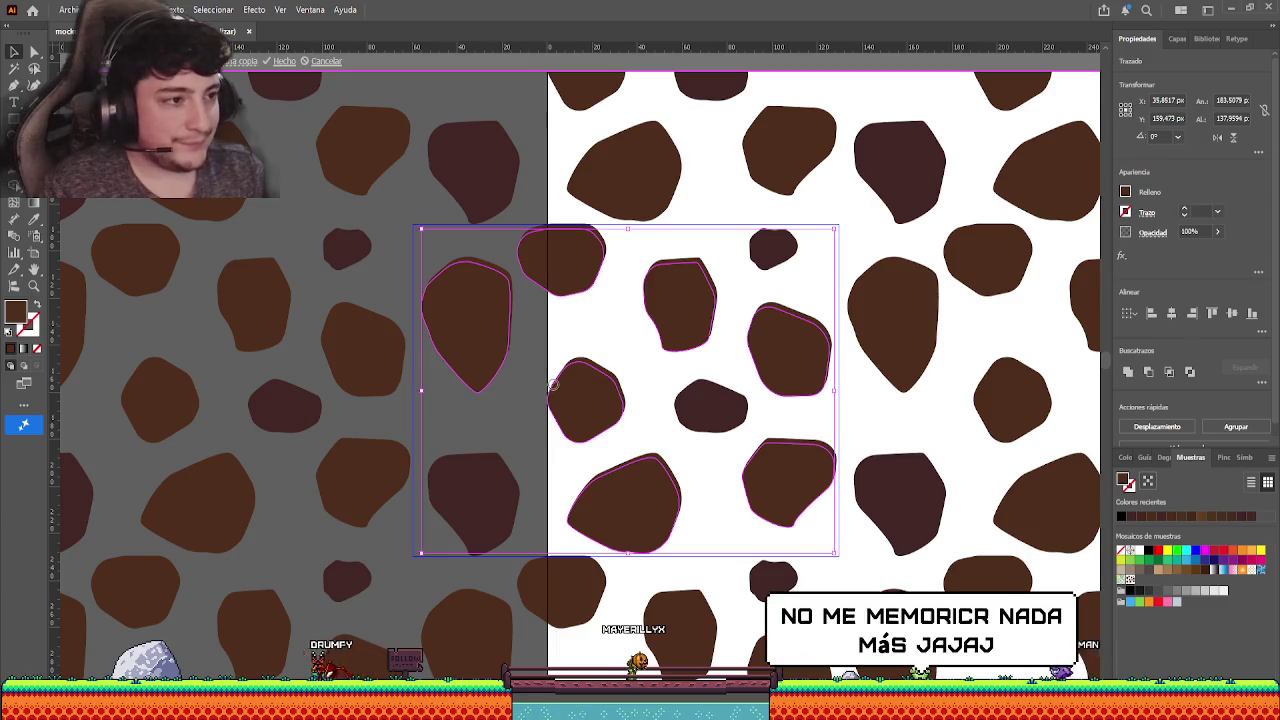
{"action": "left_click", "coordinate": [648, 426]}
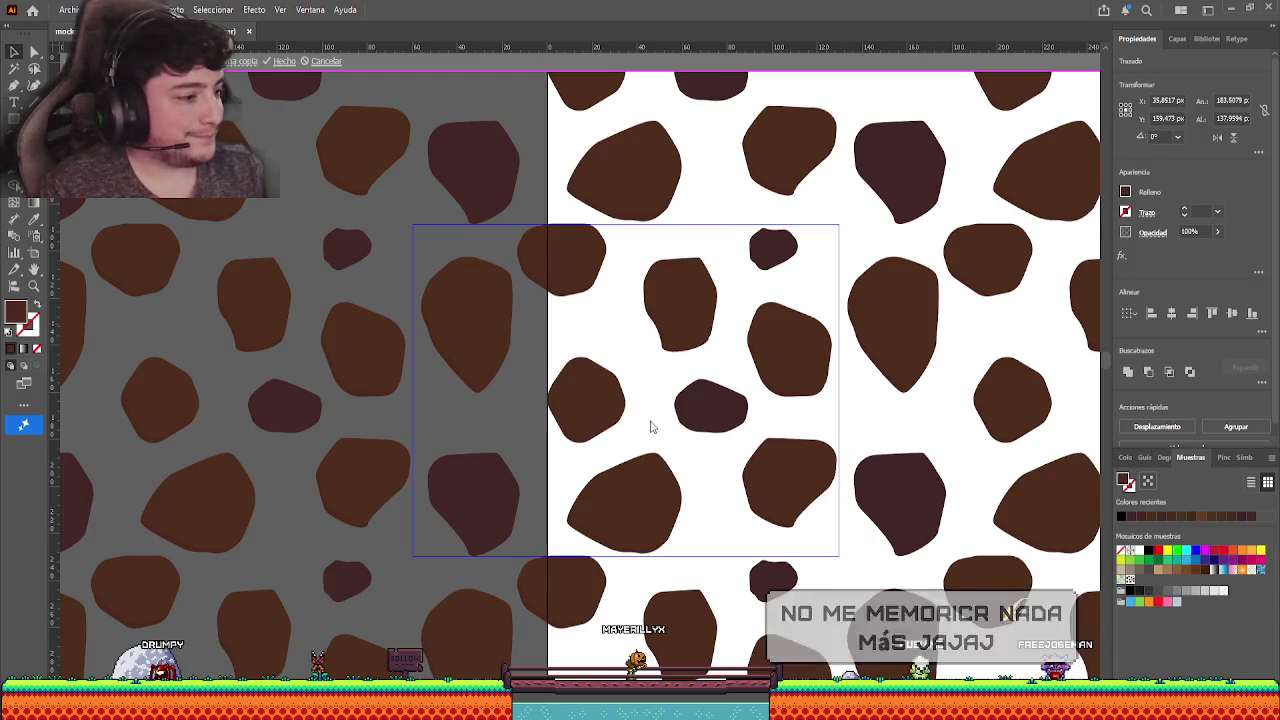
{"action": "key", "text": "ctrl+a"}
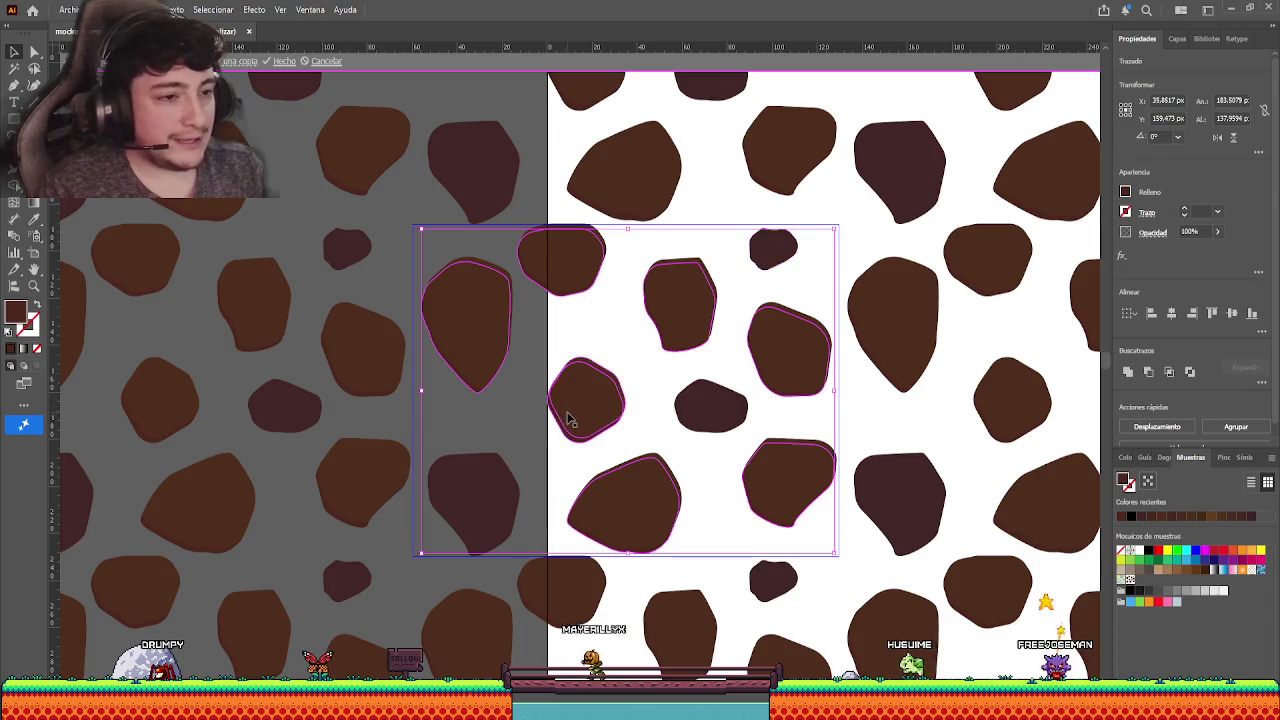
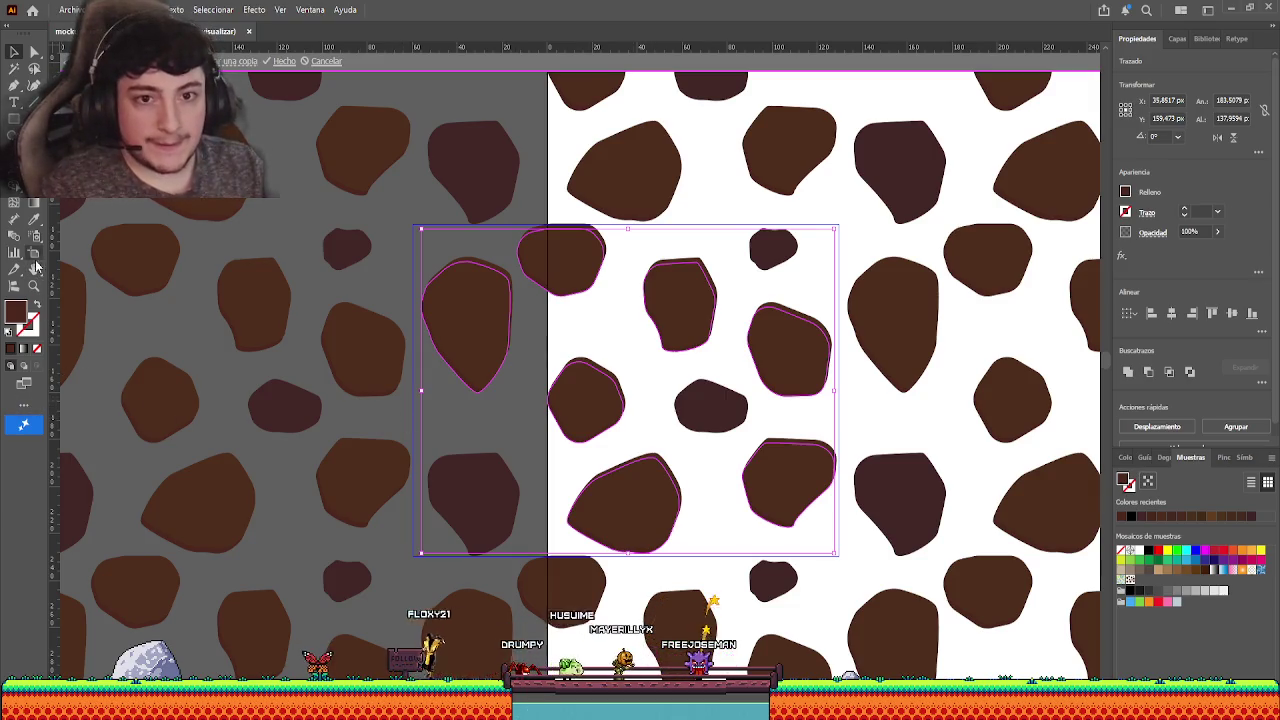
- Check the offset shadows, then select all the light-brown shadow shapes in the tile
{"action": "left_click", "coordinate": [35, 221]}
{"action": "key", "text": "v"}
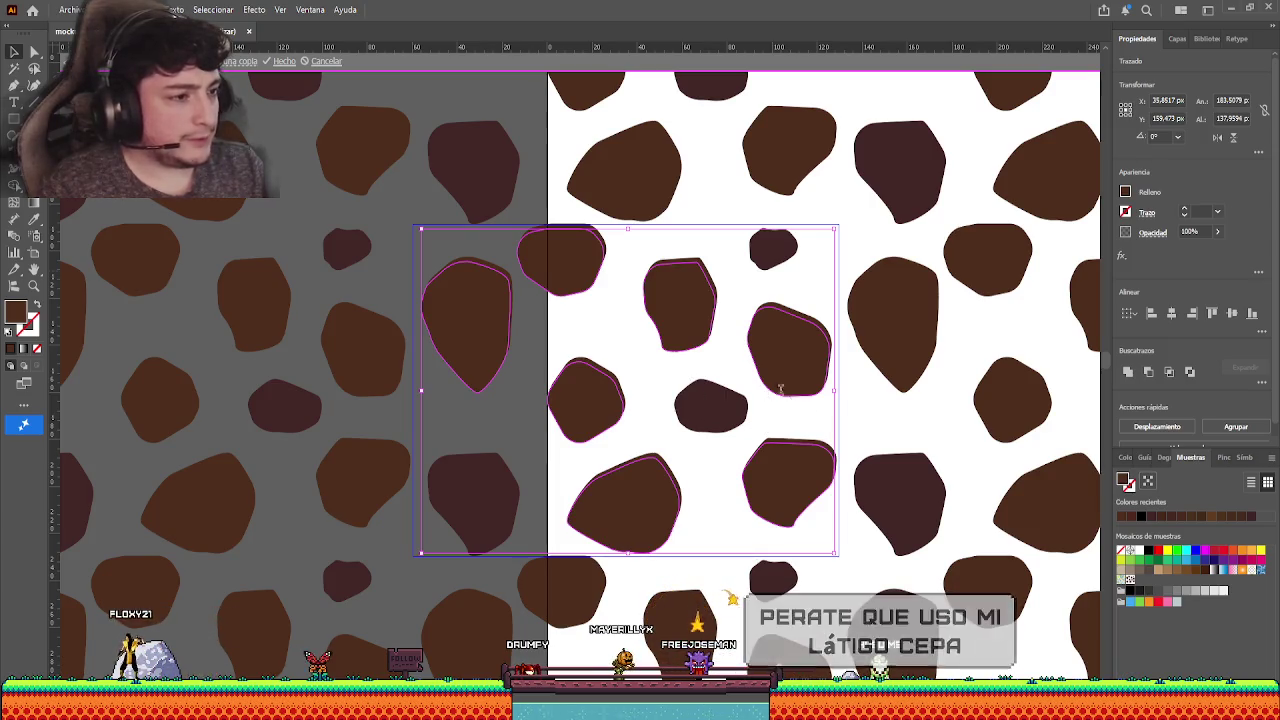
{"action": "left_click", "coordinate": [709, 361]}
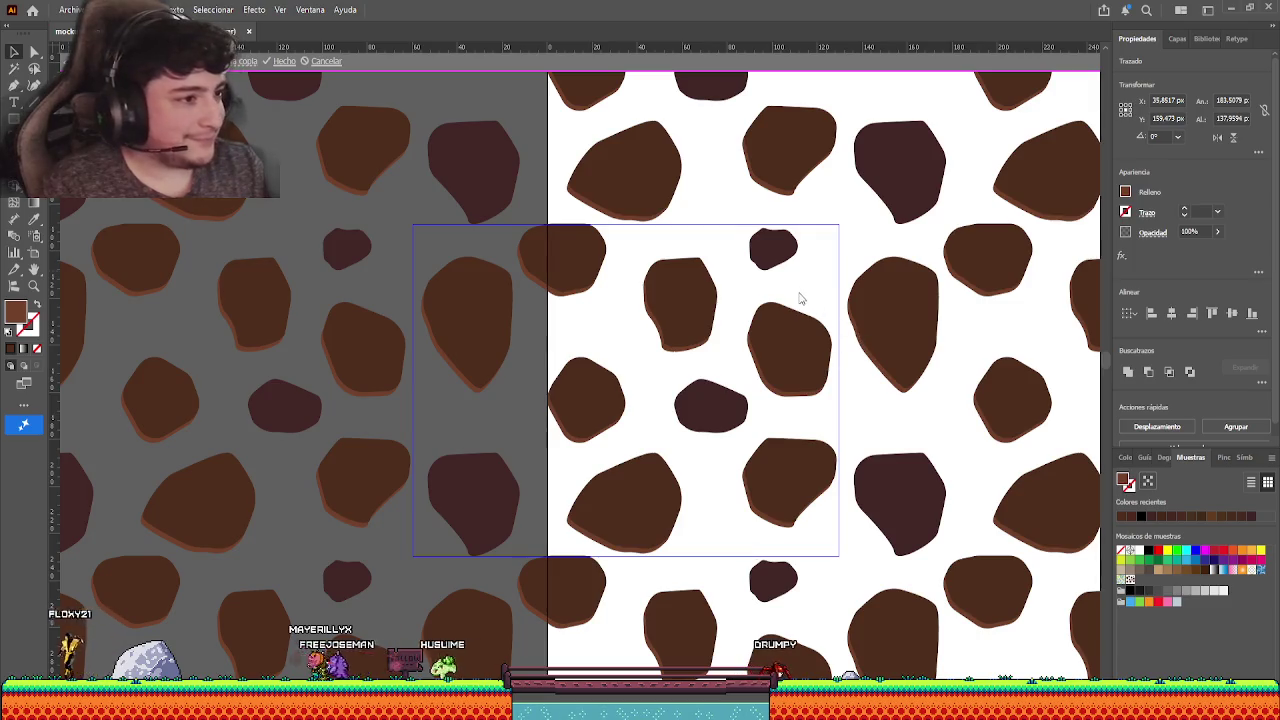
{"action": "key", "text": "ctrl+a"}
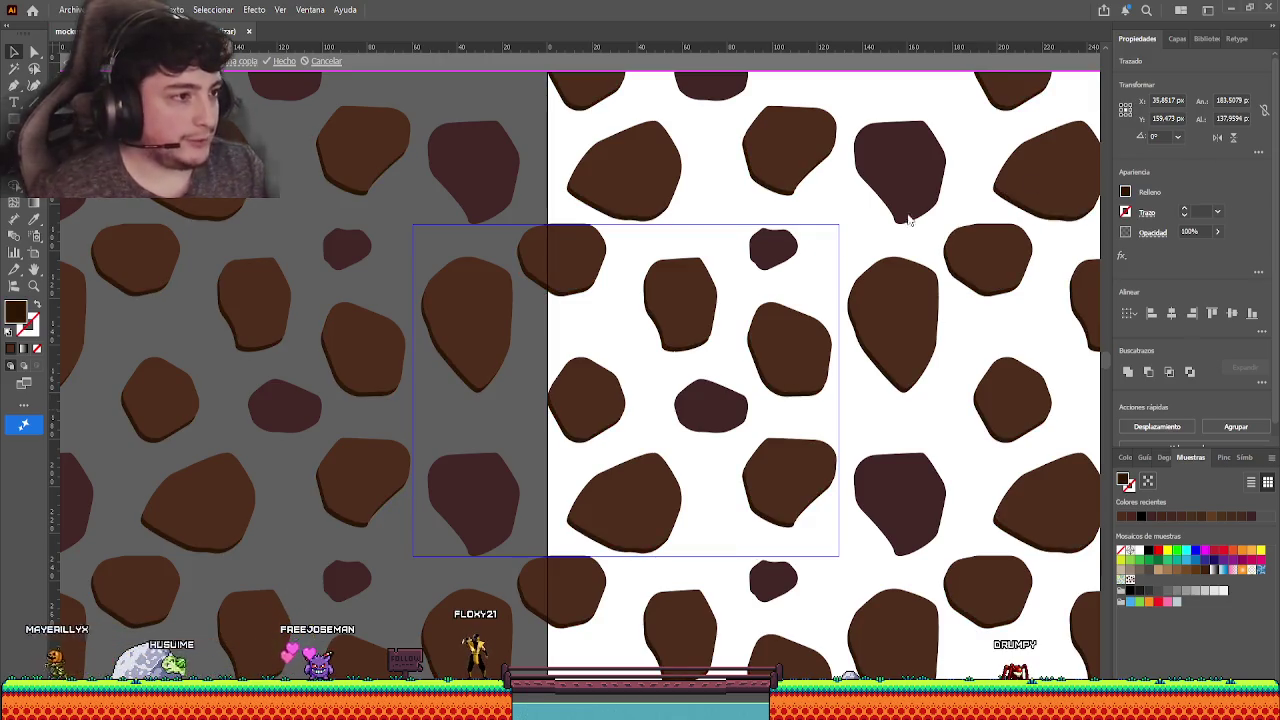
- Select the brown rocks, then undo and redo to restore the earlier shadow selection
{"action": "left_click", "coordinate": [770, 267]}
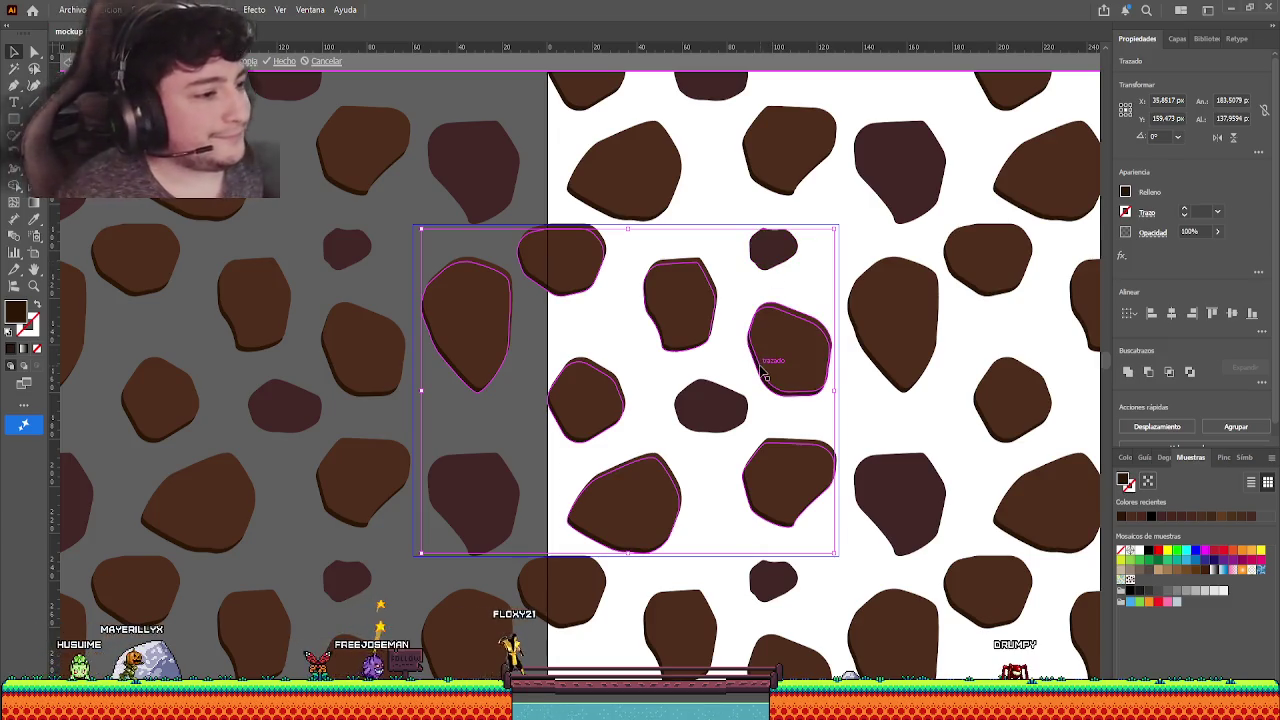
{"action": "left_click", "coordinate": [504, 440]}
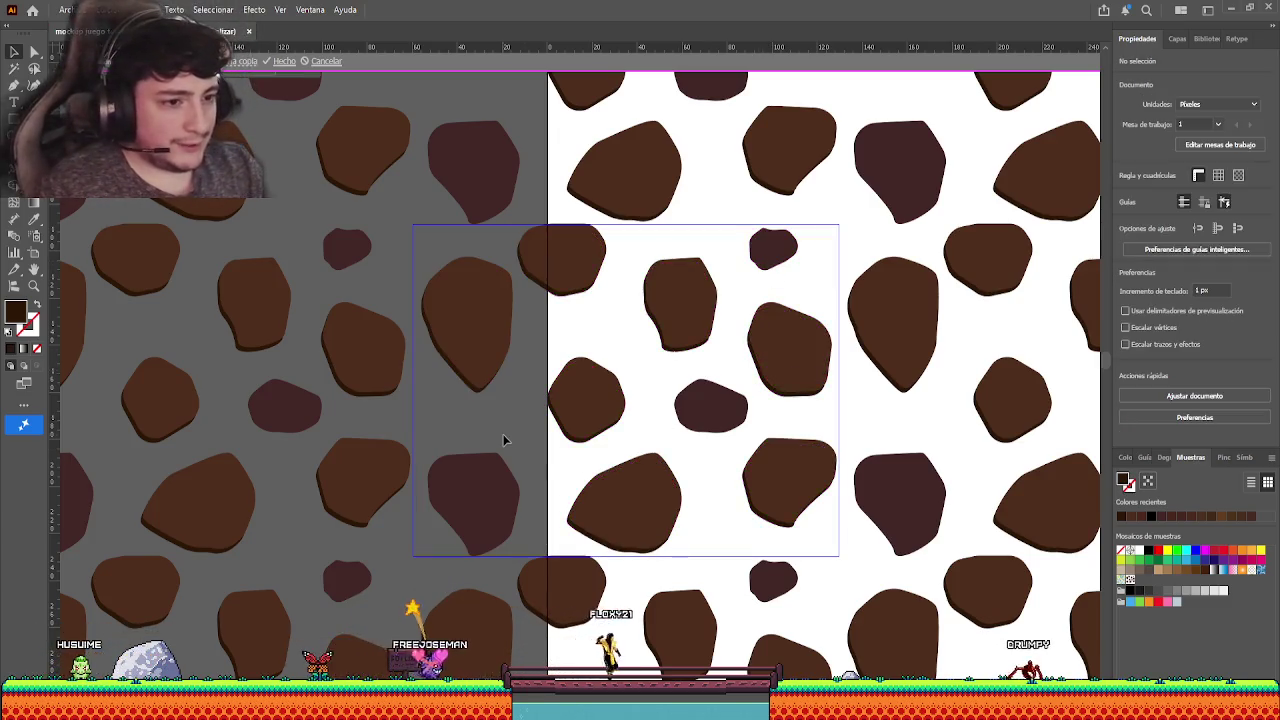
{"action": "key", "text": "ctrl+z"}
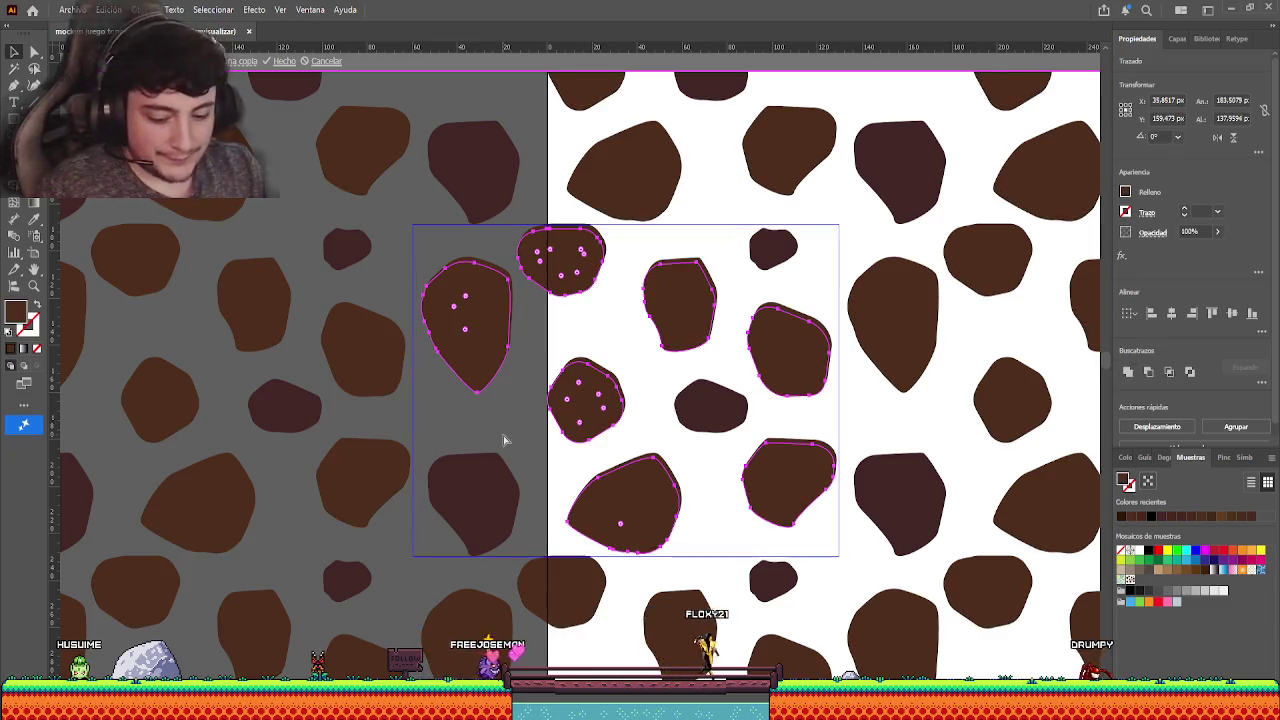
{"action": "key", "text": "ctrl+z"}
{"action": "key", "text": "ctrl+shift+z"}
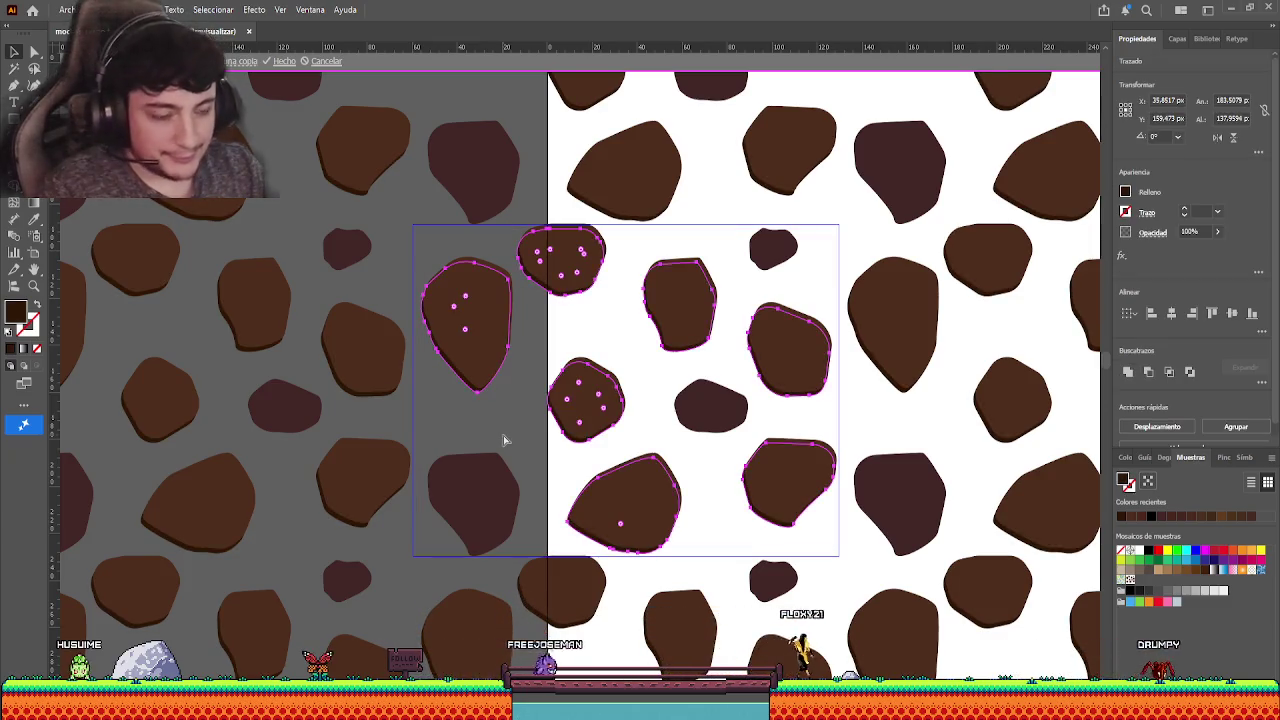
{"action": "key", "text": "ctrl+z"}
- Nudge the selected dark rocks one pixel left and down, then deselect and inspect one rock
{"action": "left_click", "coordinate": [506, 488]}
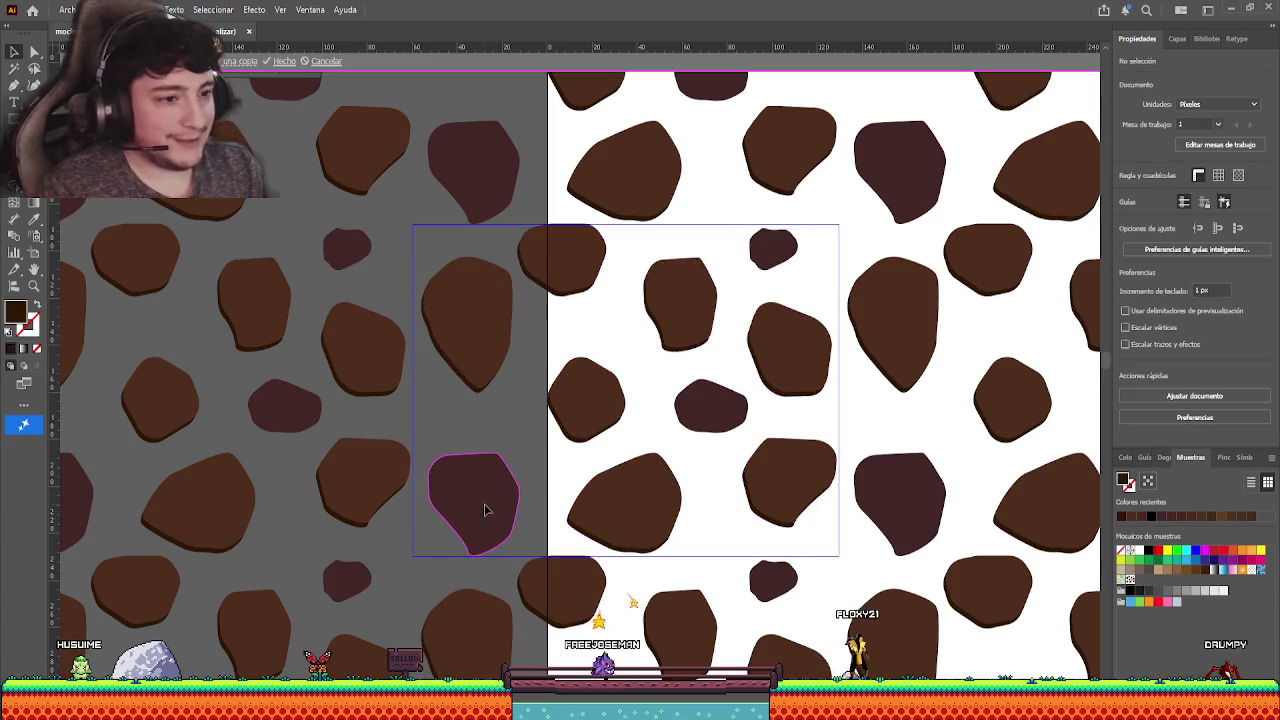
{"action": "left_click", "coordinate": [724, 418], "text": "shift"}
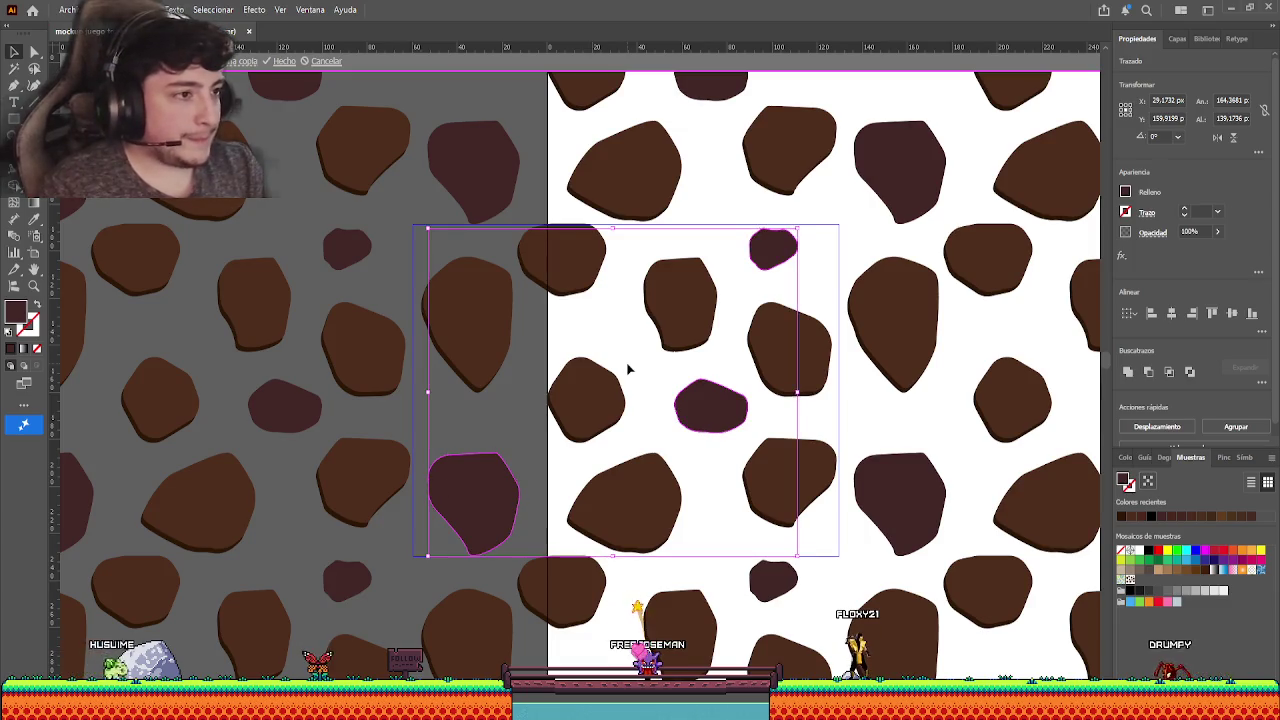
{"action": "key", "text": "Left"}
{"action": "key", "text": "Down"}
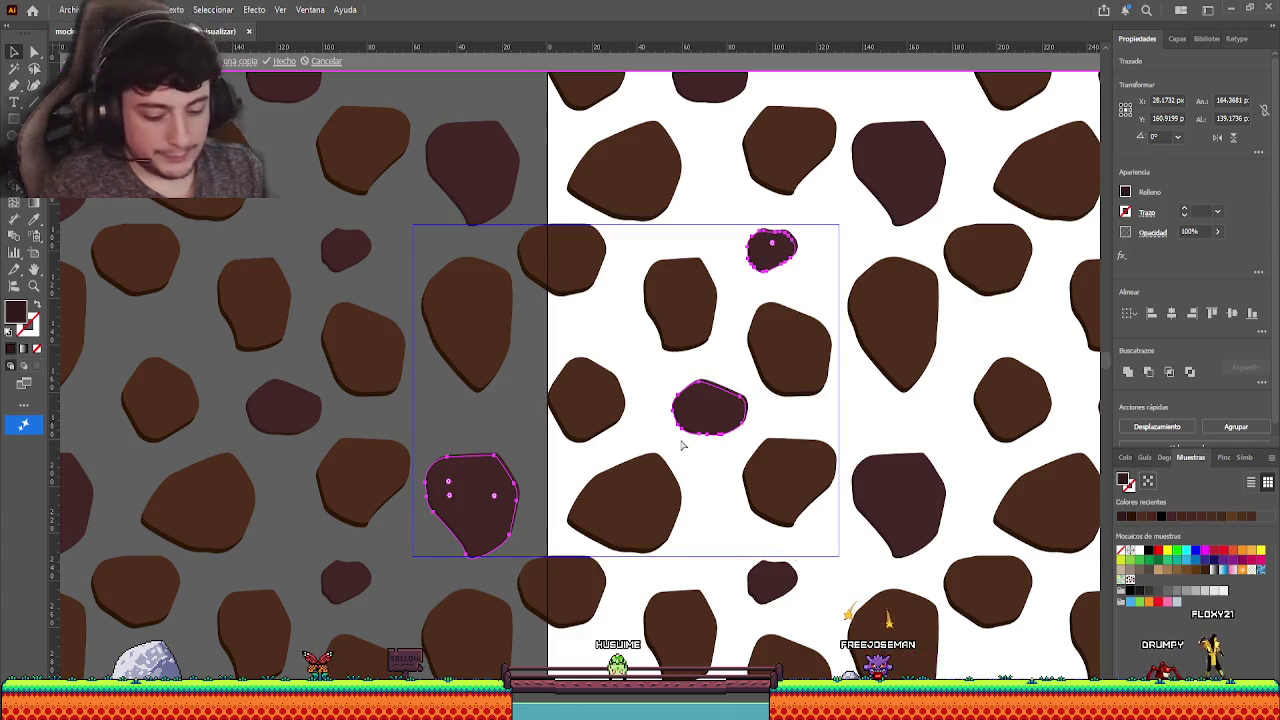
{"action": "left_click", "coordinate": [495, 436]}
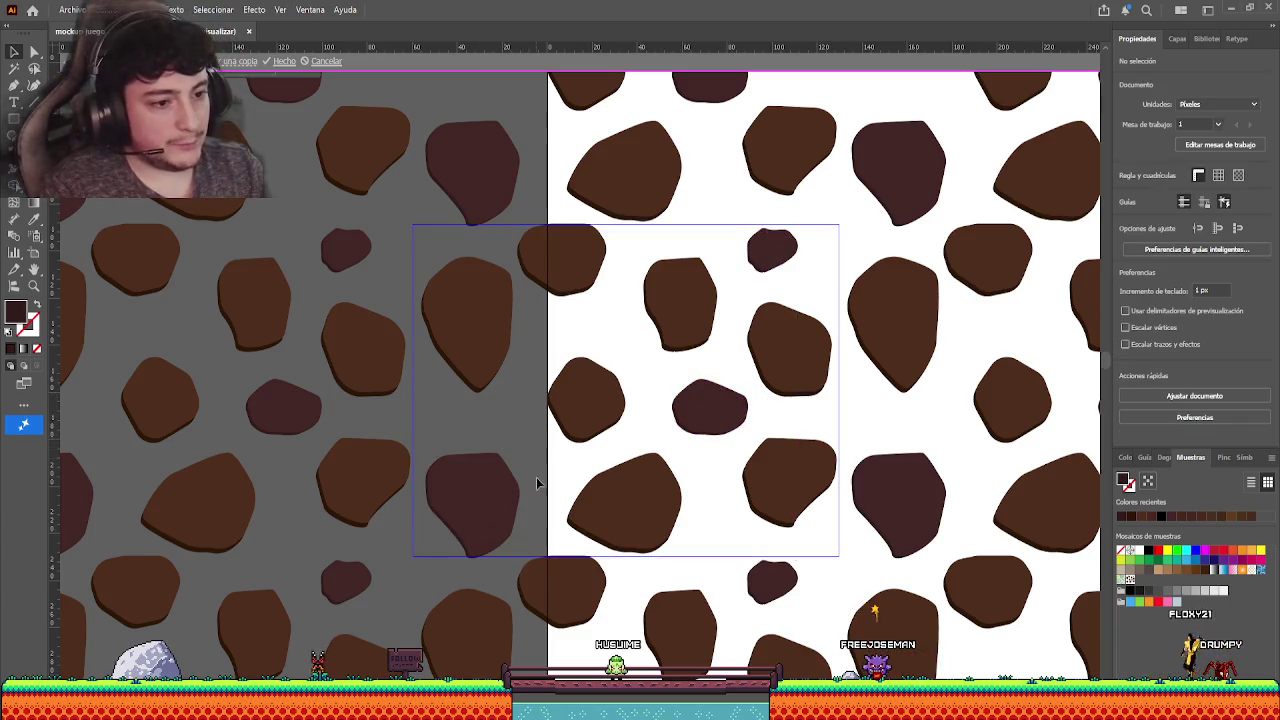
{"action": "left_click", "coordinate": [497, 522]}
{"action": "left_click", "coordinate": [511, 424]}
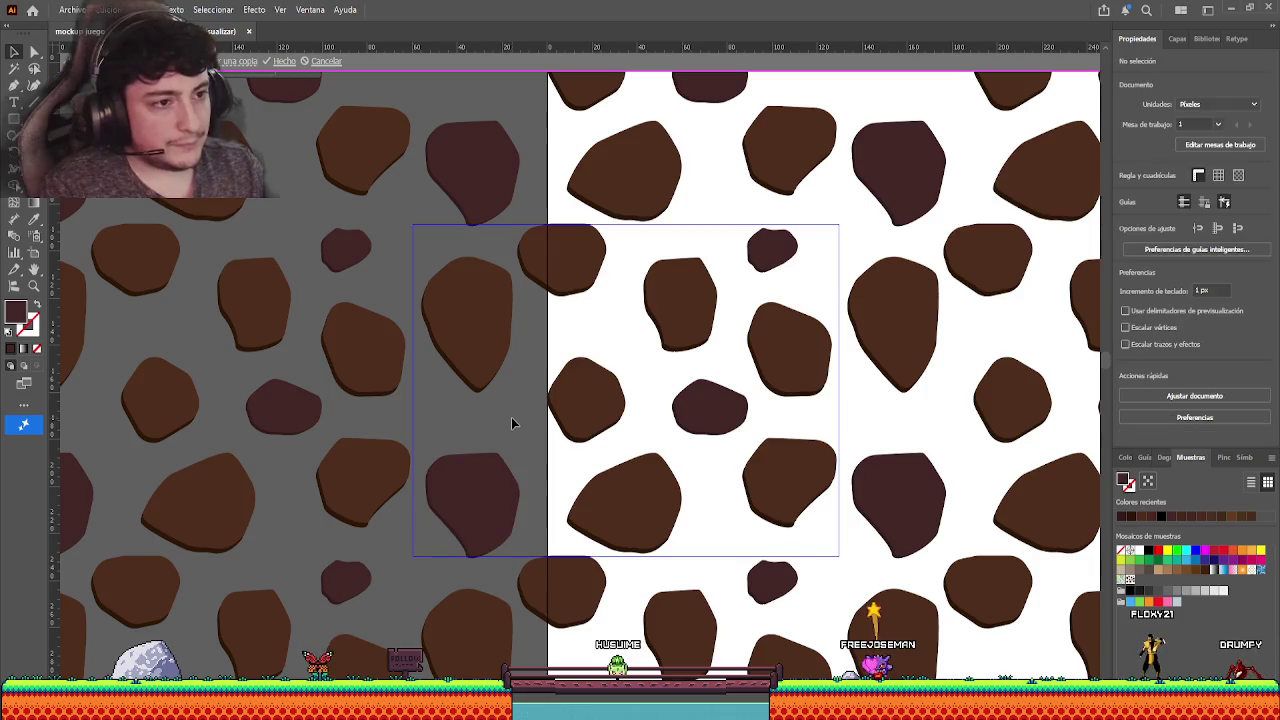
- Exit pattern editing, fit the artboard in view and pan around the tiled rock pattern
{"action": "double_click", "coordinate": [385, 207]}
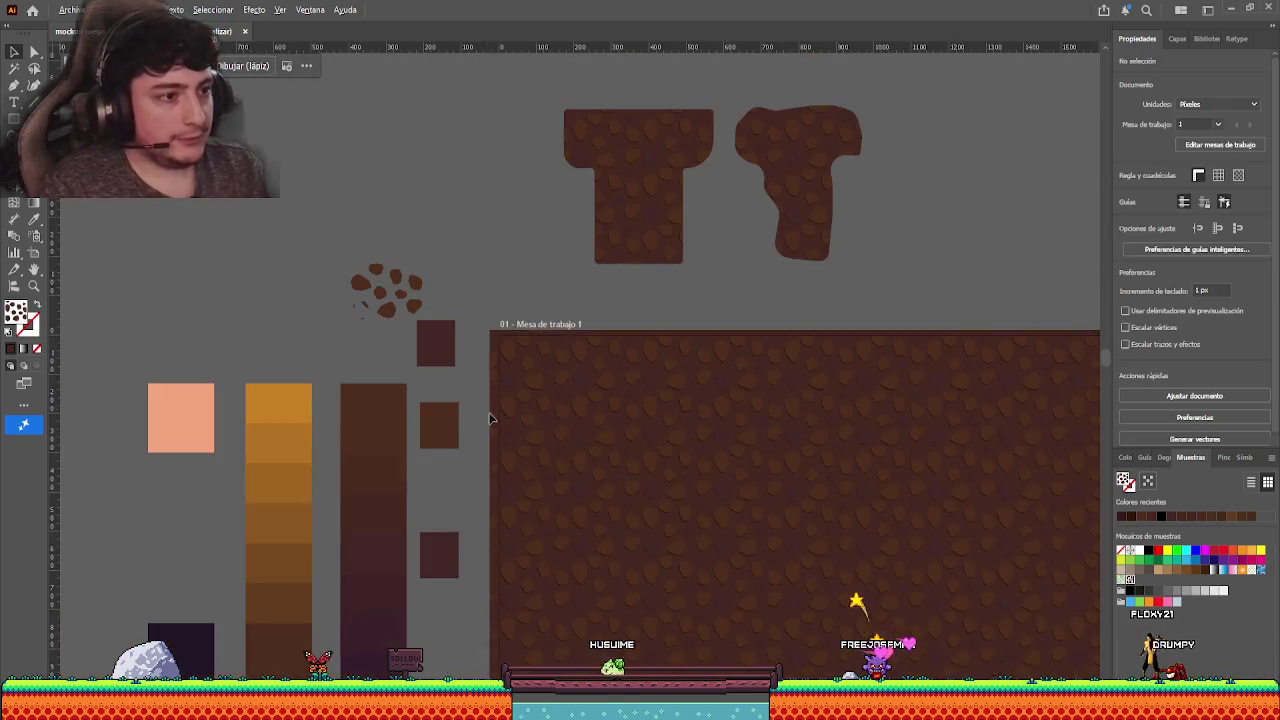
{"action": "key", "text": "ctrl+0"}
{"action": "left_click_drag", "start_coordinate": [521, 269], "coordinate": [437, 331]}
{"action": "scroll", "coordinate": [540, 400], "scroll_direction": "up", "scroll_amount": 2}
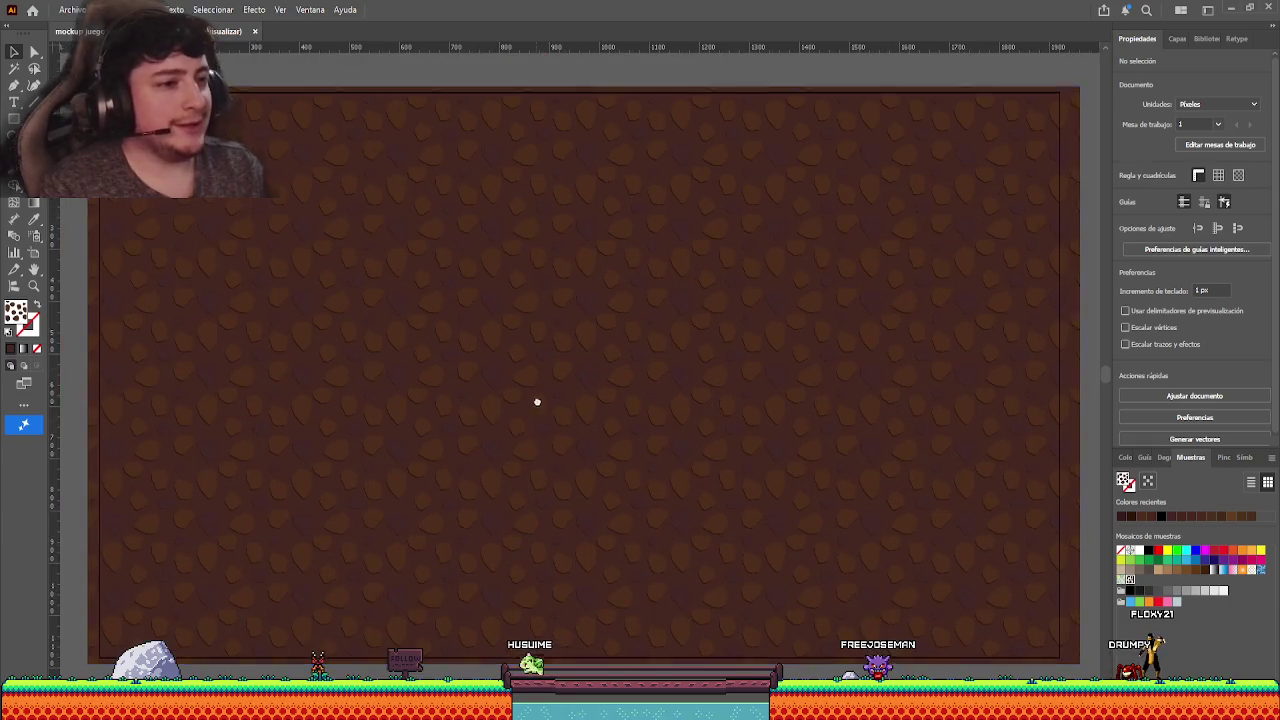
{"action": "left_click_drag", "start_coordinate": [552, 398], "coordinate": [543, 405]}
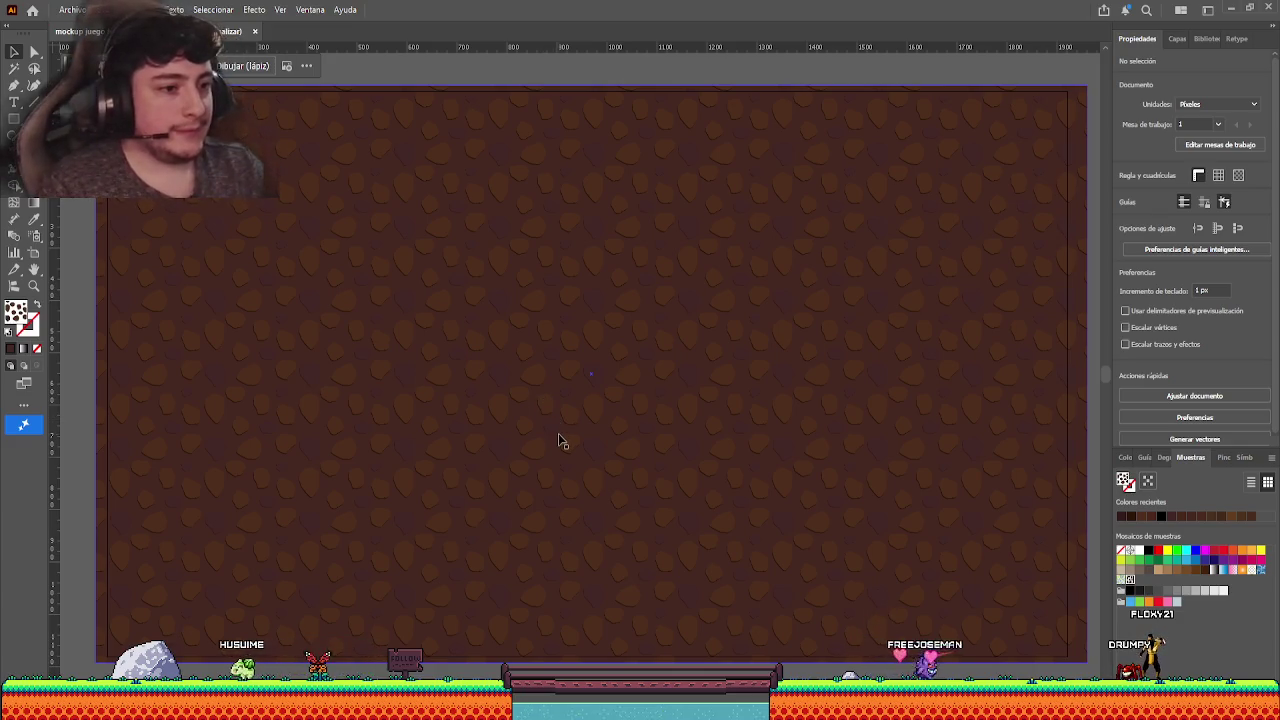
{"action": "mouse_move", "coordinate": [563, 443]}
{"action": "left_mouse_down"}
{"action": "mouse_move", "coordinate": [580, 428]}
{"action": "mouse_move", "coordinate": [534, 423]}
{"action": "left_mouse_up"}
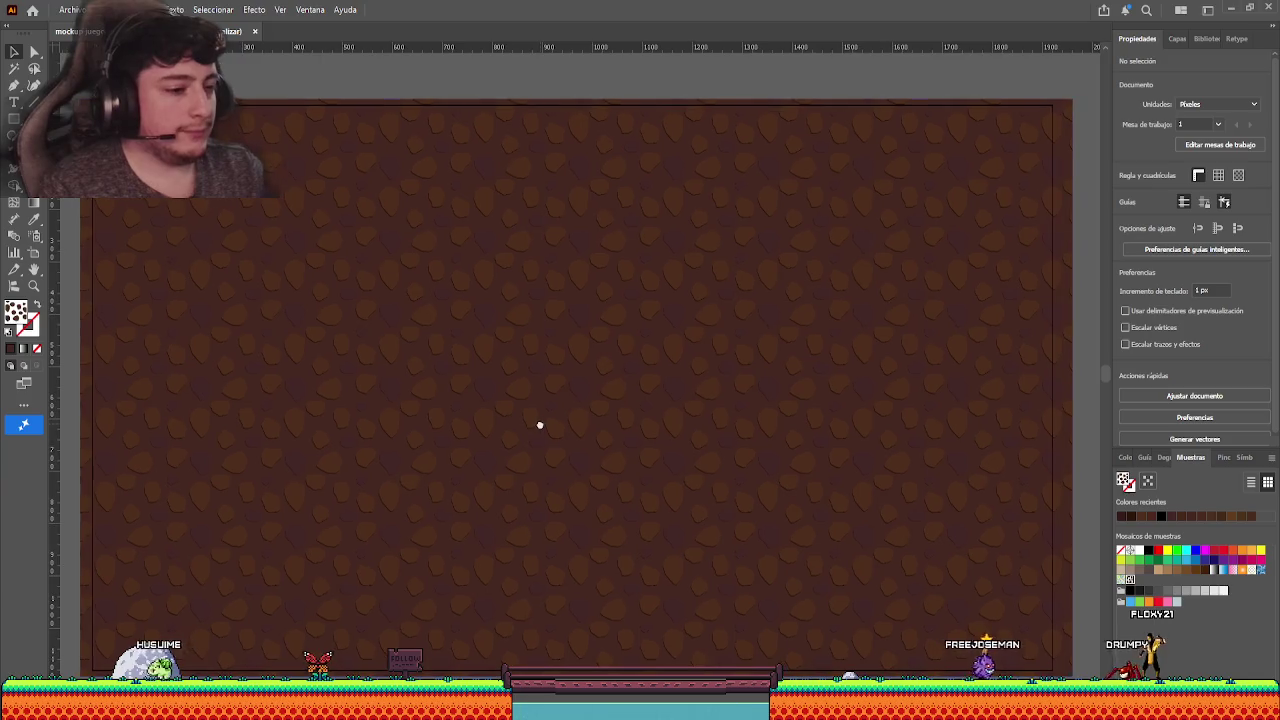
{"action": "mouse_move", "coordinate": [386, 317]}
{"action": "left_mouse_down"}
{"action": "mouse_move", "coordinate": [637, 423]}
{"action": "mouse_move", "coordinate": [437, 280]}
{"action": "mouse_move", "coordinate": [468, 320]}
{"action": "mouse_move", "coordinate": [289, 249]}
{"action": "mouse_move", "coordinate": [471, 317]}
{"action": "mouse_move", "coordinate": [395, 303]}
{"action": "mouse_move", "coordinate": [414, 311]}
{"action": "left_mouse_up"}
{"action": "scroll", "coordinate": [396, 297], "scroll_direction": "down", "scroll_amount": 1}
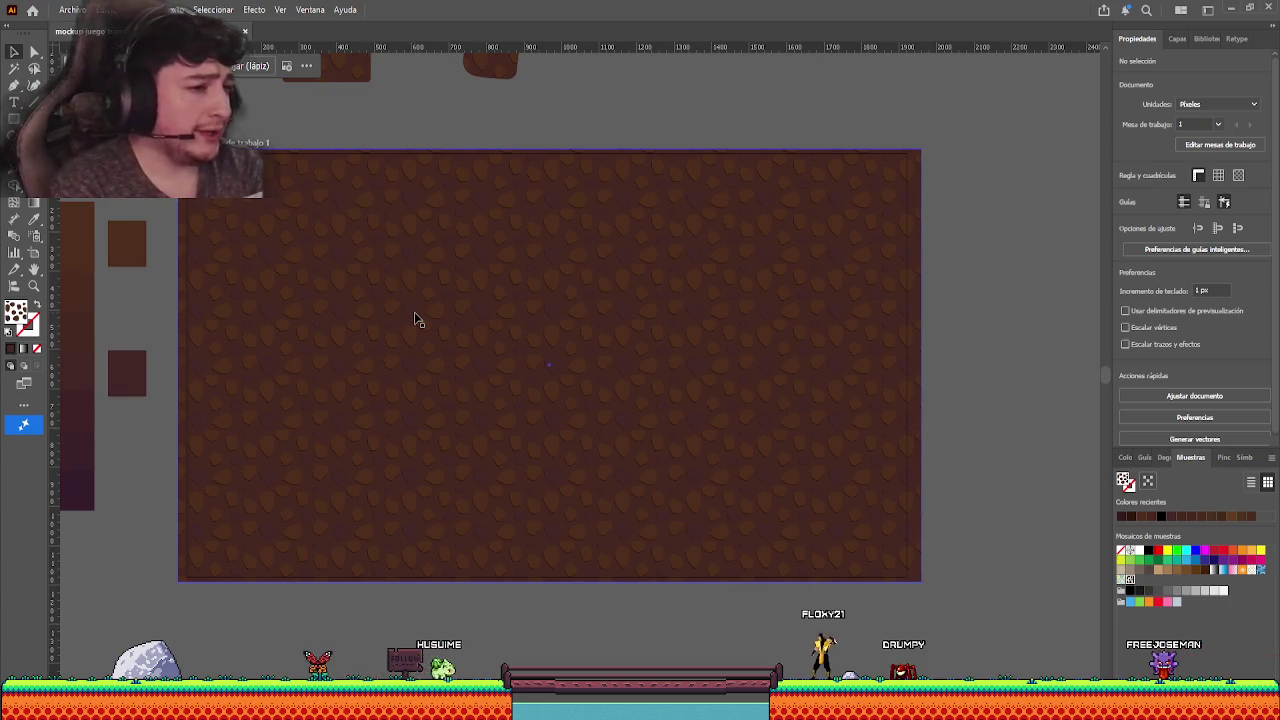
- Select and sample the small rock shapes beside the artboard, then pan back to the artboard
{"action": "left_click_drag", "start_coordinate": [471, 391], "coordinate": [504, 408]}
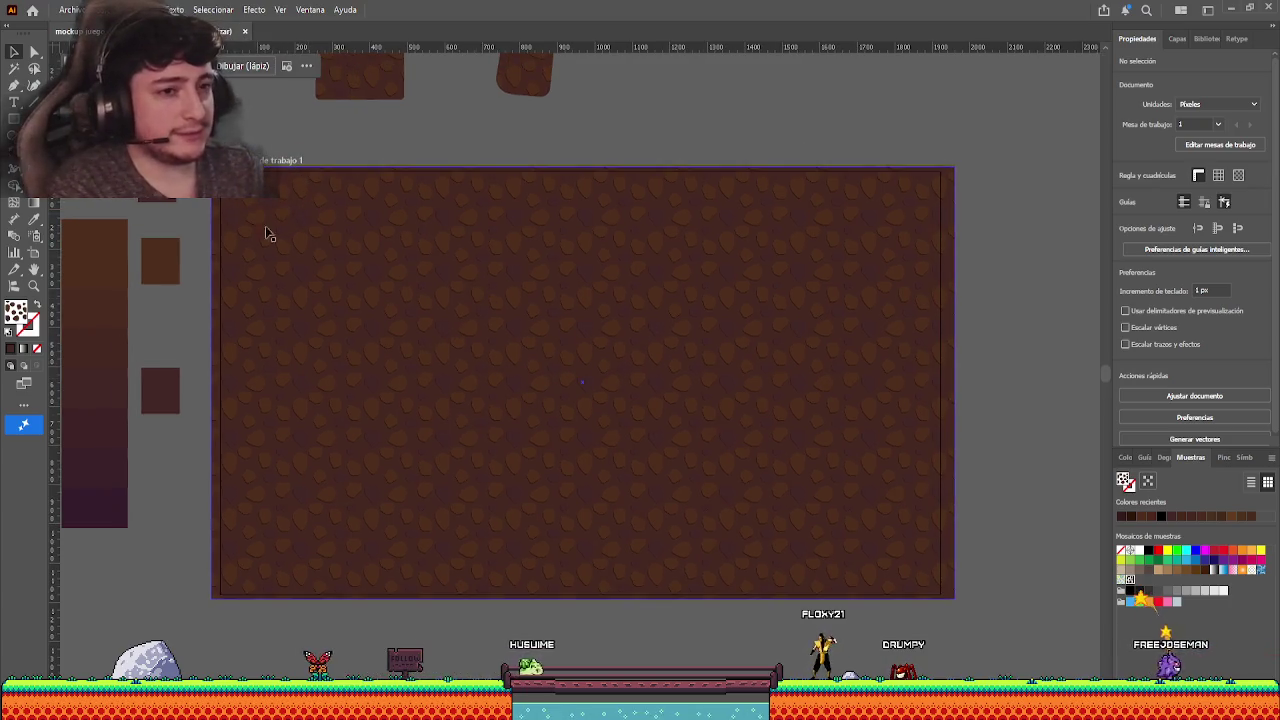
{"action": "left_click_drag", "start_coordinate": [265, 233], "coordinate": [376, 290]}
{"action": "left_click", "coordinate": [194, 207]}
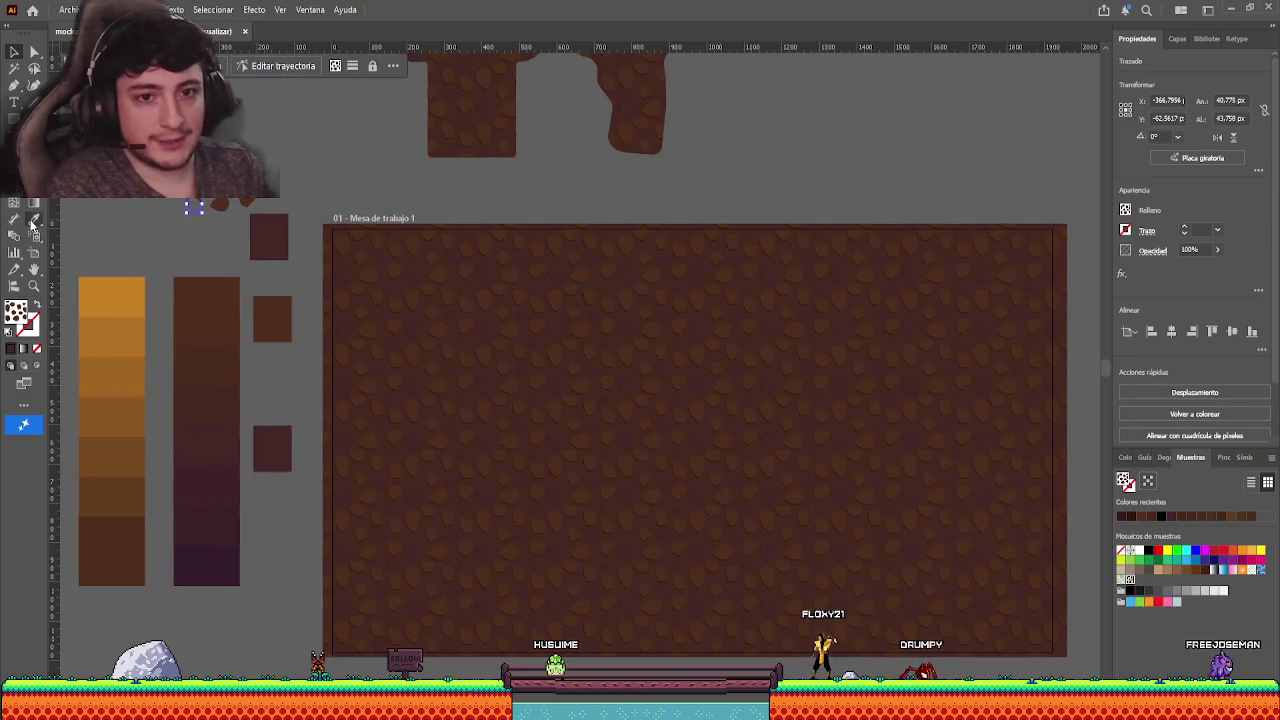
{"action": "left_click", "coordinate": [33, 222]}
{"action": "key", "text": "v"}
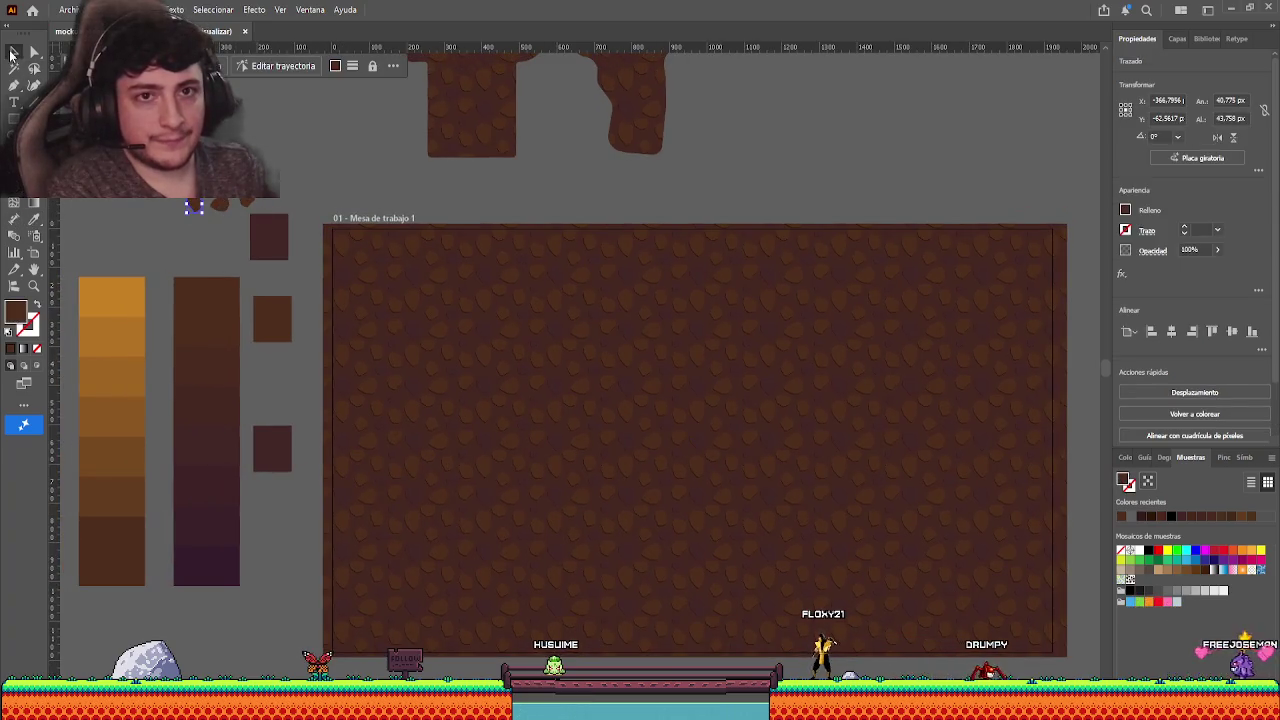
{"action": "left_click", "coordinate": [247, 212], "text": "shift"}
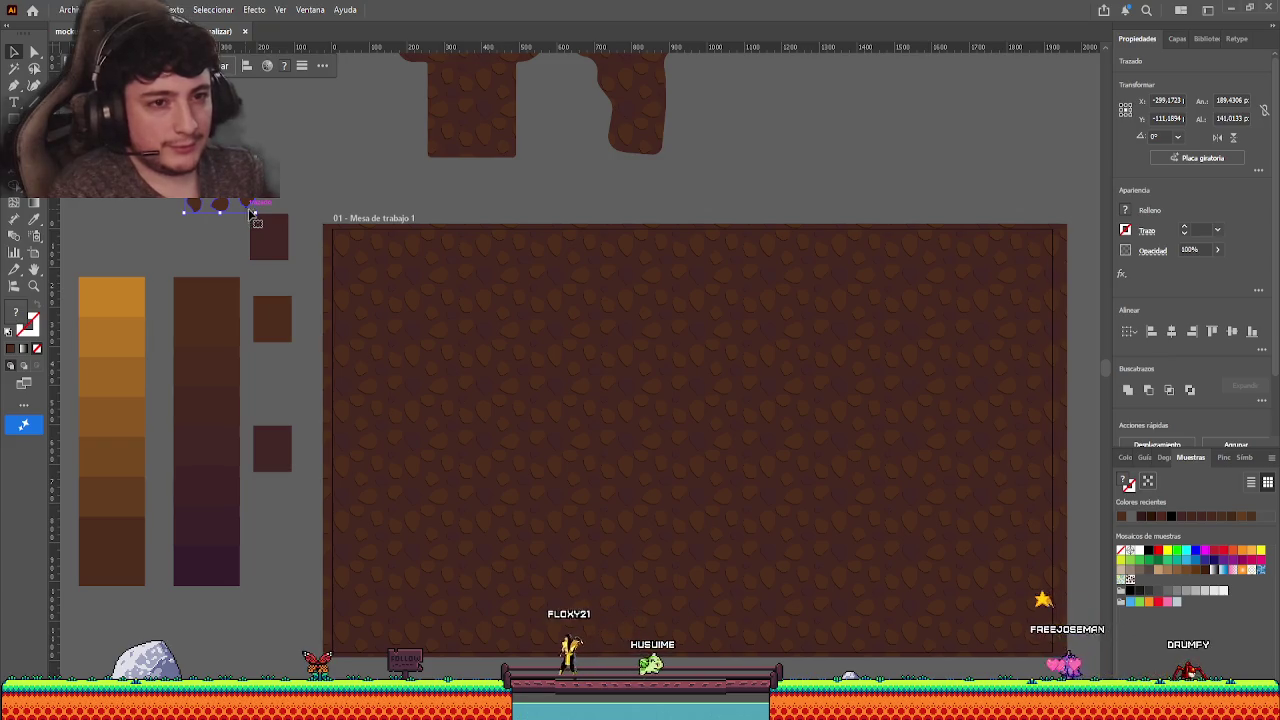
{"action": "left_click", "coordinate": [403, 206]}
{"action": "mouse_move", "coordinate": [403, 206]}
{"action": "left_mouse_down"}
{"action": "mouse_move", "coordinate": [427, 182]}
{"action": "mouse_move", "coordinate": [429, 271]}
{"action": "mouse_move", "coordinate": [671, 157]}
{"action": "left_mouse_up"}
{"action": "left_click", "coordinate": [669, 153]}
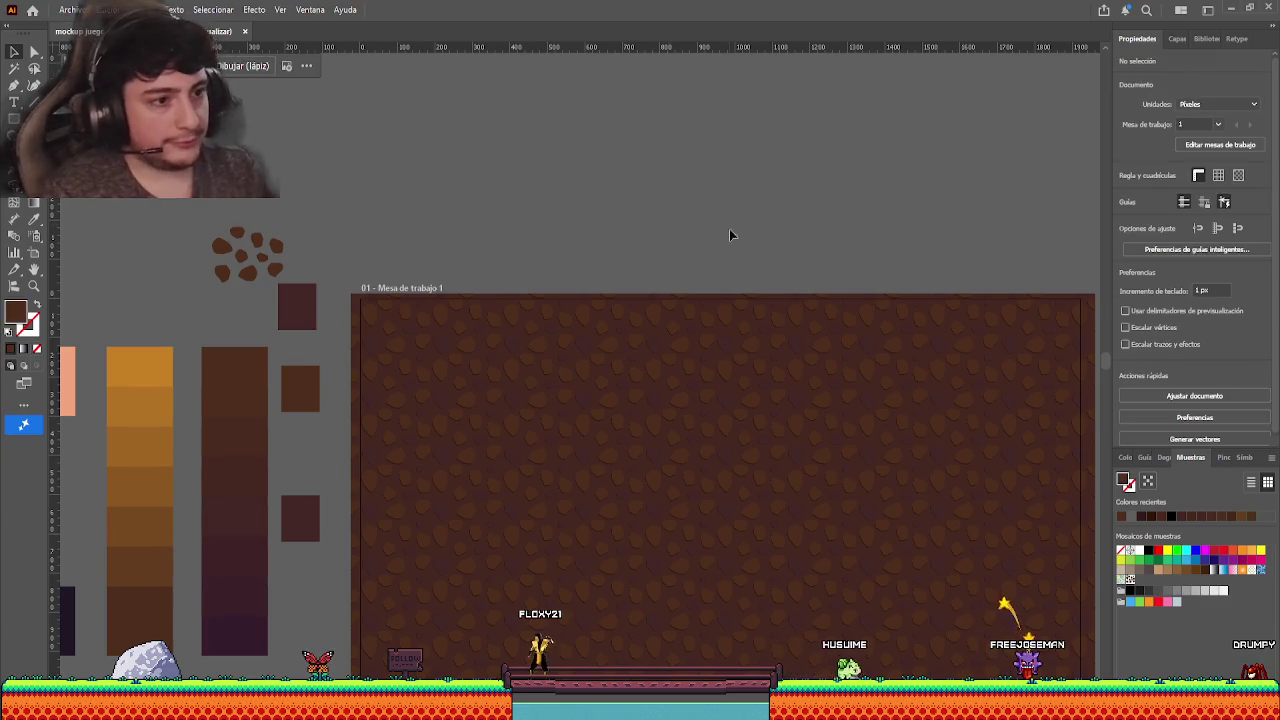
{"action": "scroll", "coordinate": [594, 331], "scroll_direction": "down", "scroll_amount": 3}
{"action": "scroll", "coordinate": [594, 331], "scroll_direction": "right", "scroll_amount": 1}
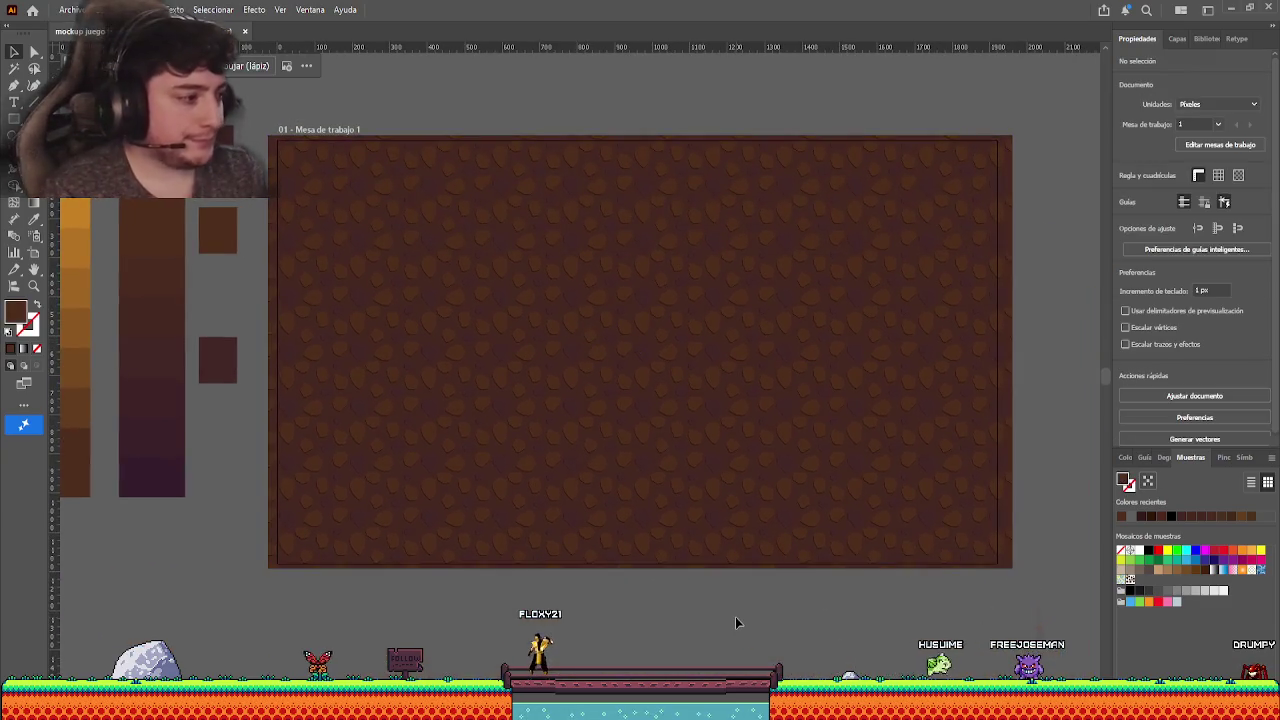
- Create the new layer Capa 5 at the top of the Layers panel and select all
{"action": "left_click", "coordinate": [1177, 38]}
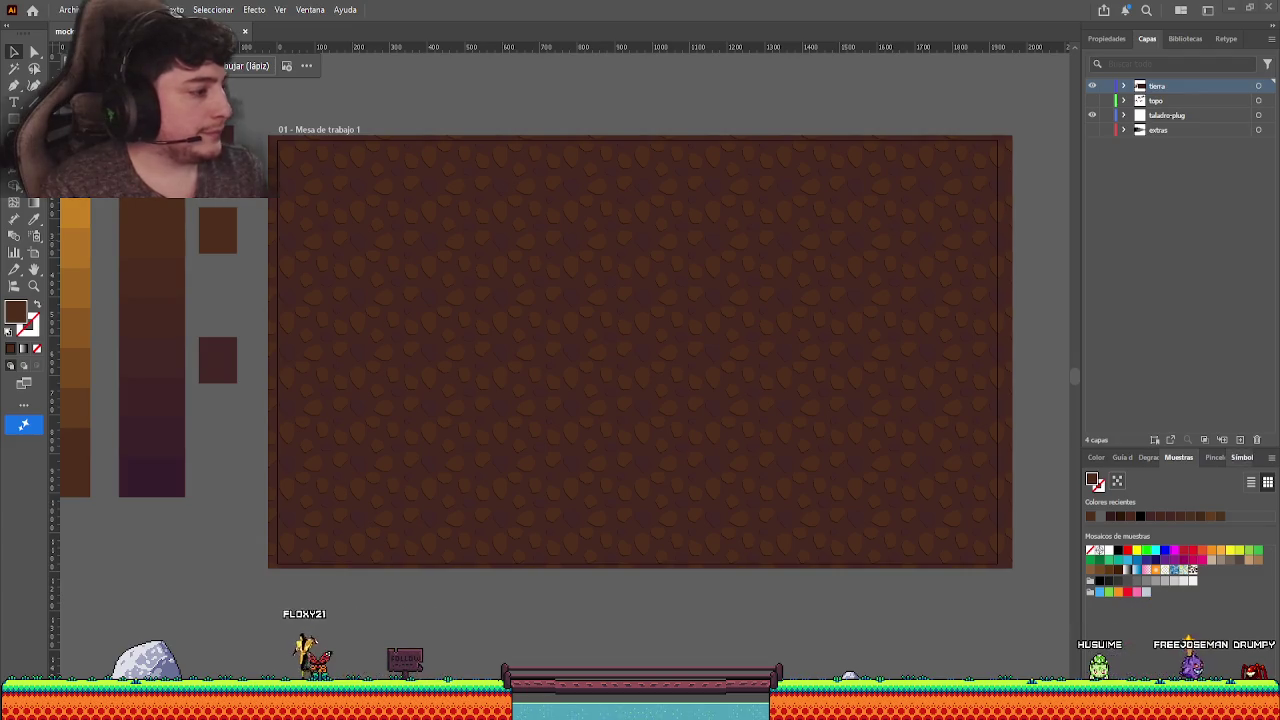
{"action": "left_click", "coordinate": [1240, 440]}
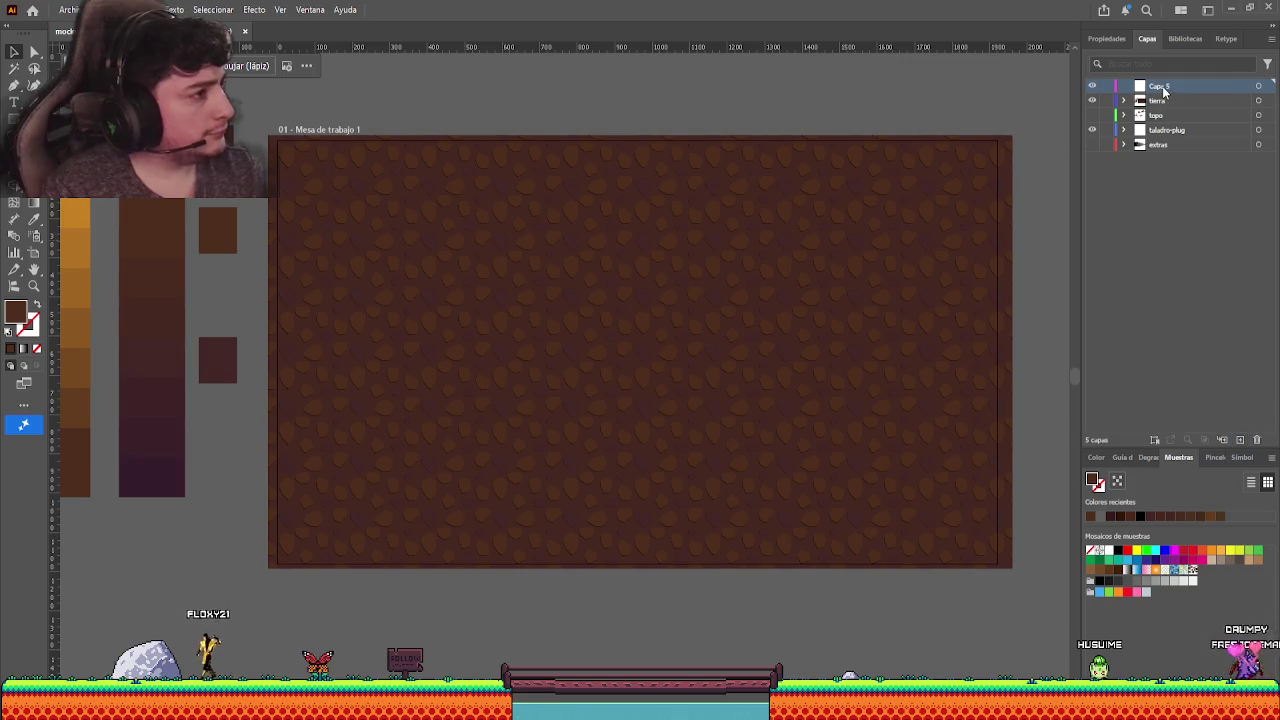
{"action": "key", "text": "Return"}
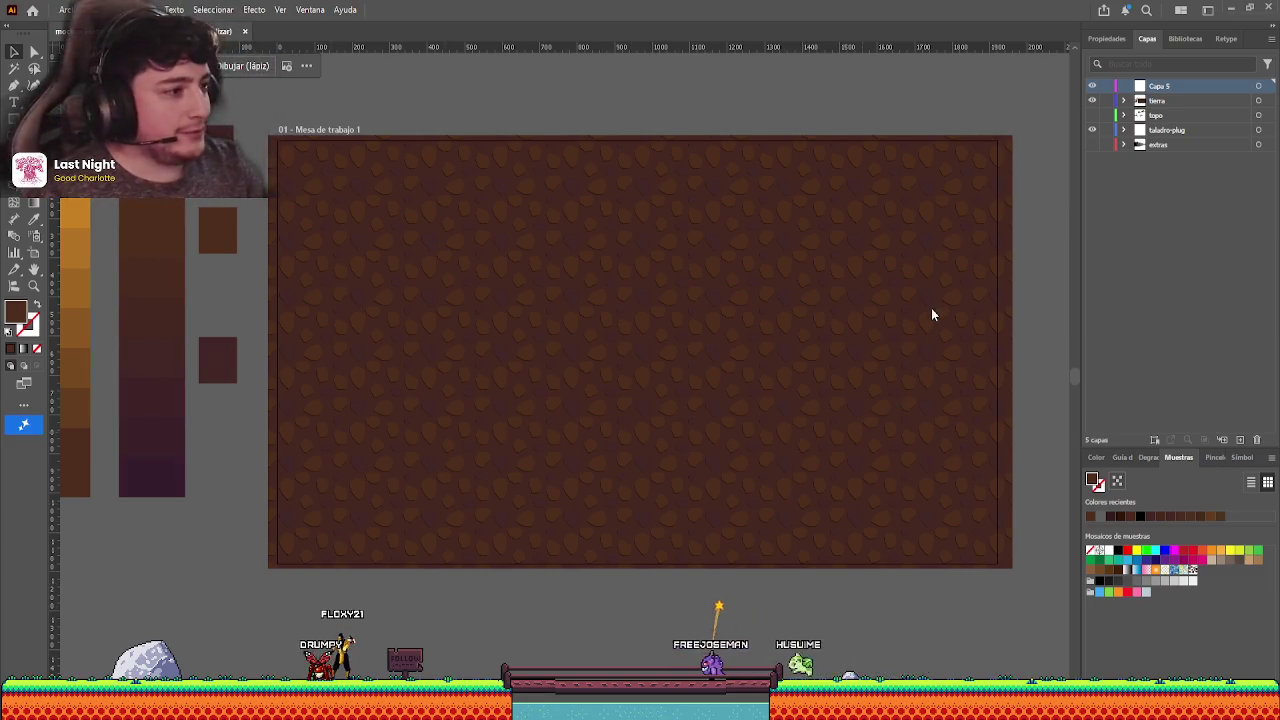
{"action": "key", "text": "ctrl+a"}
{"action": "left_click", "coordinate": [764, 617]}
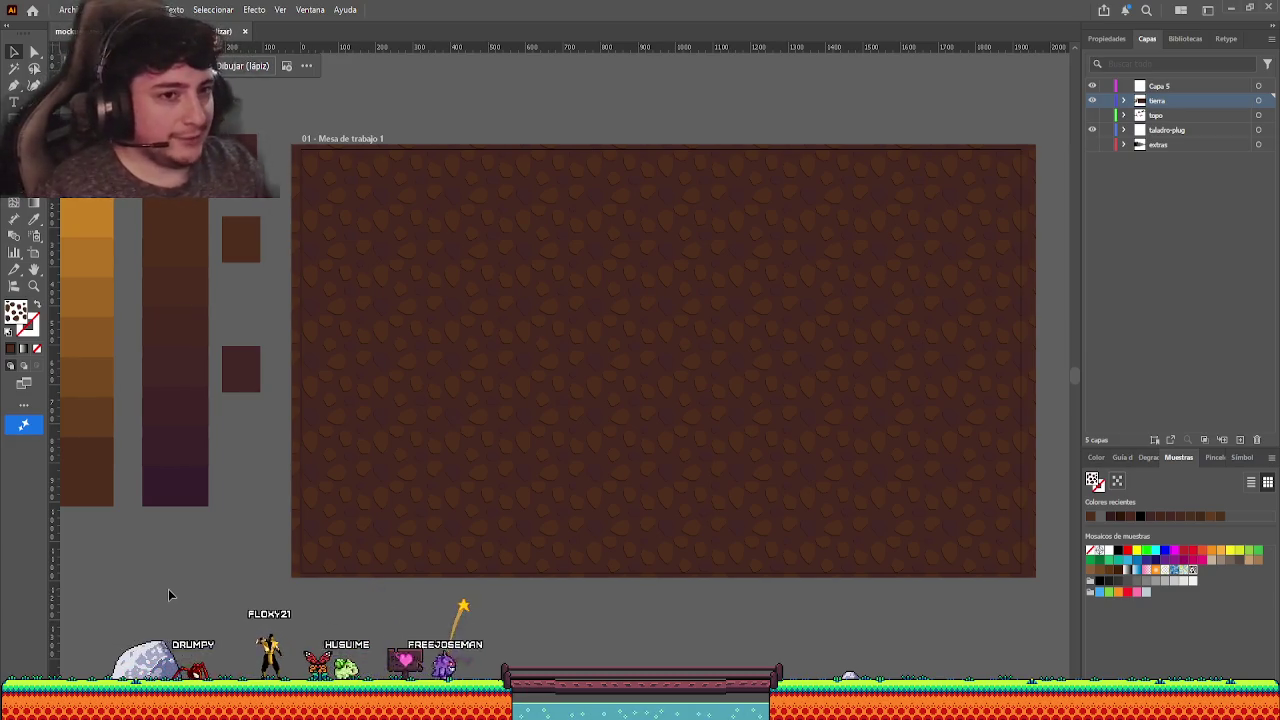
{"action": "left_click_drag", "start_coordinate": [232, 545], "coordinate": [271, 564]}
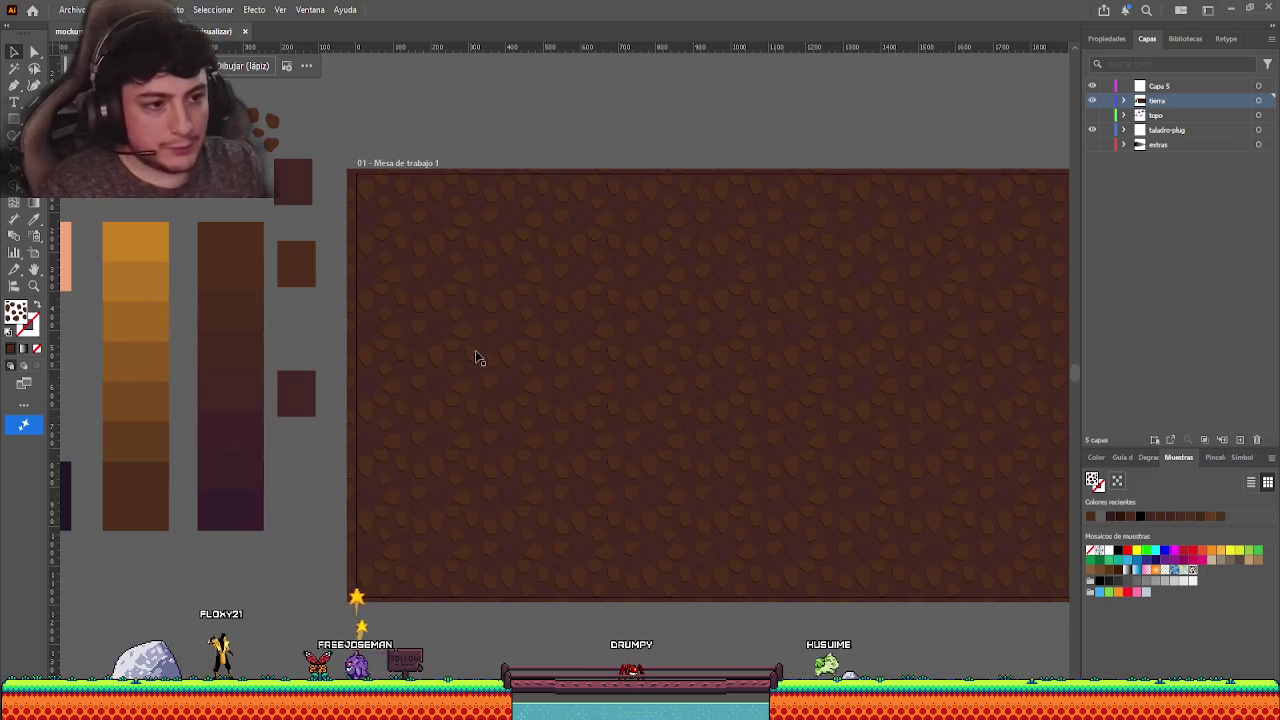
{"action": "scroll", "coordinate": [272, 258], "scroll_direction": "left", "scroll_amount": 3}
{"action": "scroll", "coordinate": [583, 329], "scroll_direction": "right", "scroll_amount": 6}
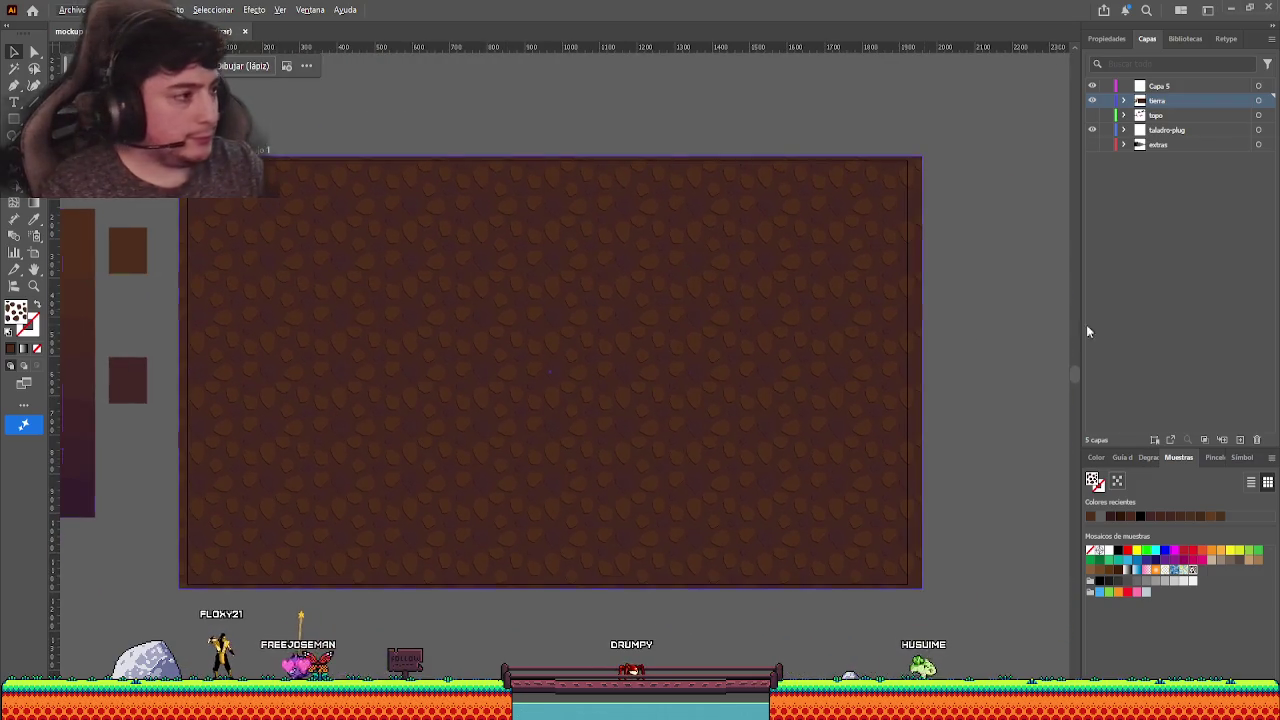
- Open the rock pattern for editing, zoom in to select a rock, then exit again
{"action": "double_click", "coordinate": [1191, 571]}
{"action": "scroll", "coordinate": [568, 360], "scroll_direction": "down", "scroll_amount": 2}
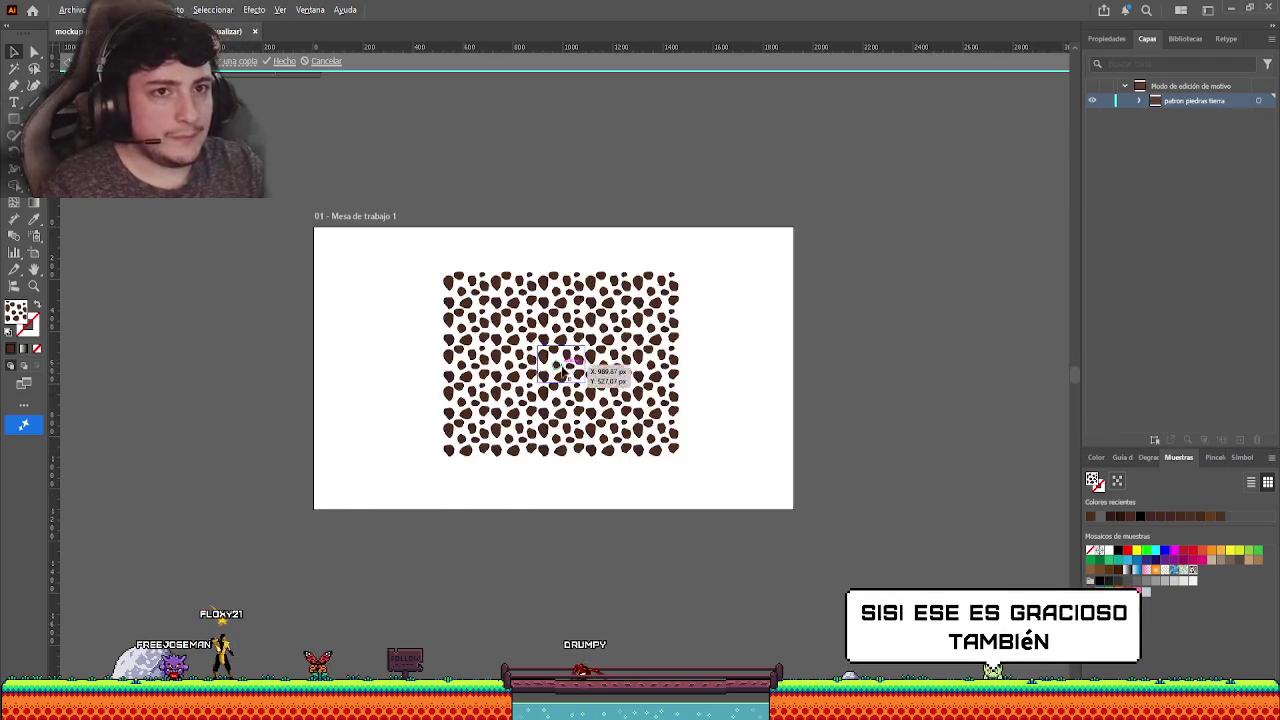
{"action": "scroll", "coordinate": [565, 355], "scroll_direction": "up", "scroll_amount": 5}
{"action": "scroll", "coordinate": [540, 370], "scroll_direction": "down", "scroll_amount": 3}
{"action": "scroll", "coordinate": [537, 372], "scroll_direction": "up", "scroll_amount": 3}
{"action": "scroll", "coordinate": [534, 349], "scroll_direction": "up", "scroll_amount": 2}
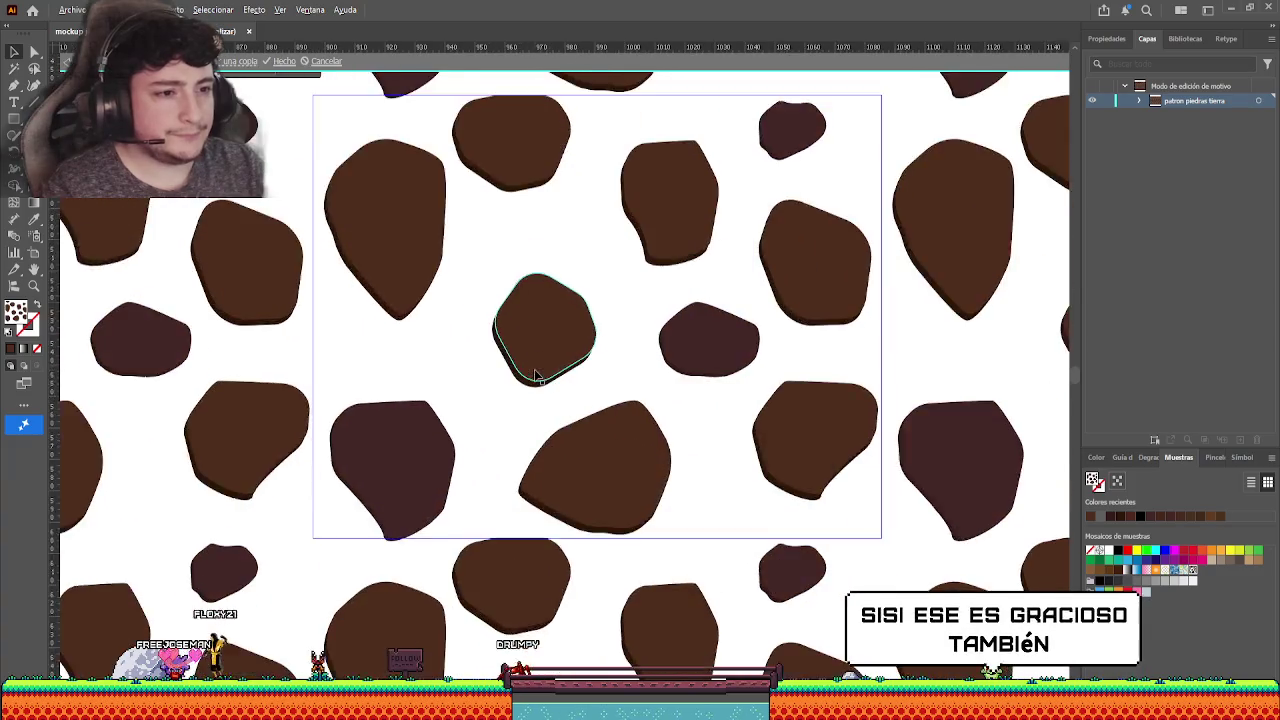
{"action": "scroll", "coordinate": [555, 290], "scroll_direction": "down", "scroll_amount": 1}
{"action": "left_click_drag", "start_coordinate": [509, 296], "coordinate": [526, 283]}
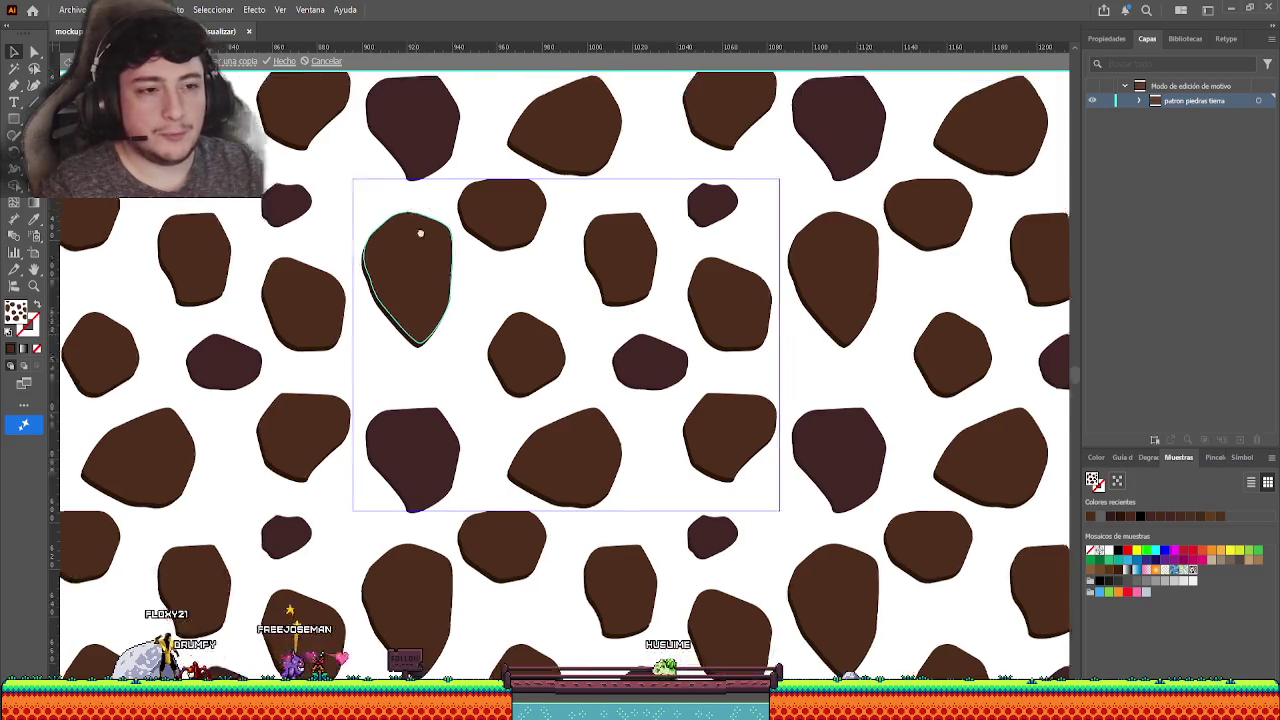
{"action": "scroll", "coordinate": [443, 334], "scroll_direction": "down", "scroll_amount": 2}
{"action": "scroll", "coordinate": [443, 351], "scroll_direction": "up", "scroll_amount": 2}
{"action": "scroll", "coordinate": [446, 356], "scroll_direction": "up", "scroll_amount": 3}
{"action": "left_click", "coordinate": [454, 370]}
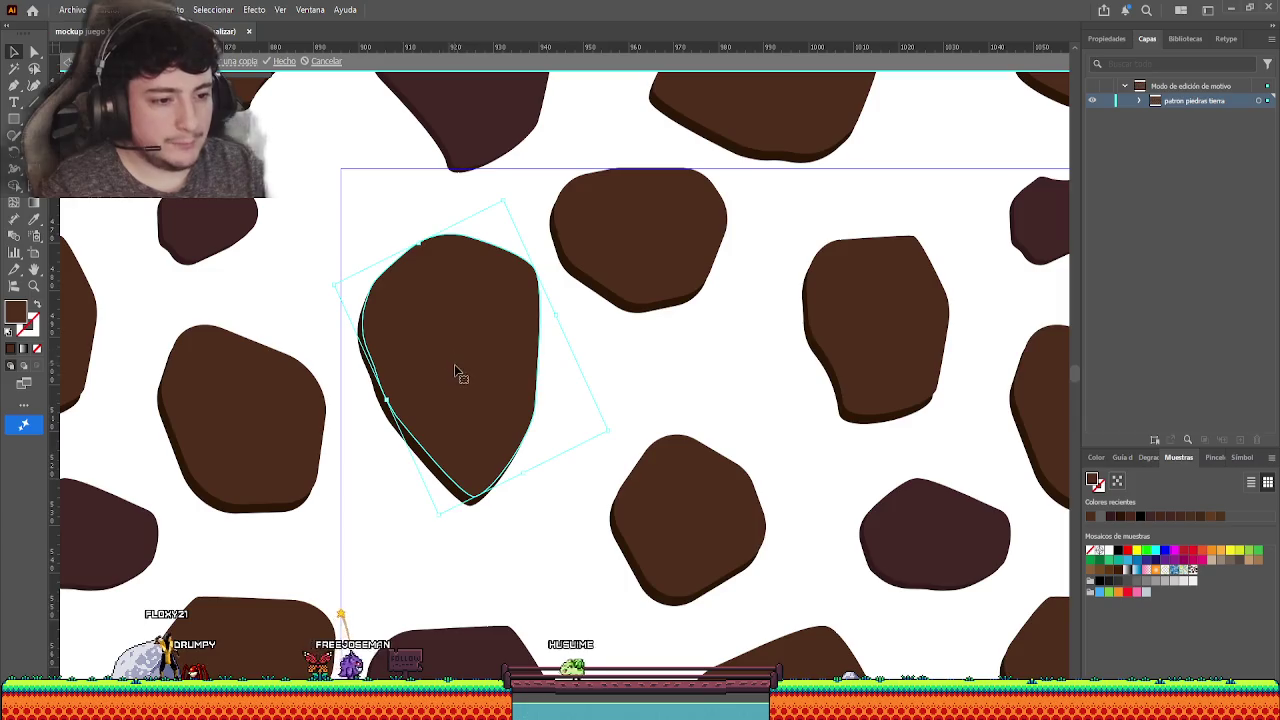
{"action": "double_click", "coordinate": [346, 151]}
- Make the tierra layer active, reopen the pattern and select the large rock in the tile
{"action": "left_click", "coordinate": [1166, 101]}
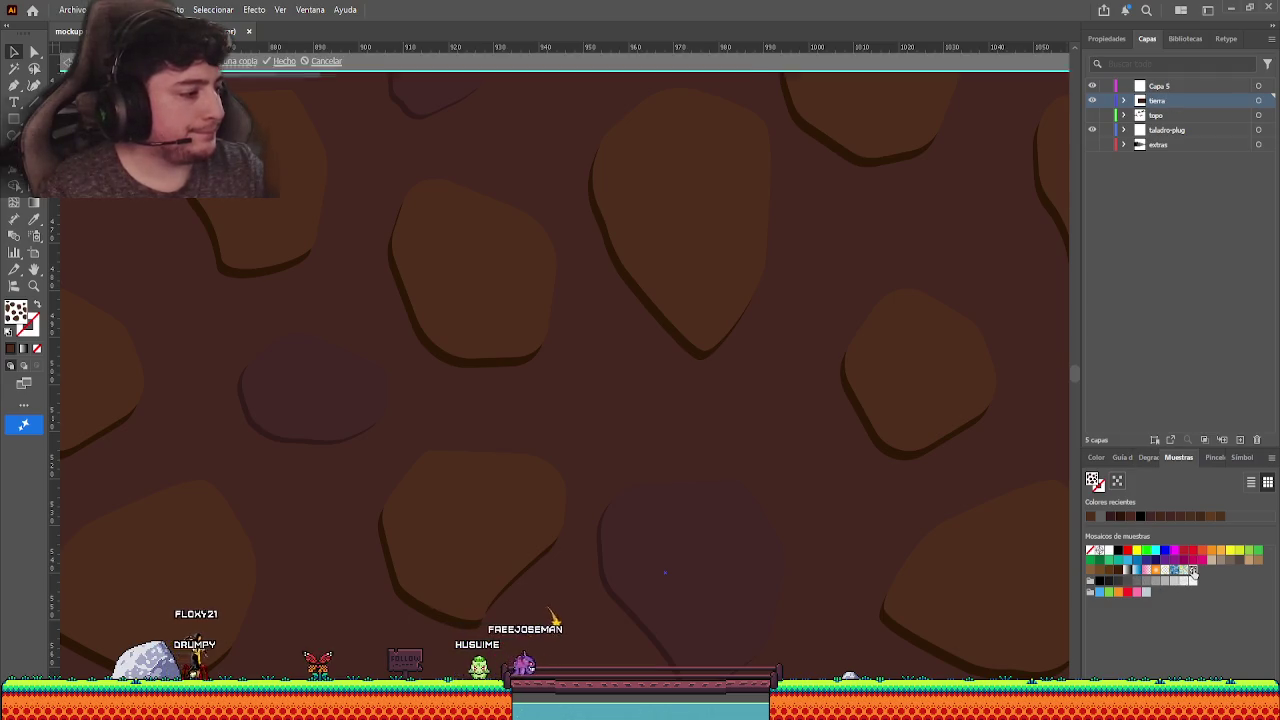
{"action": "double_click", "coordinate": [1186, 576]}
{"action": "left_click", "coordinate": [492, 252]}
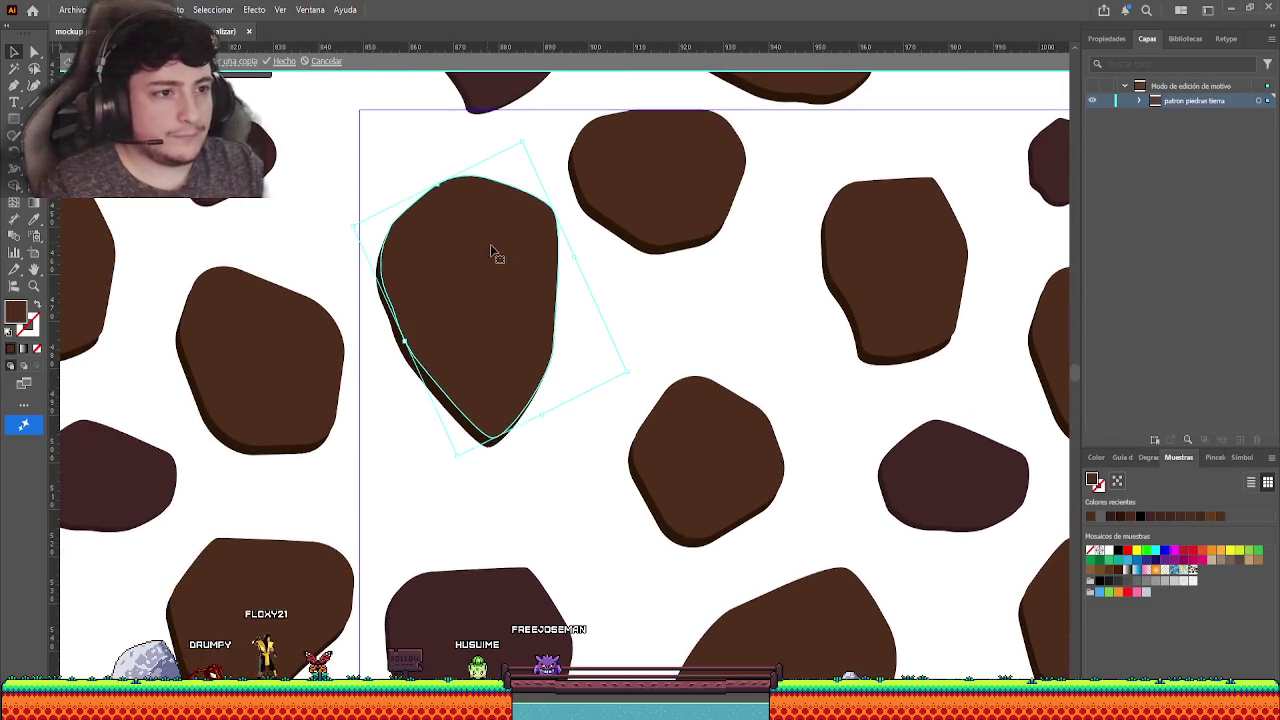
{"action": "left_click", "coordinate": [676, 293]}
{"action": "left_click_drag", "start_coordinate": [676, 293], "coordinate": [729, 327]}
{"action": "left_click", "coordinate": [560, 289]}
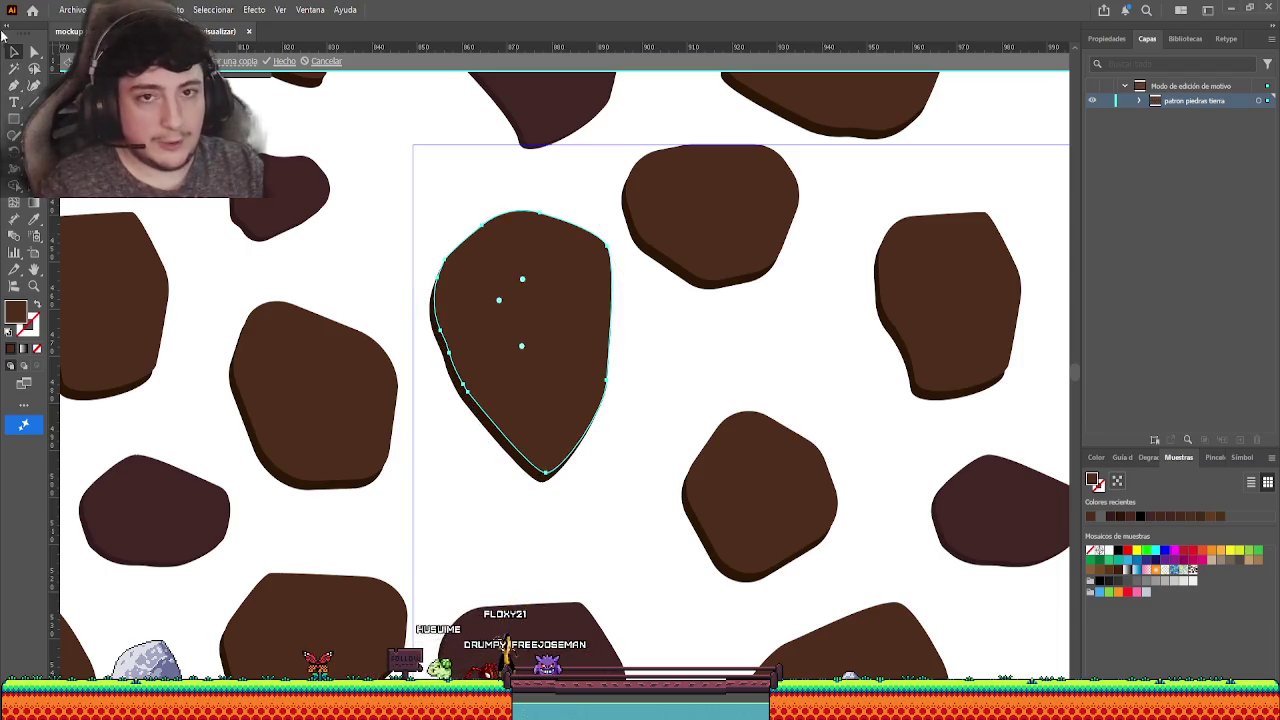
- Copy the large rock's top edge as its own curve, stroked in the rock's brown with no fill
{"action": "left_click", "coordinate": [34, 51]}
{"action": "left_click_drag", "start_coordinate": [545, 478], "coordinate": [548, 476]}
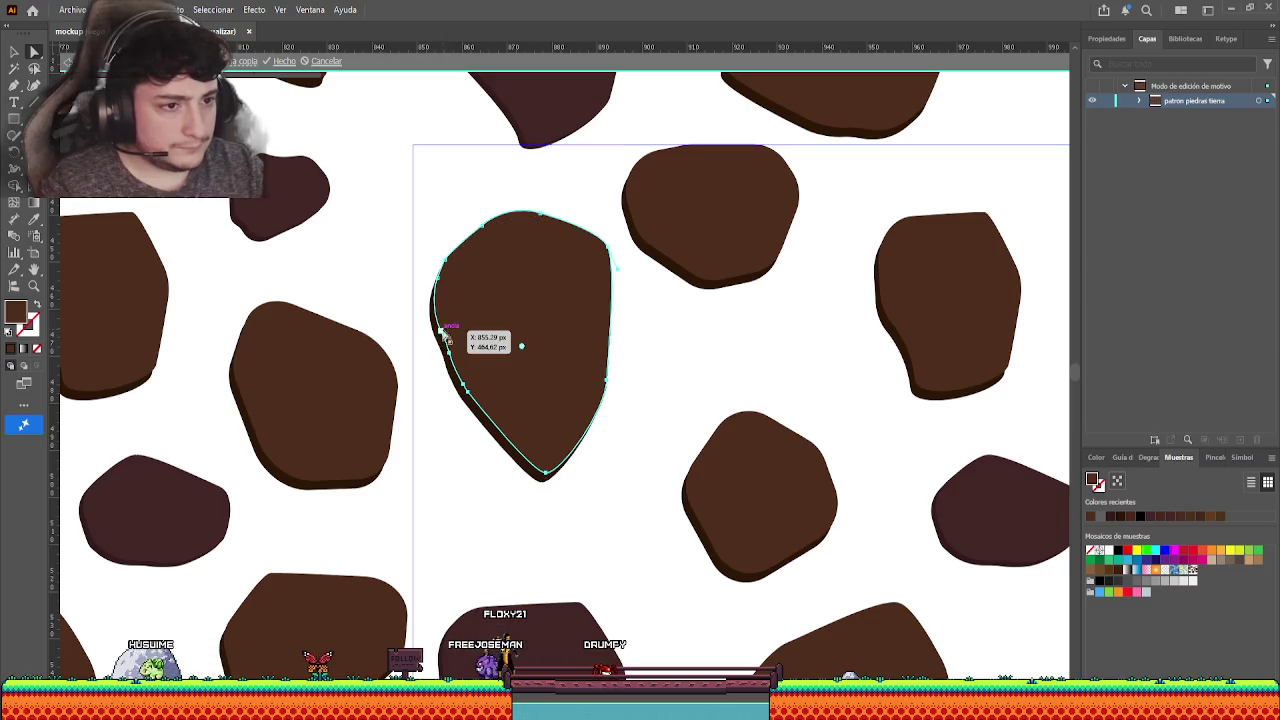
{"action": "left_click", "coordinate": [512, 310]}
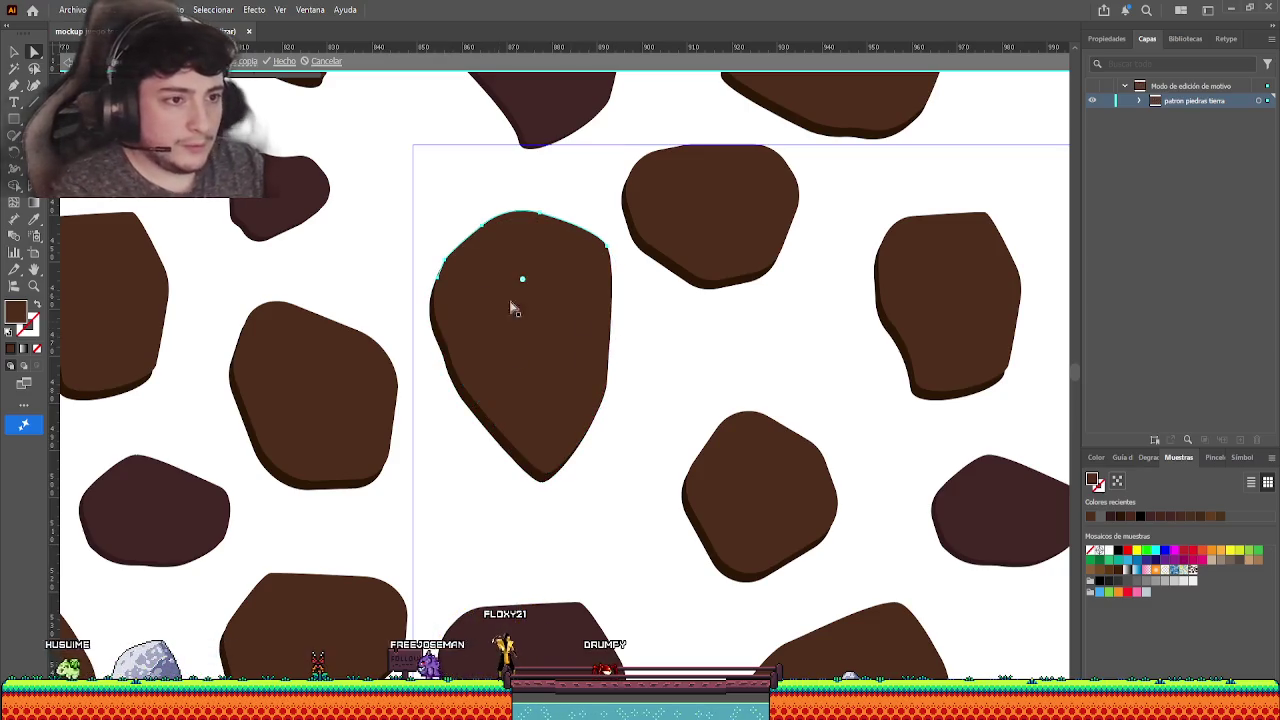
{"action": "left_click", "coordinate": [14, 51]}
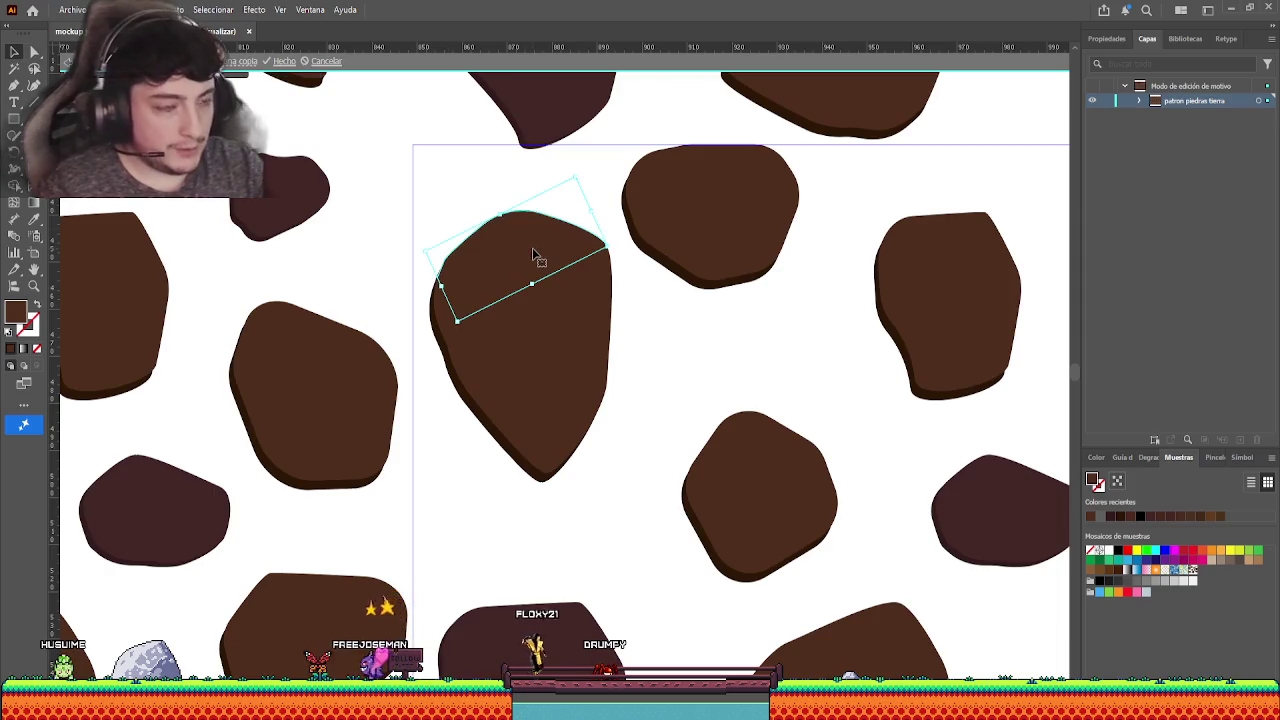
{"action": "left_click", "coordinate": [35, 305]}
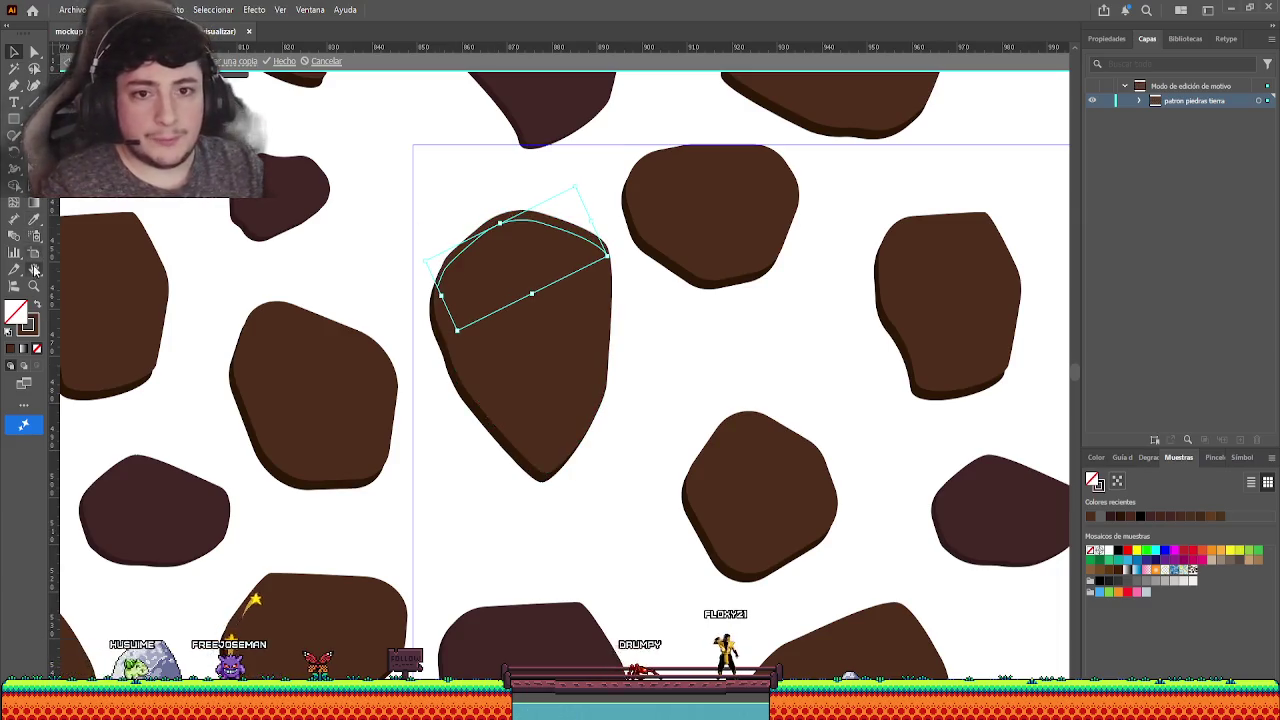
{"action": "left_click", "coordinate": [33, 218]}
{"action": "left_click", "coordinate": [531, 345]}
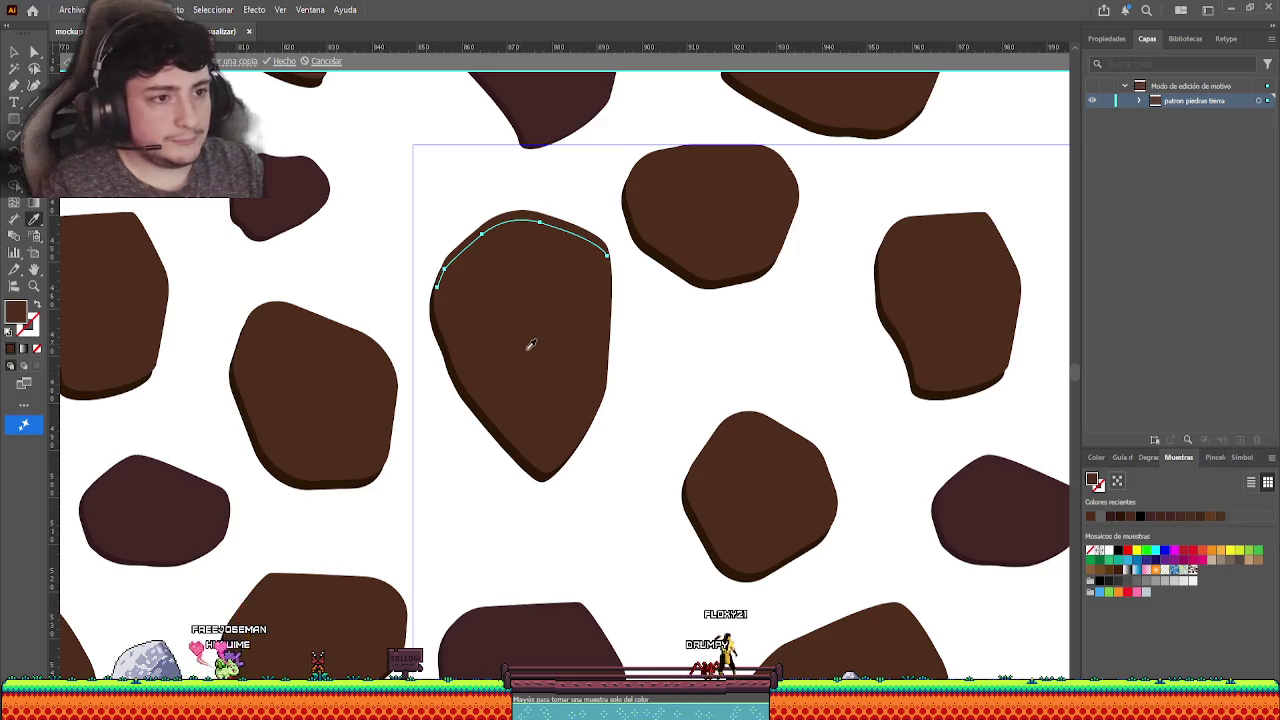
{"action": "left_click", "coordinate": [15, 52]}
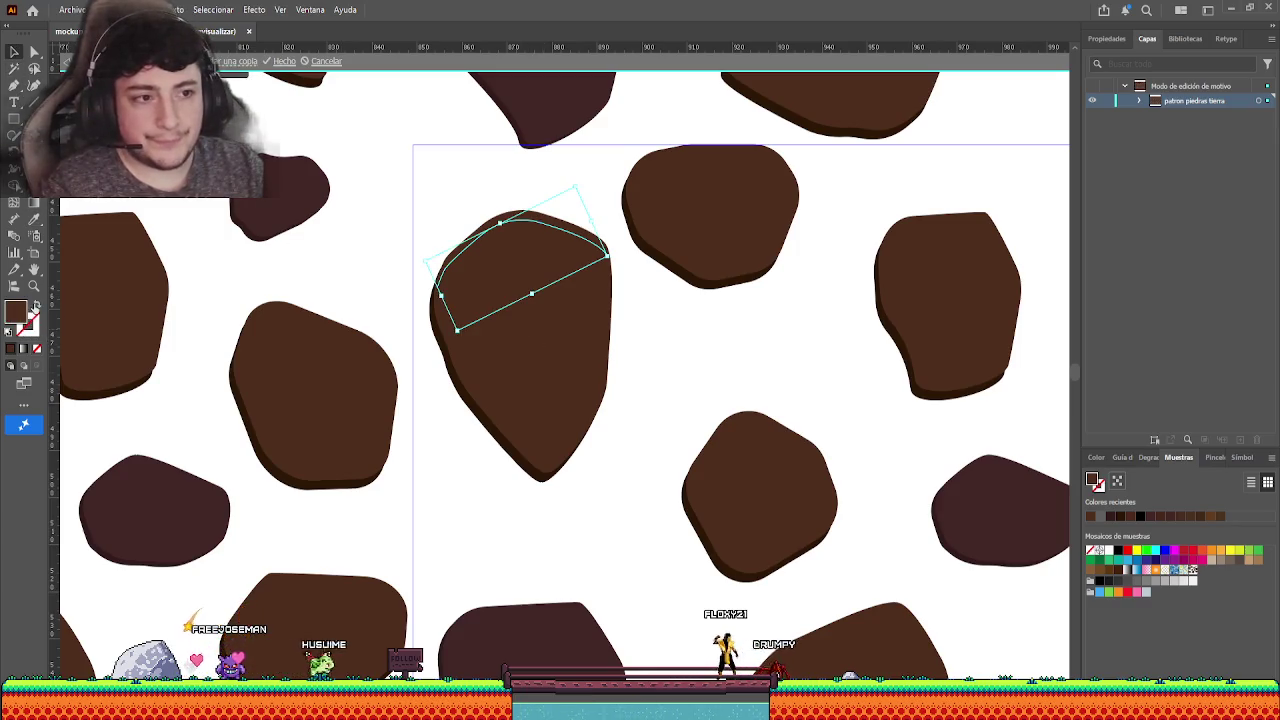
{"action": "left_click", "coordinate": [35, 305]}
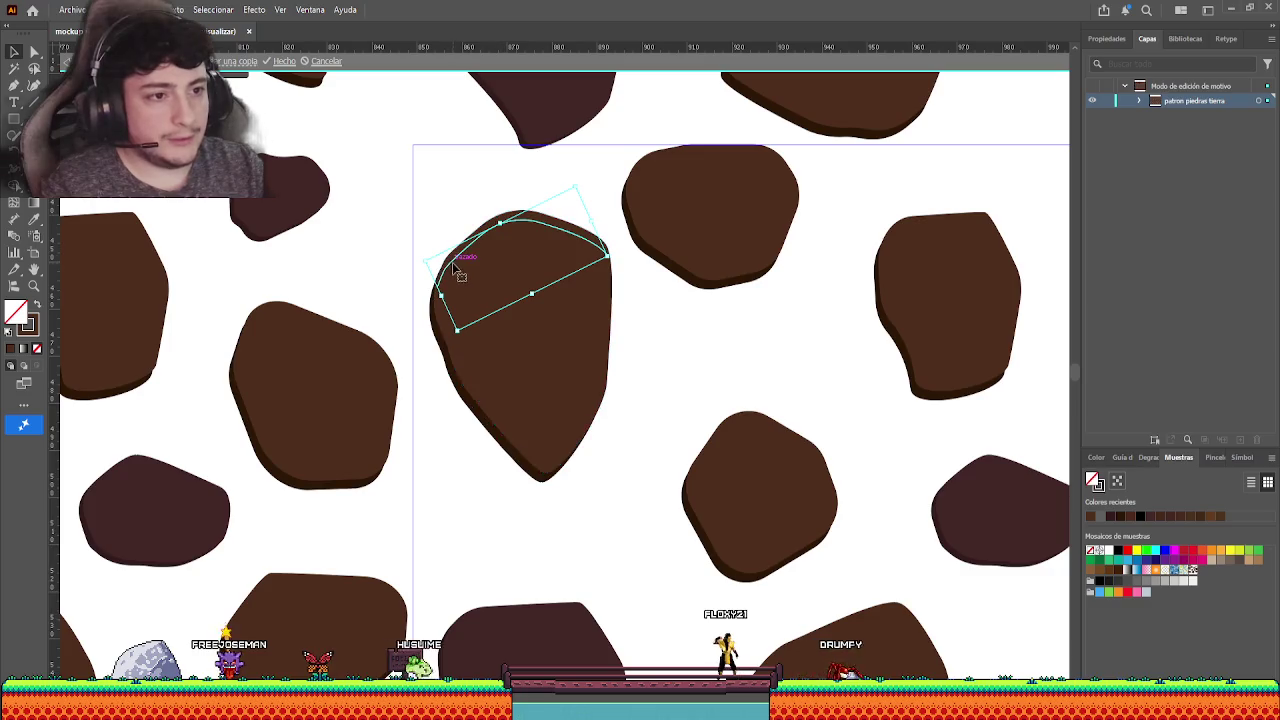
- Set the curve's stroke weight to 1 pt and hide the selection edges to preview it
{"action": "left_click", "coordinate": [1092, 42]}
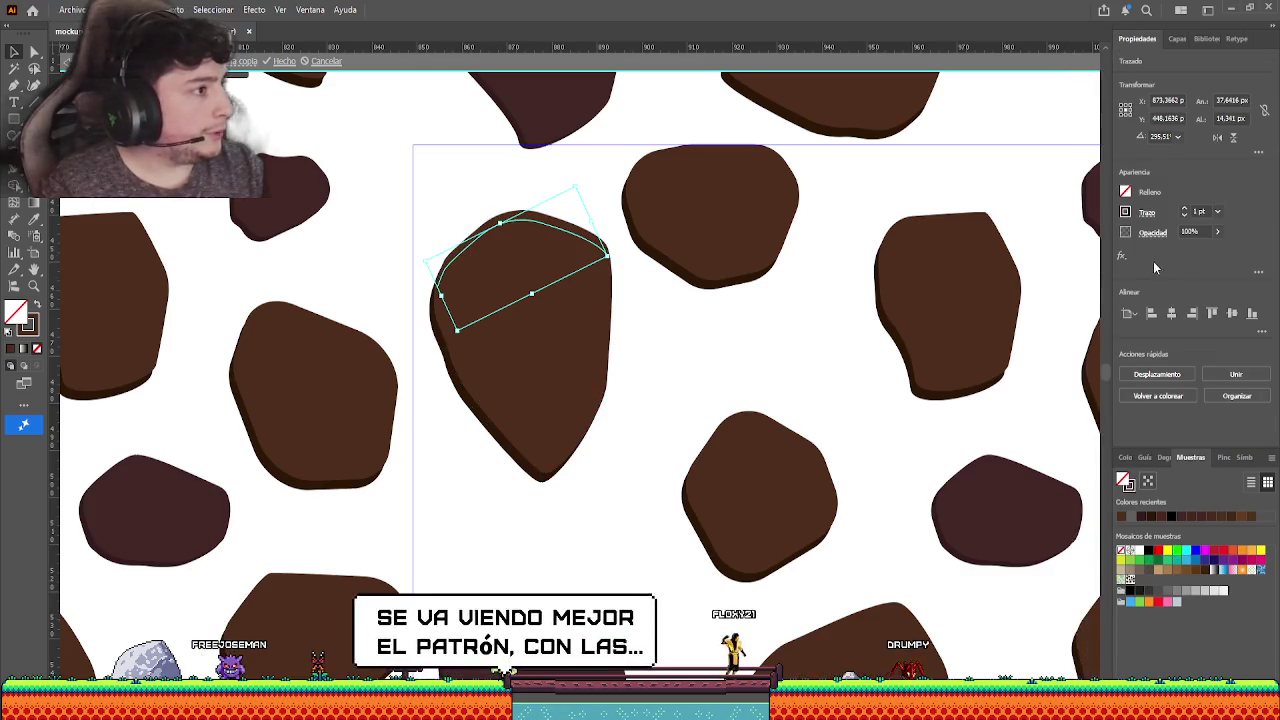
{"action": "left_click", "coordinate": [1185, 211]}
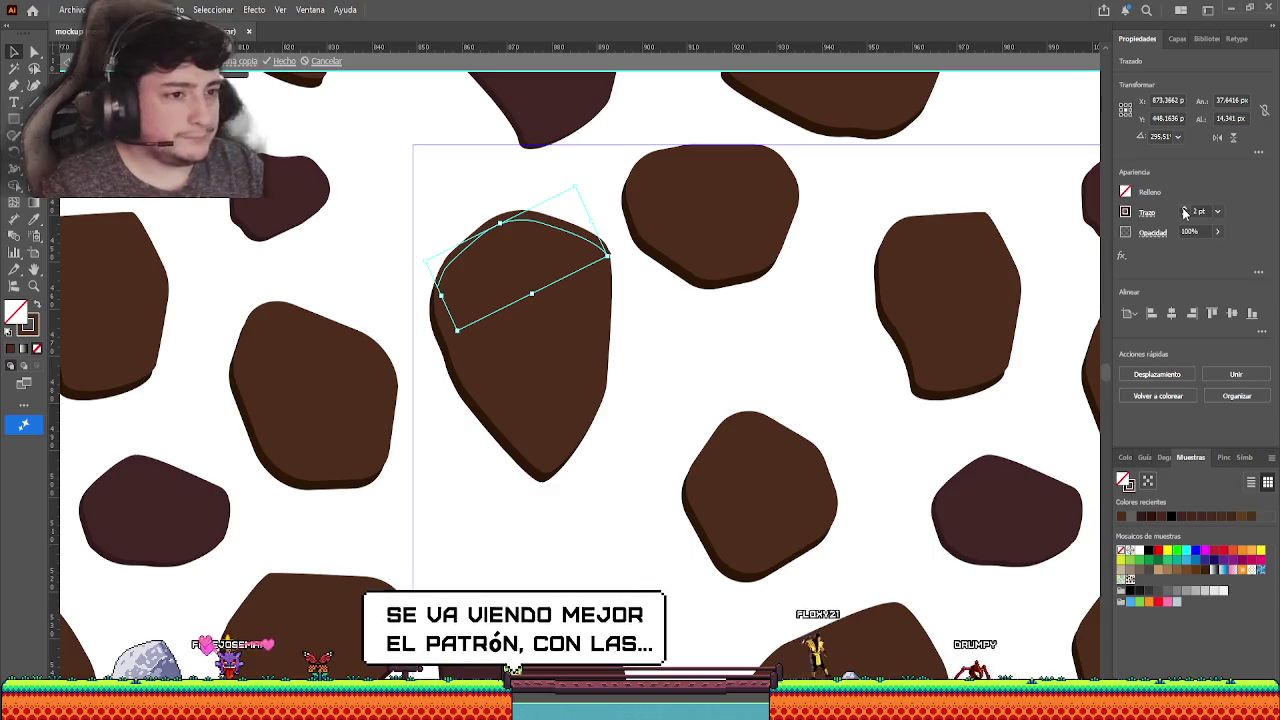
{"action": "left_click", "coordinate": [1184, 215]}
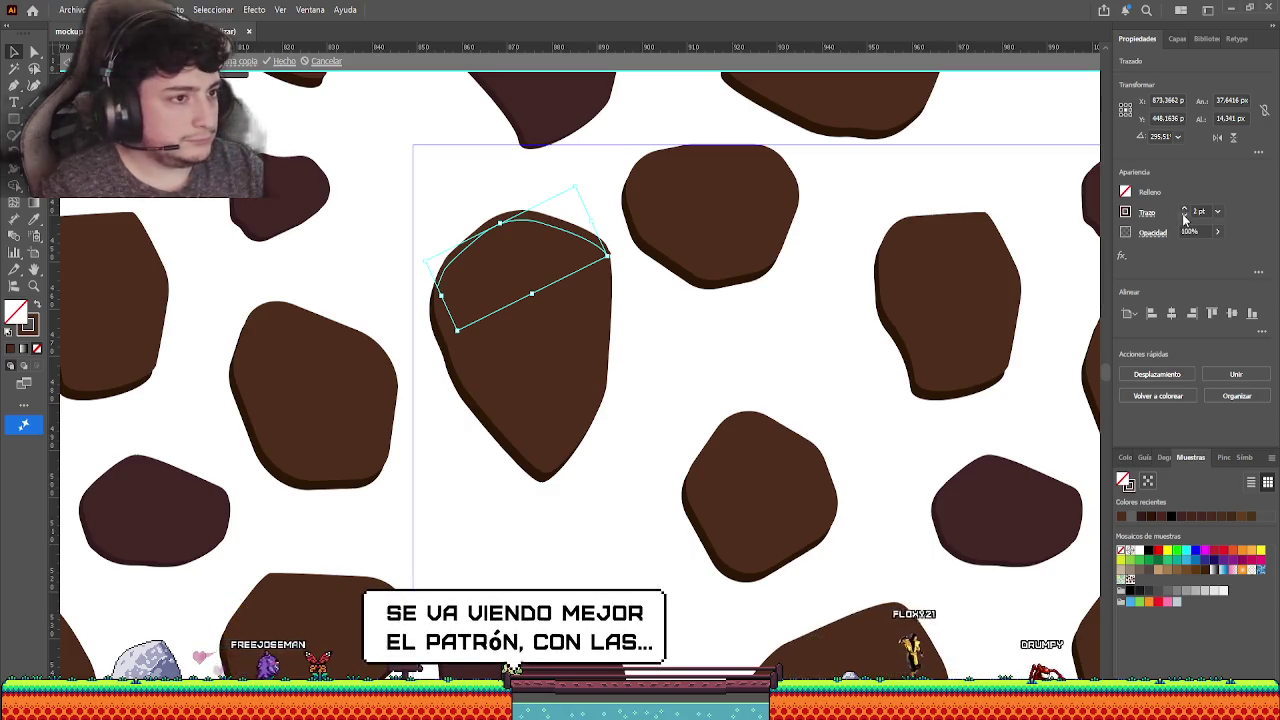
{"action": "left_click", "coordinate": [1185, 216]}
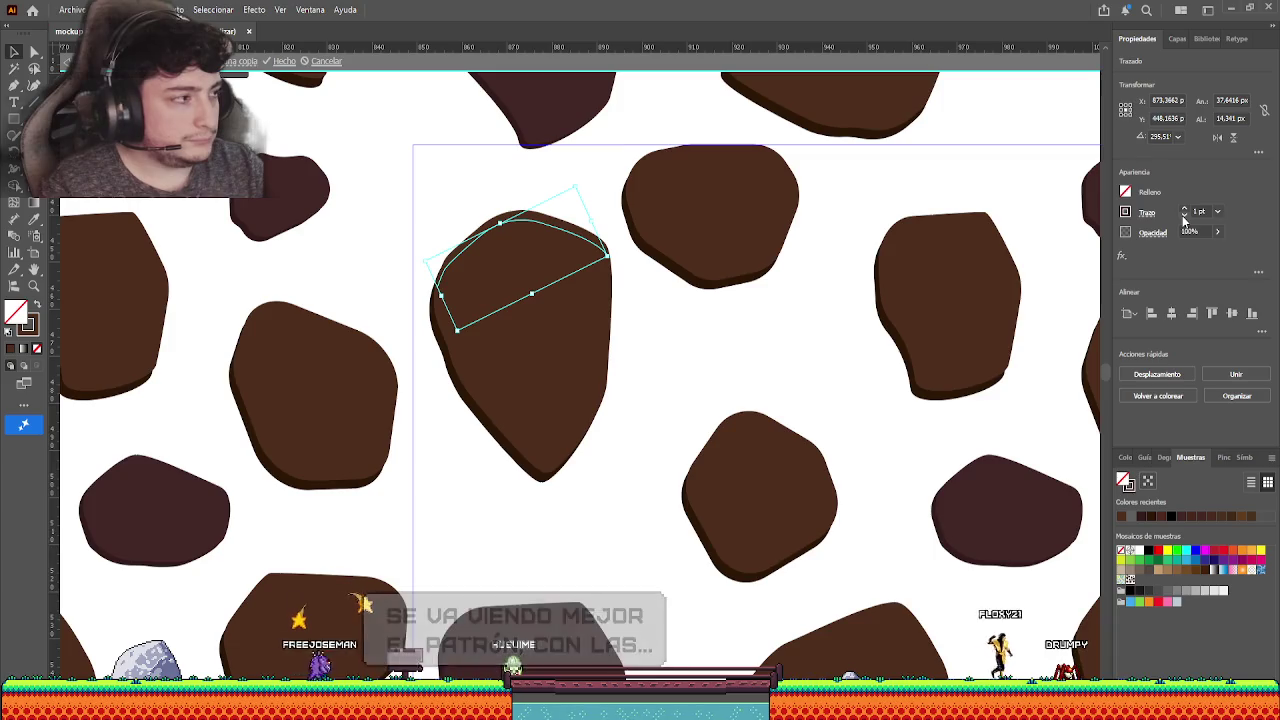
{"action": "scroll", "coordinate": [517, 240], "scroll_direction": "up", "scroll_amount": 1}
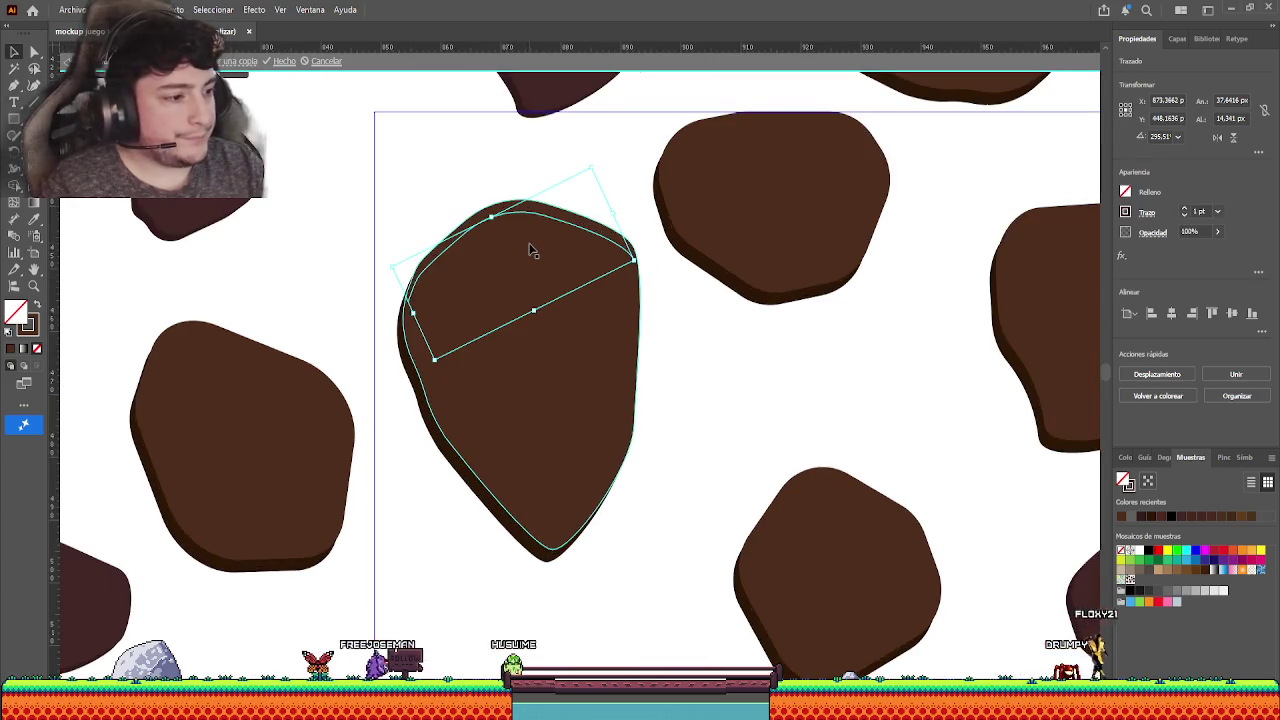
{"action": "left_click", "coordinate": [33, 324]}
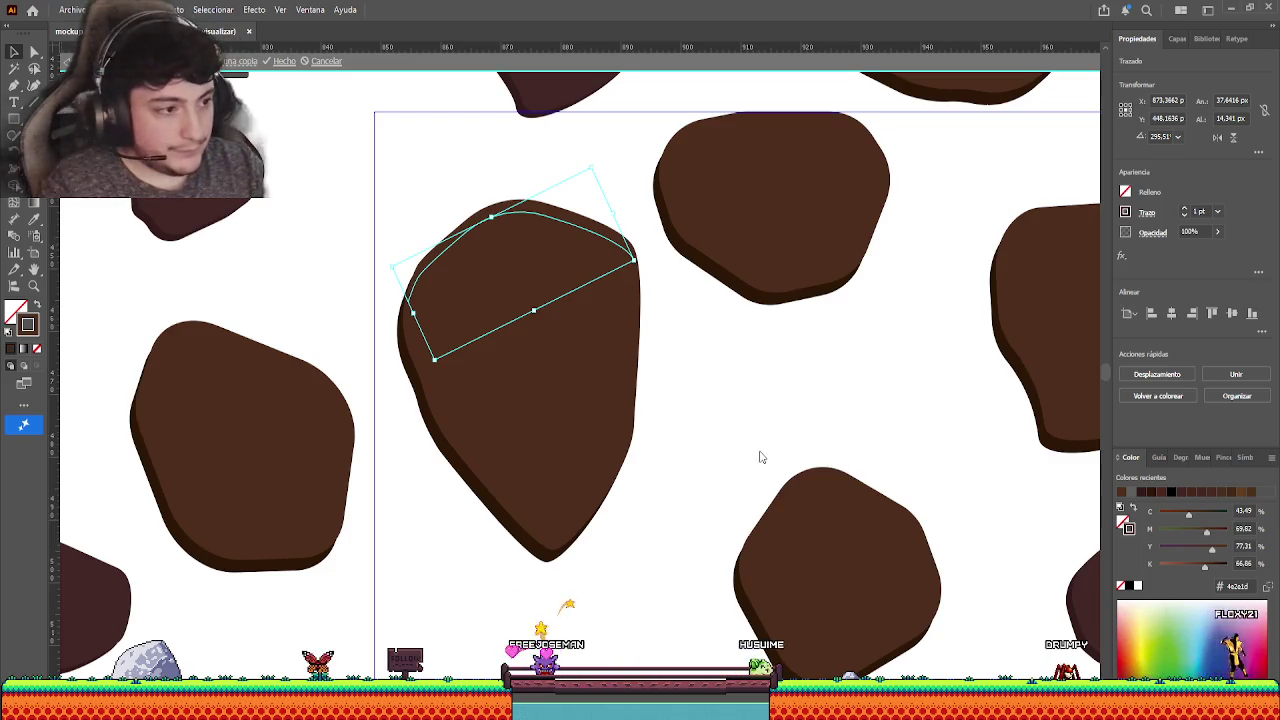
{"action": "key", "text": "ctrl+h"}
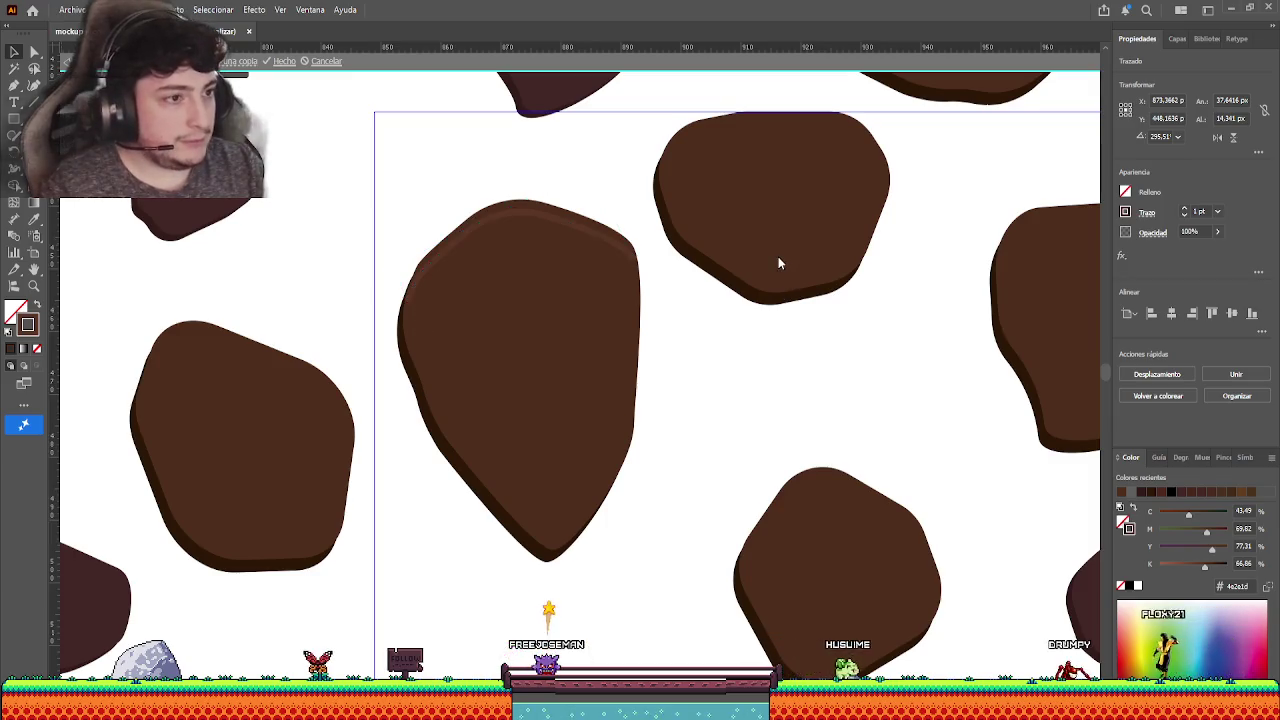
- Reselect the highlight path on the rock's top and resize it along the upper edge
{"action": "left_click", "coordinate": [556, 221]}
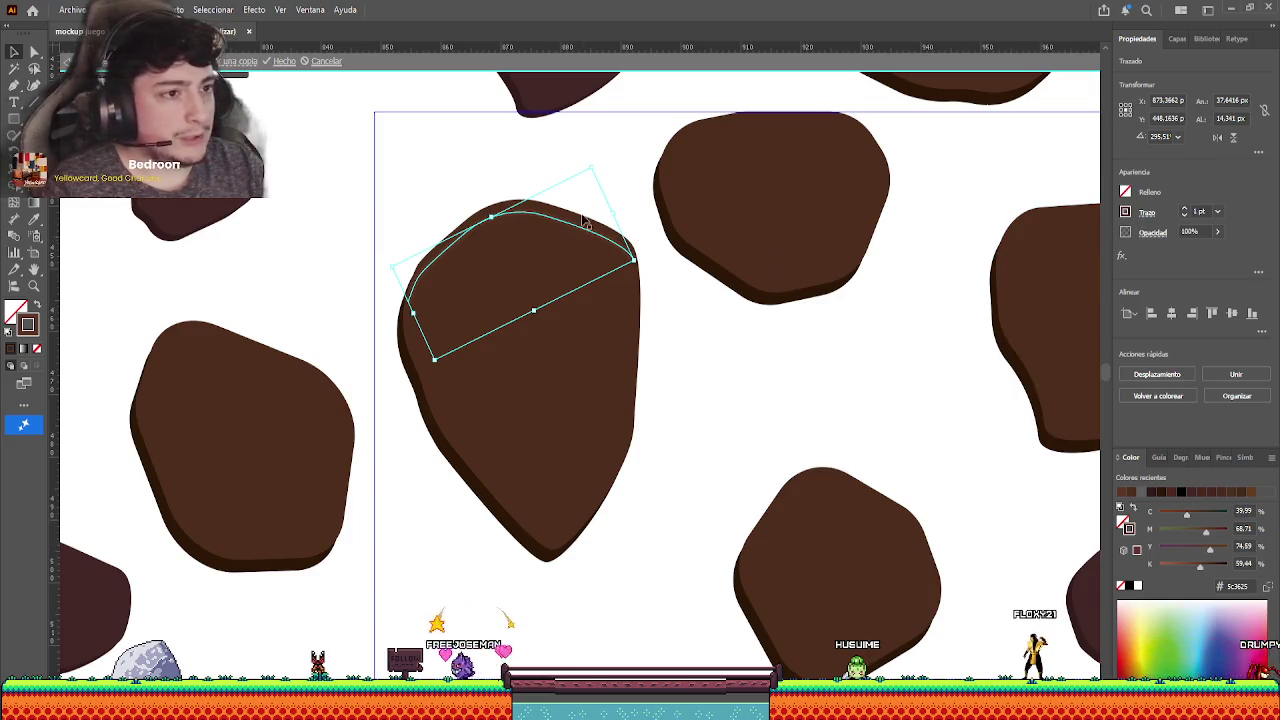
{"action": "left_click", "coordinate": [631, 176]}
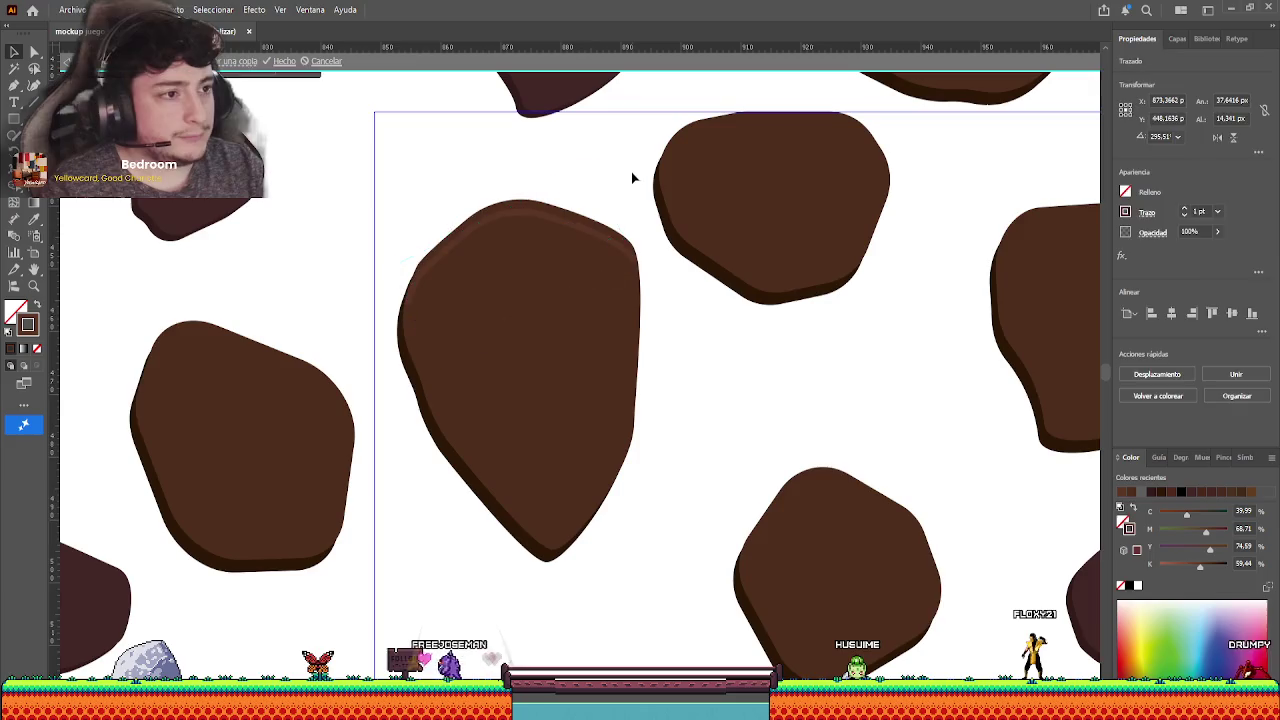
{"action": "left_click", "coordinate": [584, 233]}
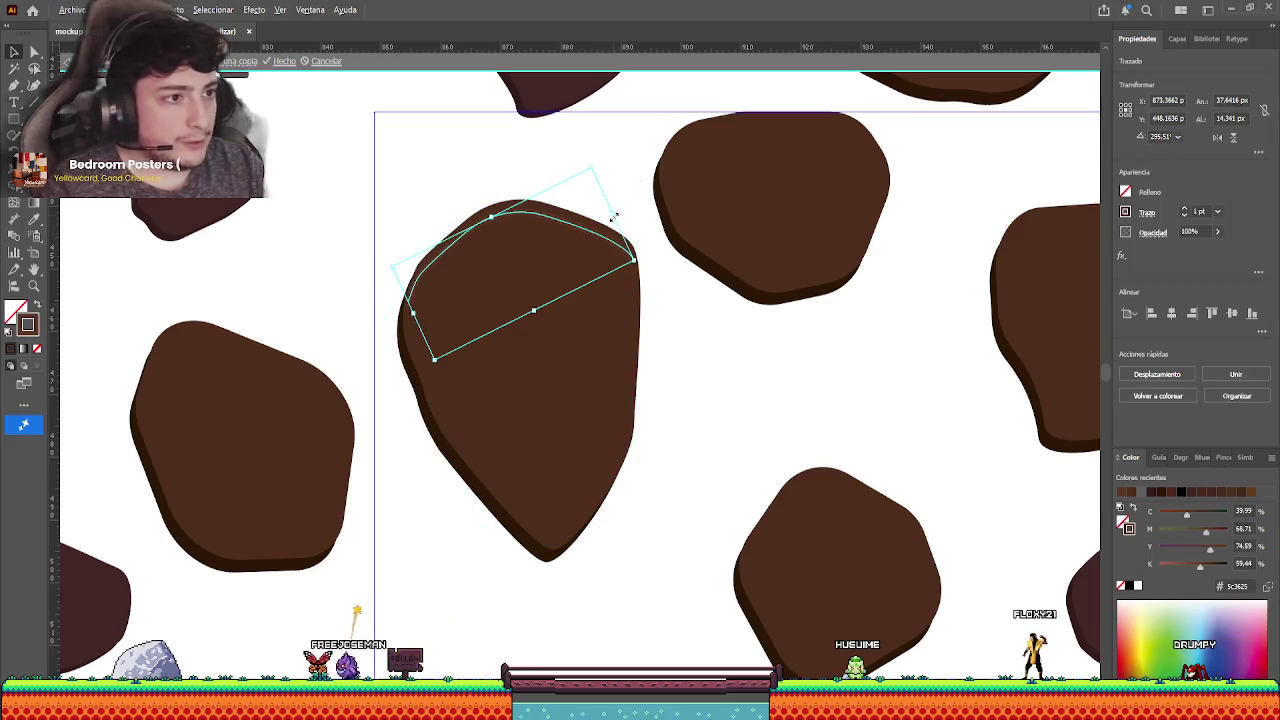
{"action": "left_click_drag", "start_coordinate": [614, 217], "coordinate": [606, 221]}
{"action": "left_click", "coordinate": [600, 203]}
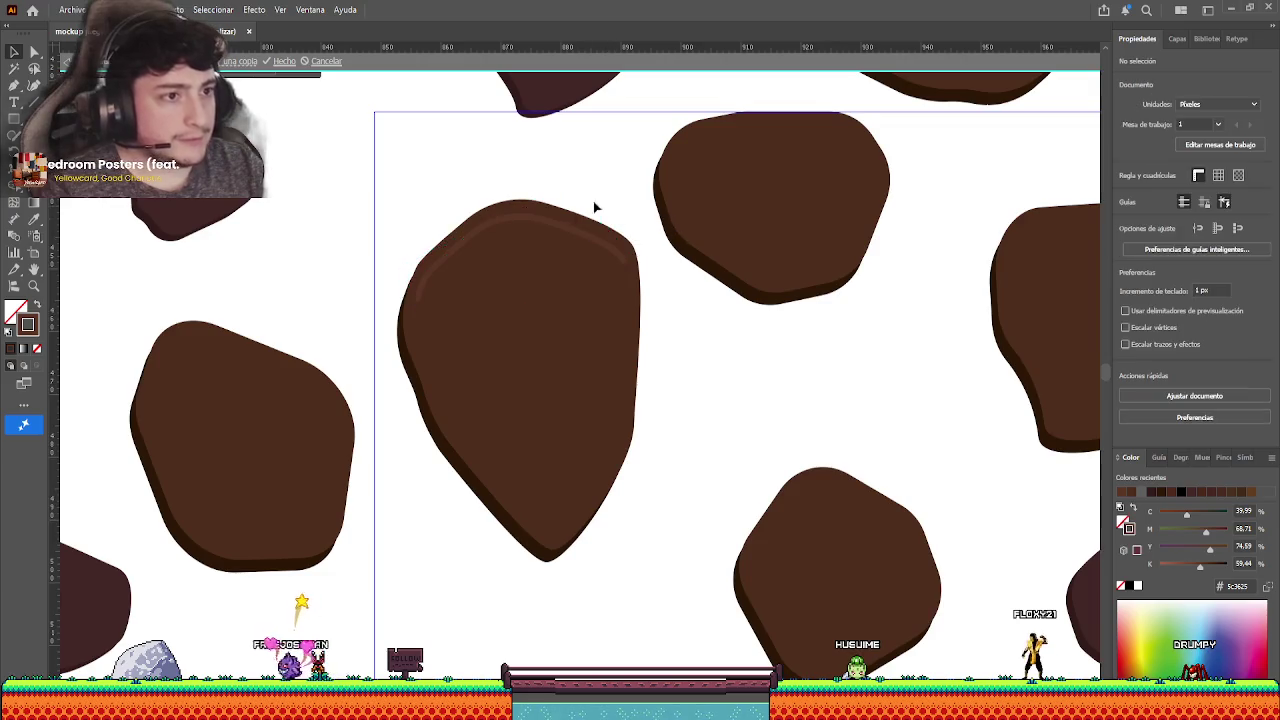
{"action": "left_click", "coordinate": [573, 232]}
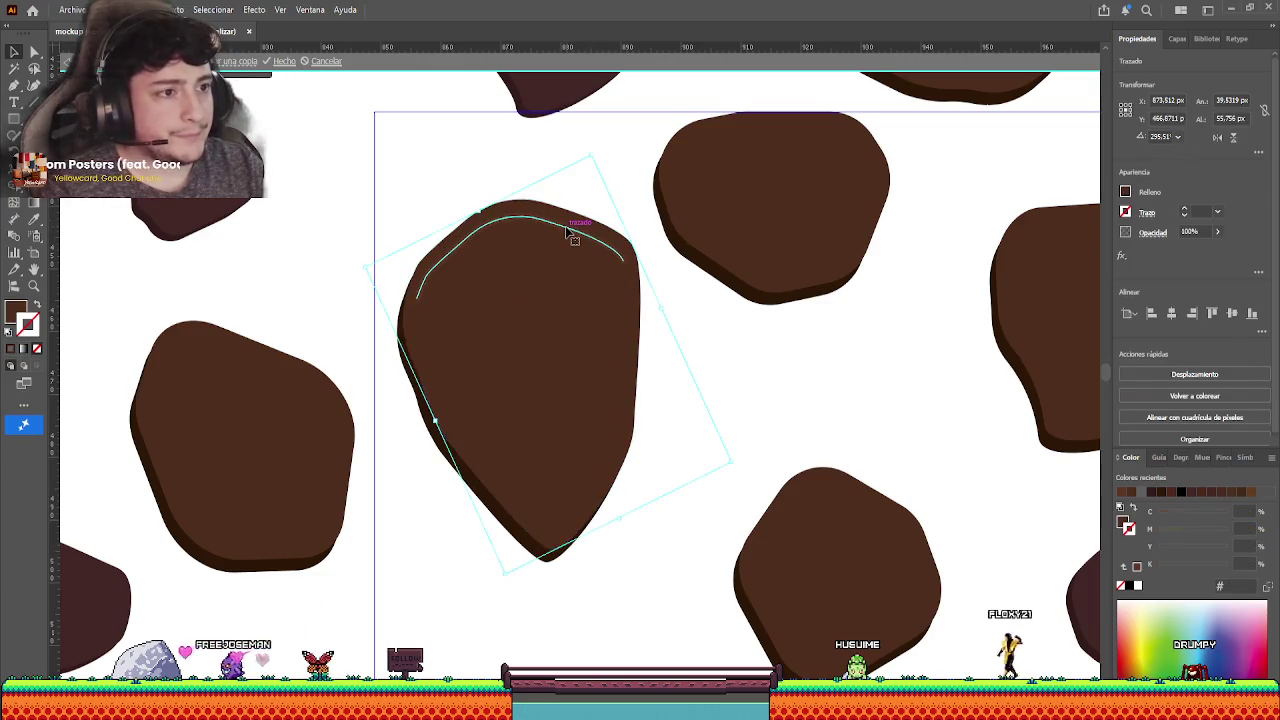
{"action": "left_click", "coordinate": [566, 232]}
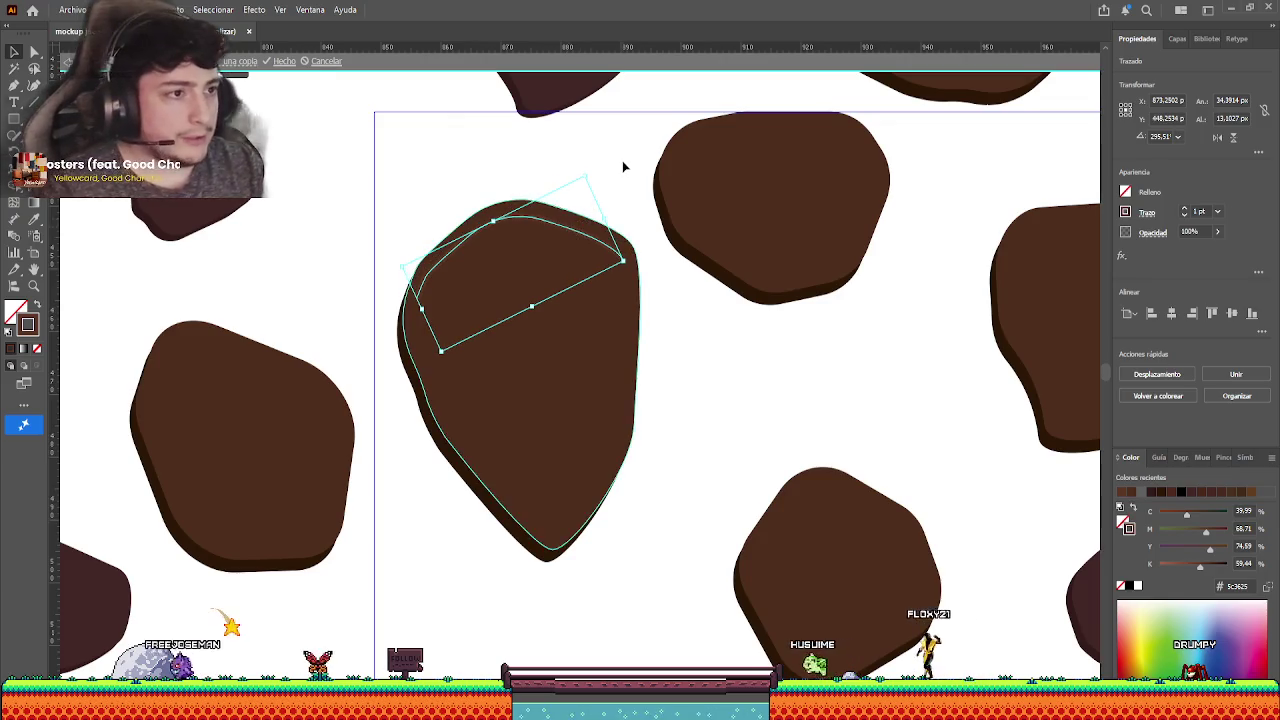
{"action": "left_click", "coordinate": [563, 246]}
{"action": "left_click", "coordinate": [583, 240]}
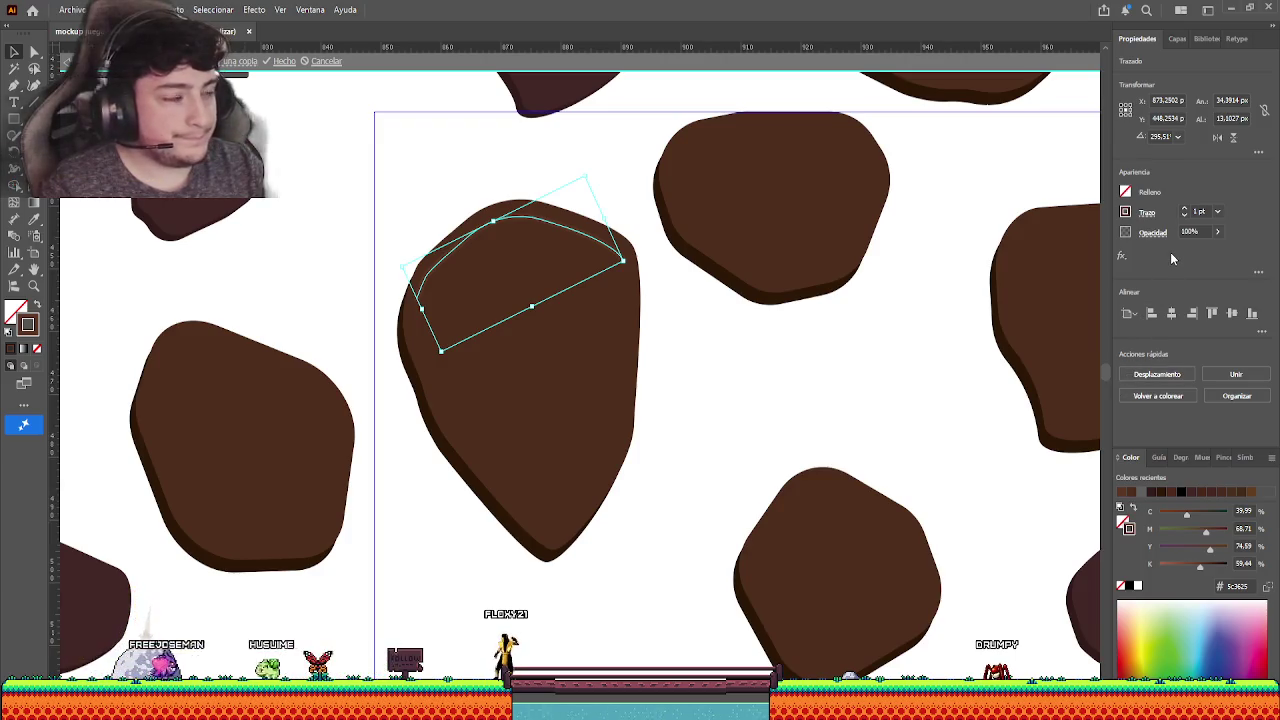
- Raise the highlight path's stroke weight from 1 pt to 2 pt
{"action": "left_click", "coordinate": [1185, 209]}
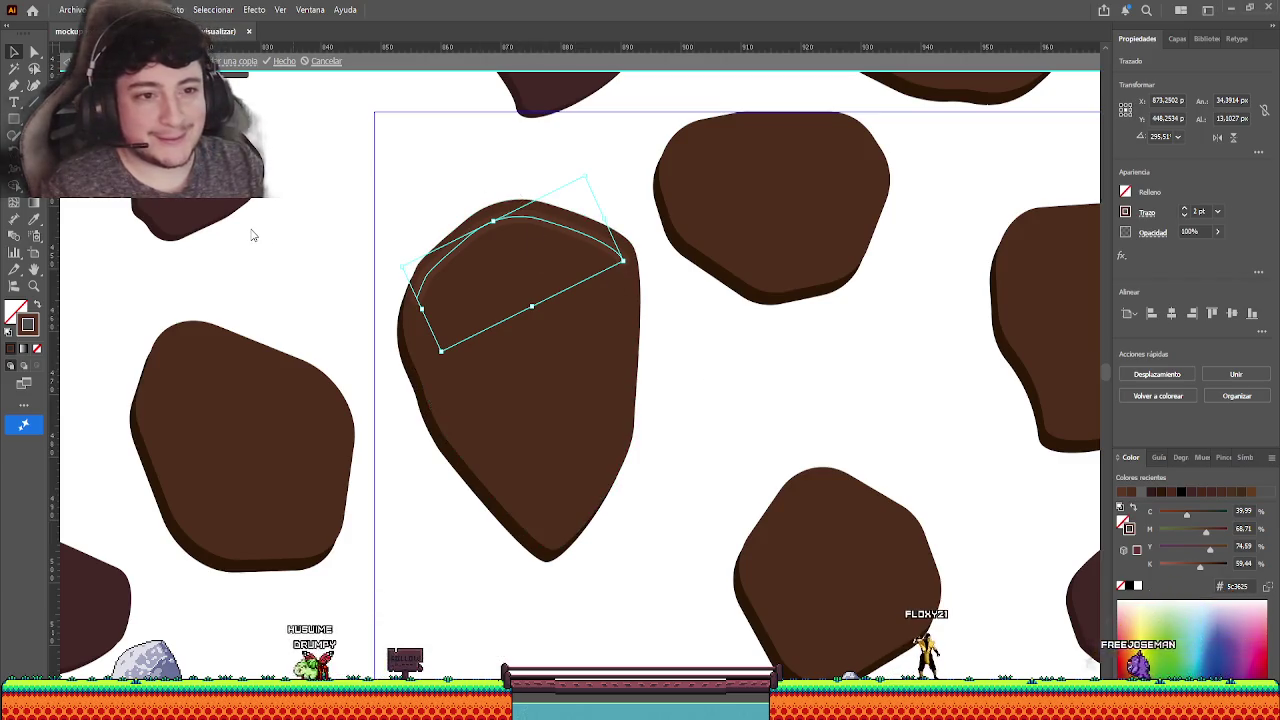
- Deselect and reselect the highlight path to preview the thicker 2 pt stroke
{"action": "left_click", "coordinate": [437, 194]}
{"action": "left_click", "coordinate": [502, 229]}
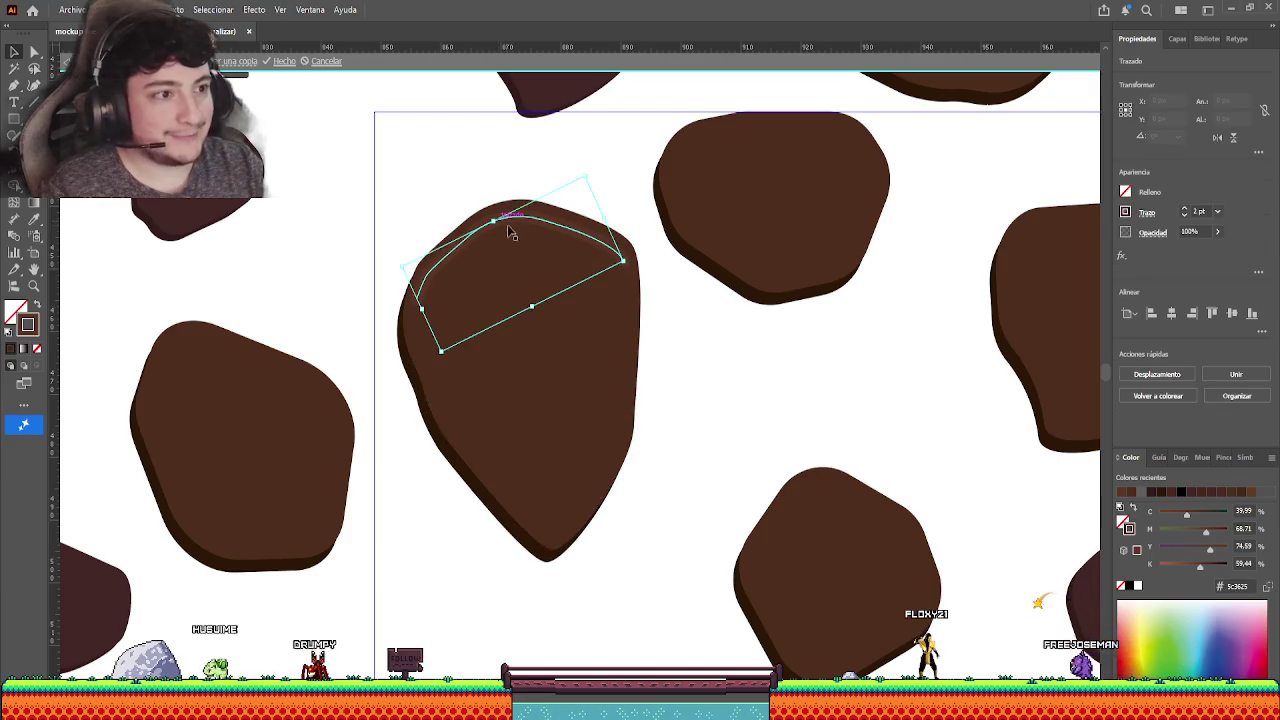
{"action": "left_click", "coordinate": [672, 309]}
{"action": "left_click", "coordinate": [622, 263]}
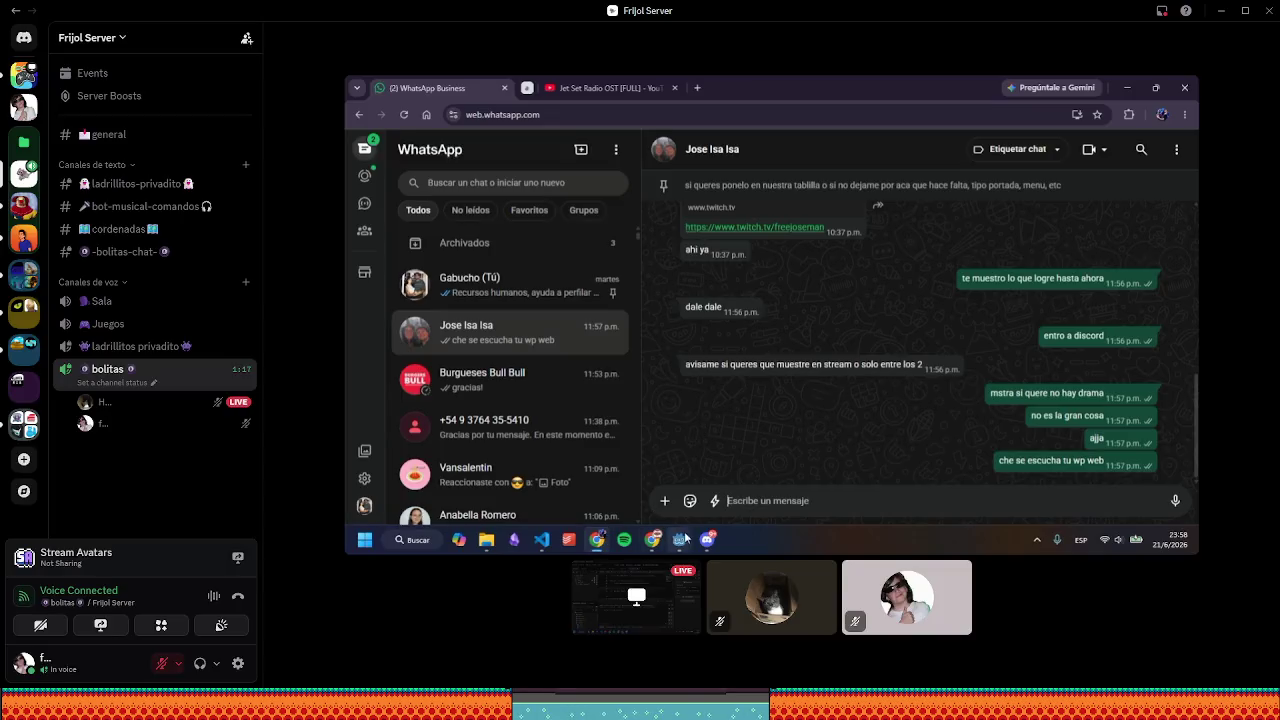
- Bring the Discord call and shared game window forward, then unmute the microphone
{"action": "left_click", "coordinate": [707, 538]}
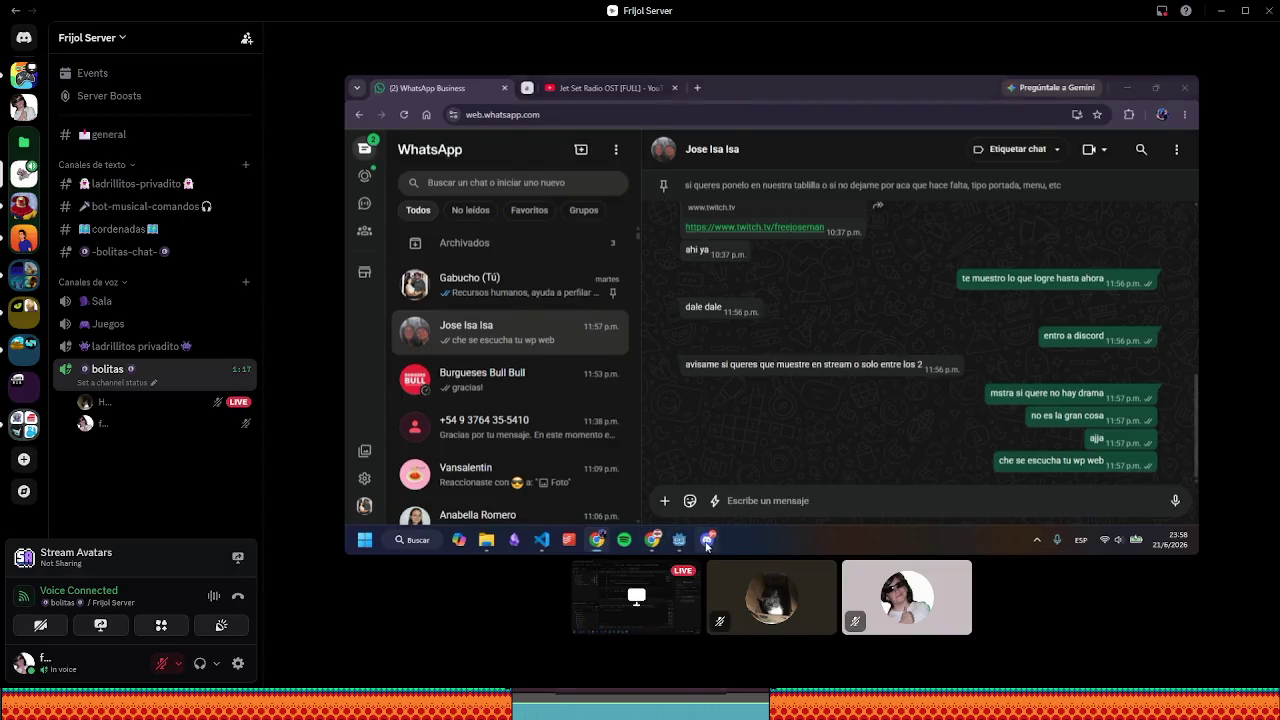
{"action": "mouse_move", "coordinate": [680, 540]}
{"action": "left_click", "coordinate": [703, 497]}
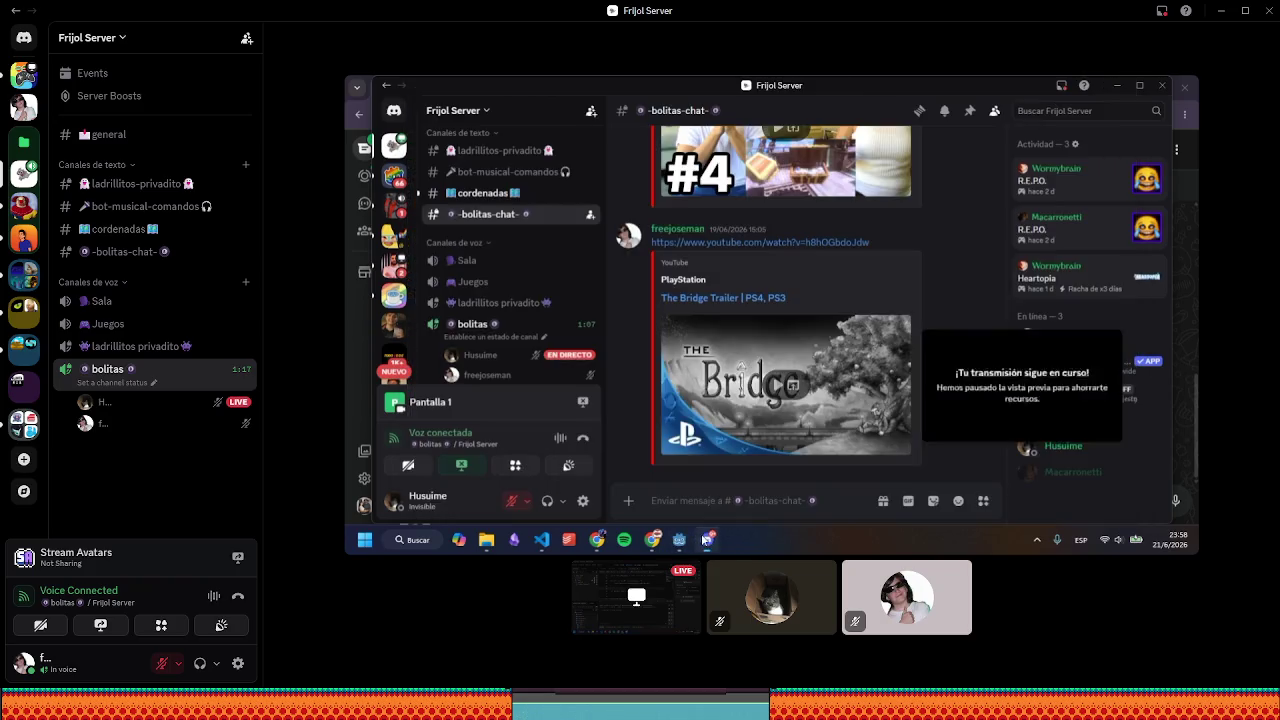
{"action": "left_click", "coordinate": [707, 539]}
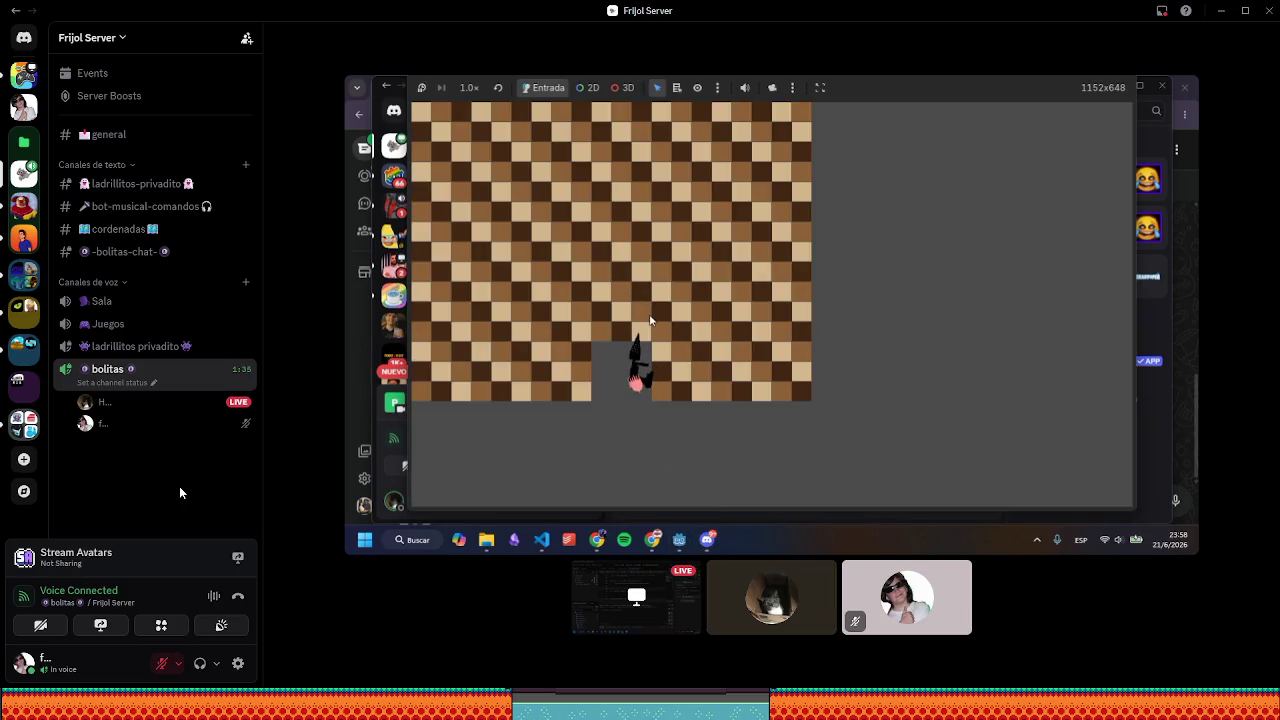
{"action": "left_click", "coordinate": [161, 663]}
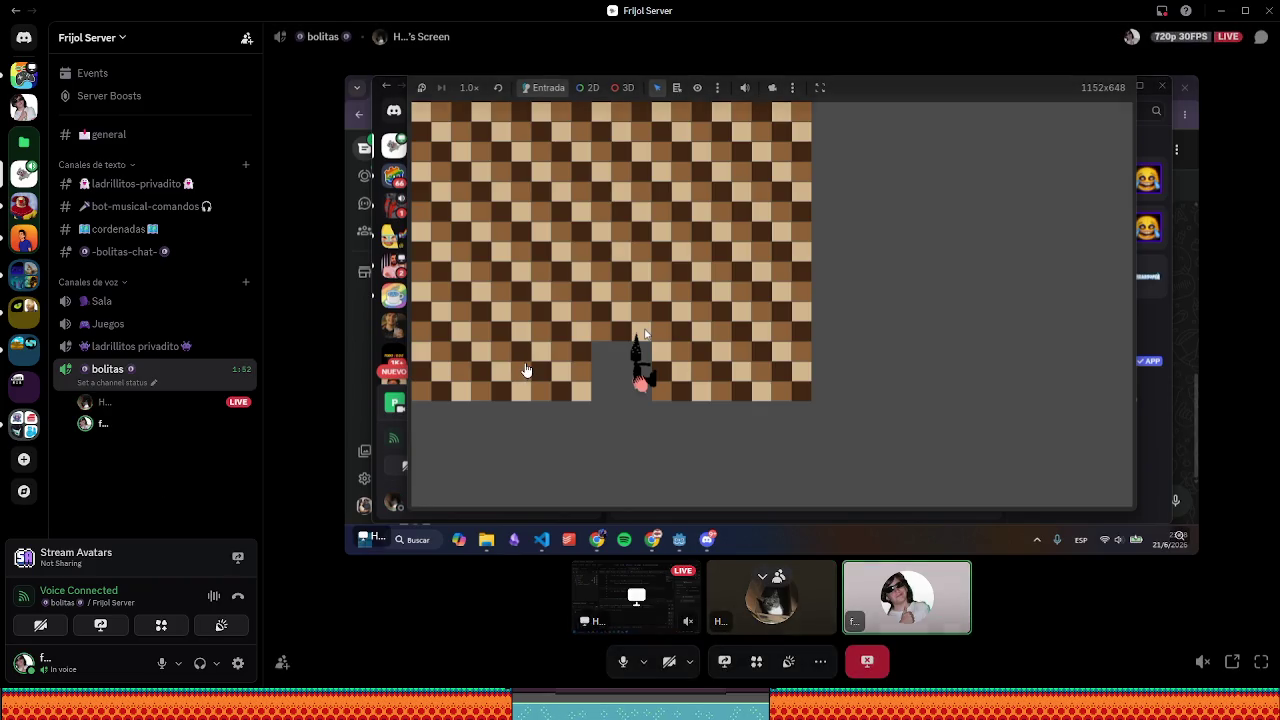
- Open the shared stream's context menu in Discord and dismiss it without choosing an option
{"action": "right_click", "coordinate": [527, 366]}
{"action": "left_click", "coordinate": [173, 458]}
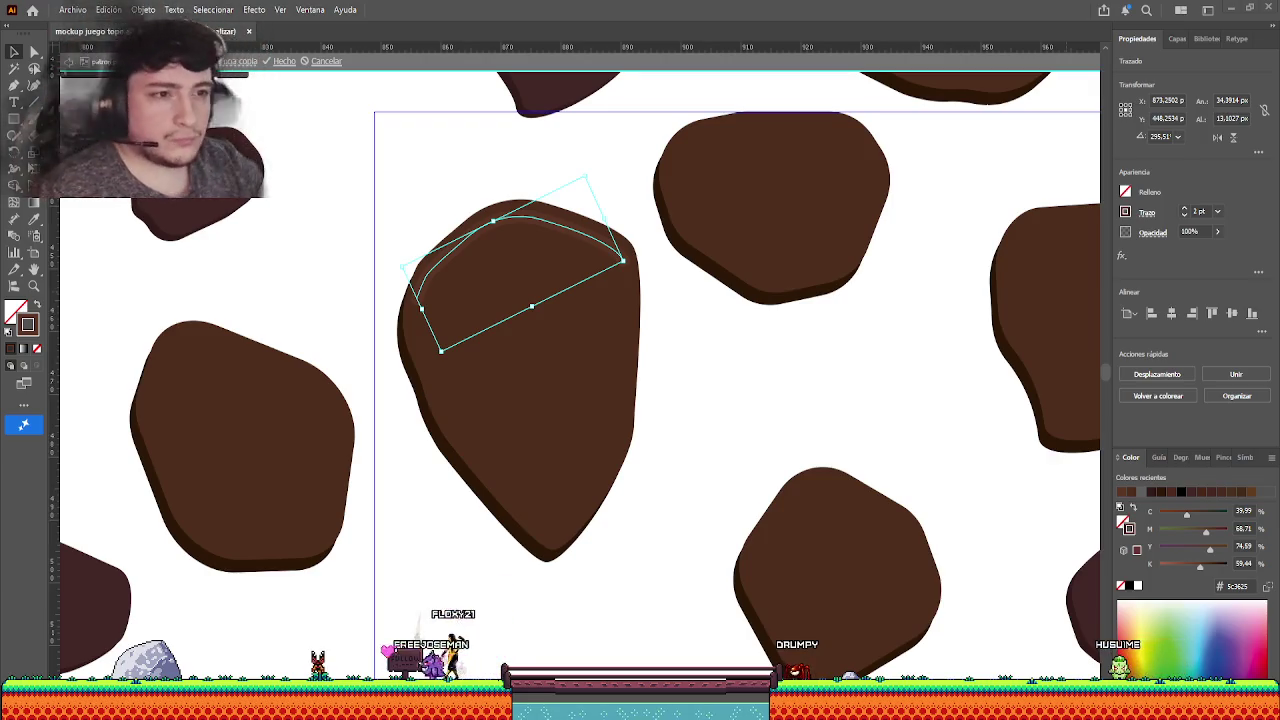
{"action": "left_click", "coordinate": [580, 277]}
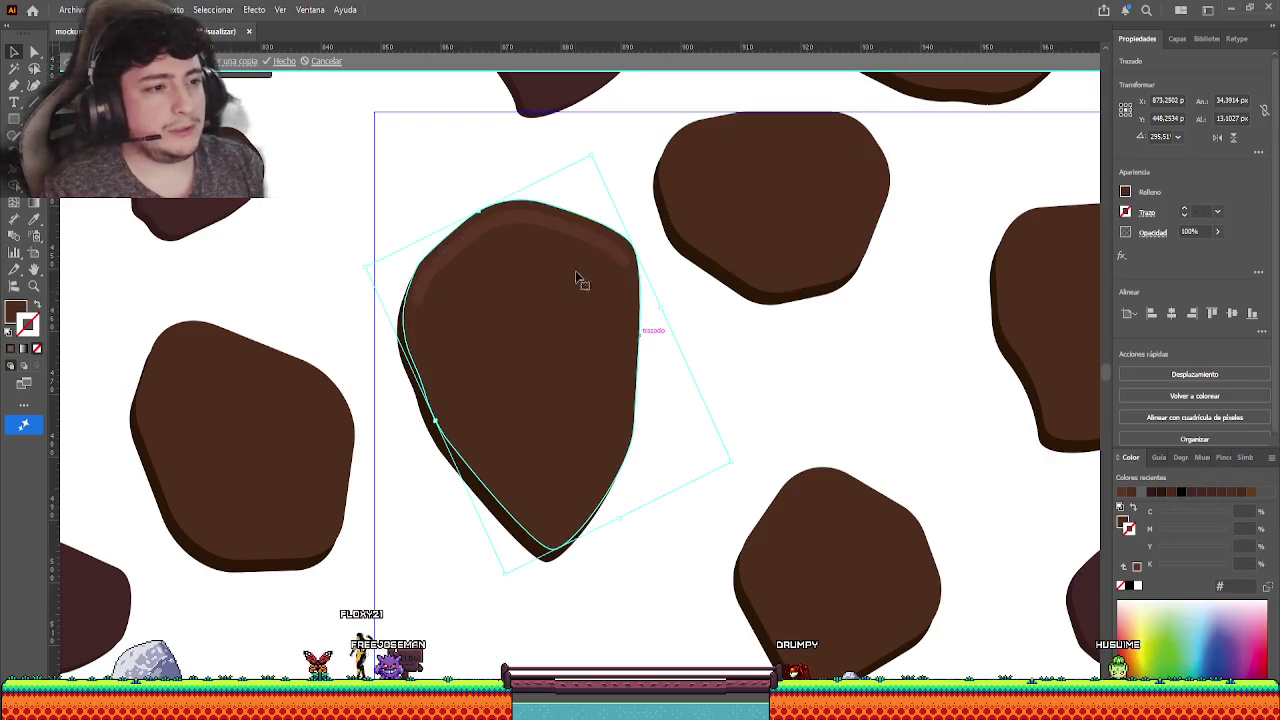
{"action": "left_click", "coordinate": [570, 233]}
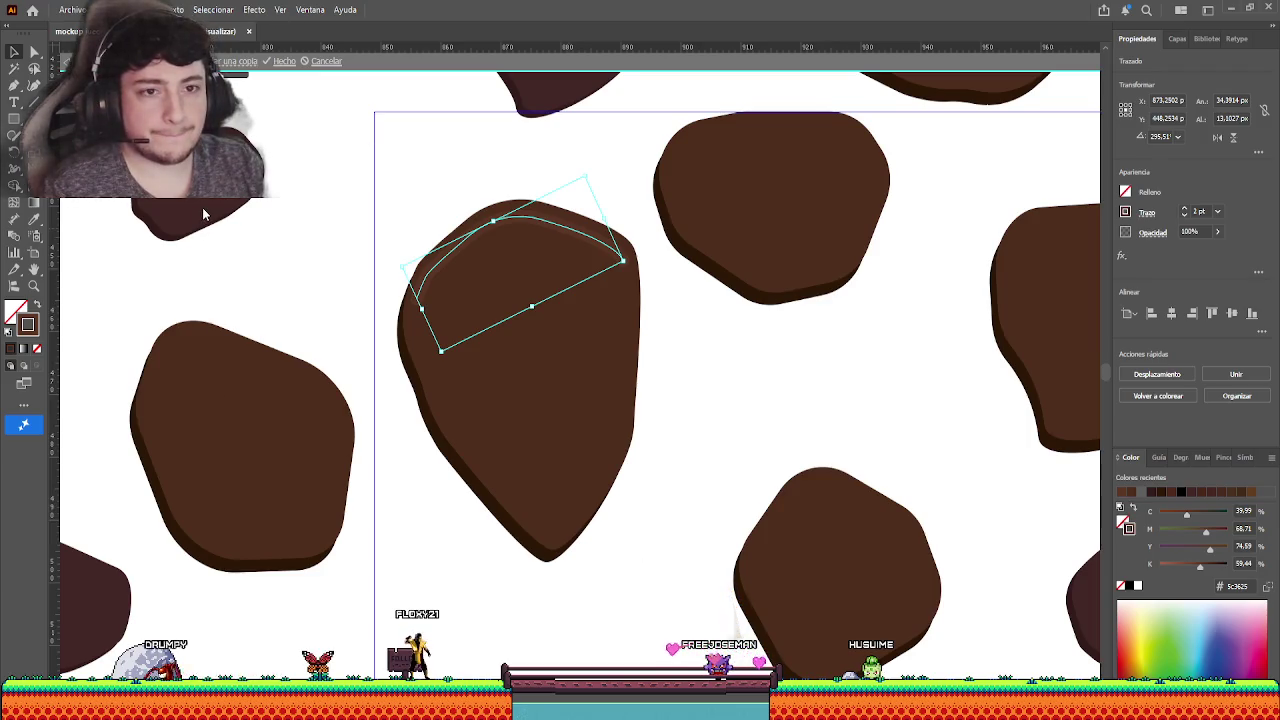
{"action": "left_click", "coordinate": [630, 430], "text": "shift"}
- Mask the curve with the rock copy into a crescent highlight, then show Godot in Discord
{"action": "key", "text": "ctrl+7"}
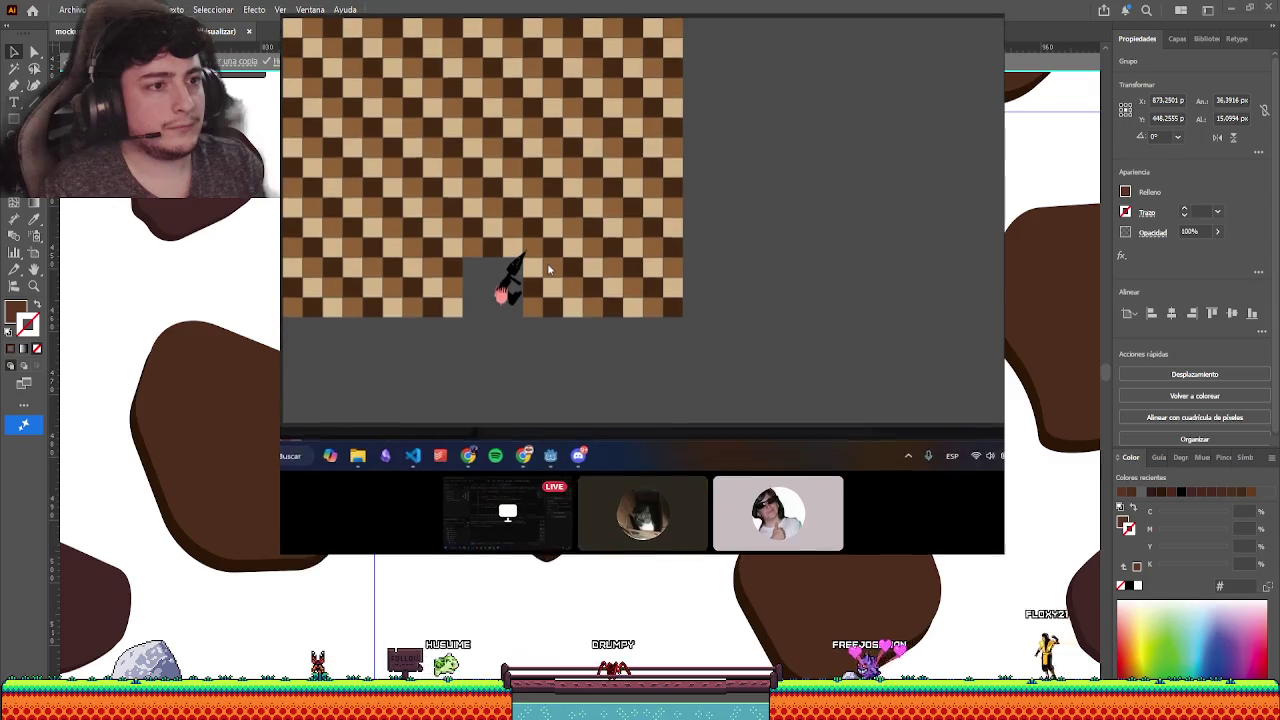
{"action": "left_click", "coordinate": [577, 445]}
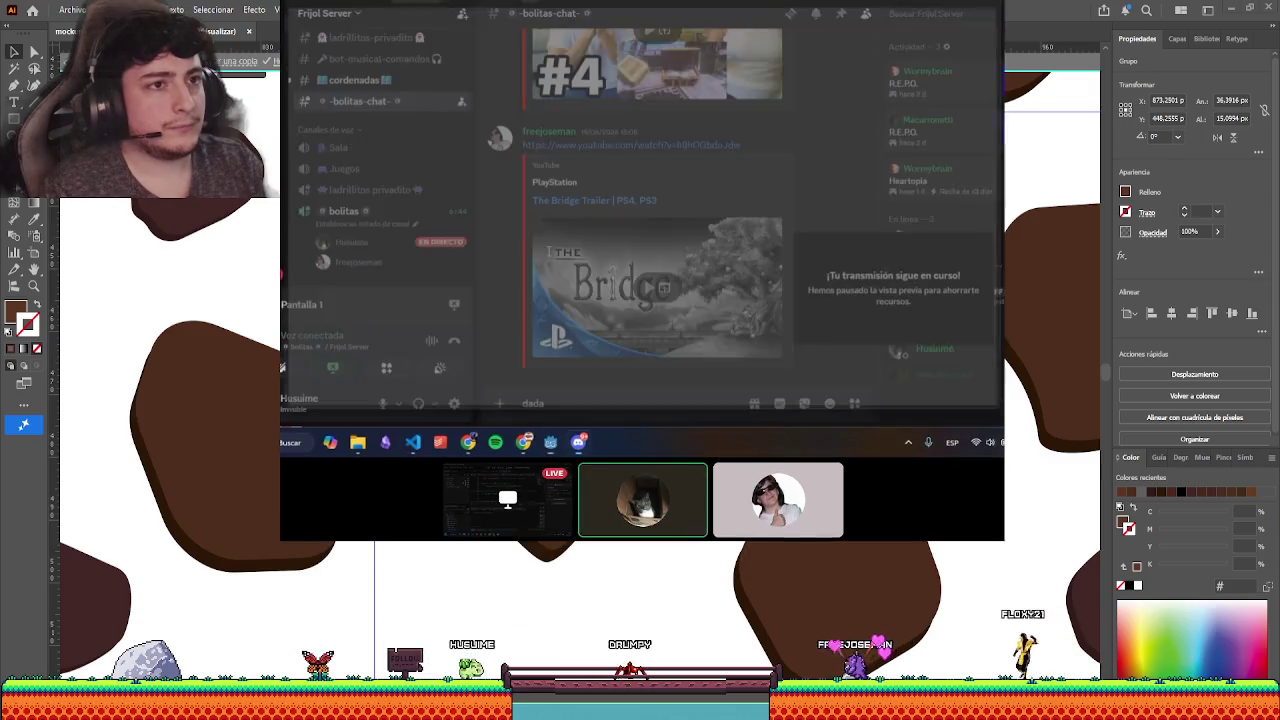
{"action": "left_click", "coordinate": [571, 446]}
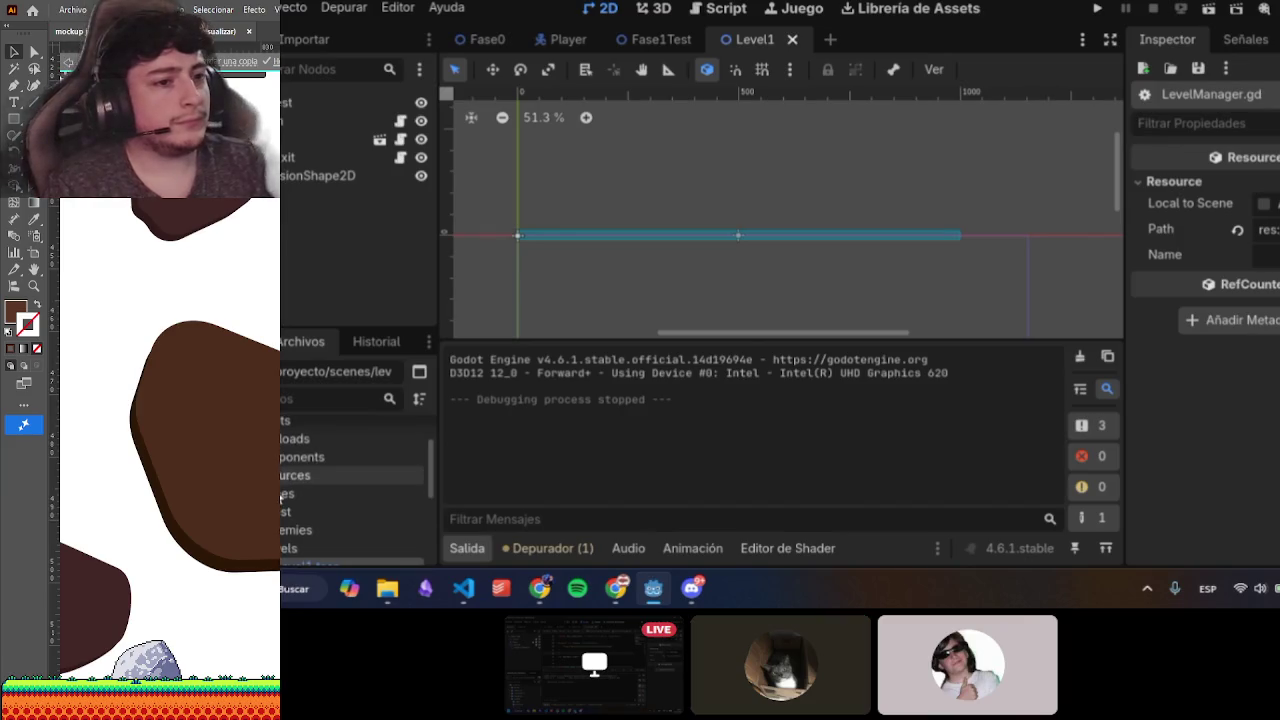
- Collapse the scenes folder in Godot's FileSystem dock and scroll the file tree back up
{"action": "left_click", "coordinate": [227, 478]}
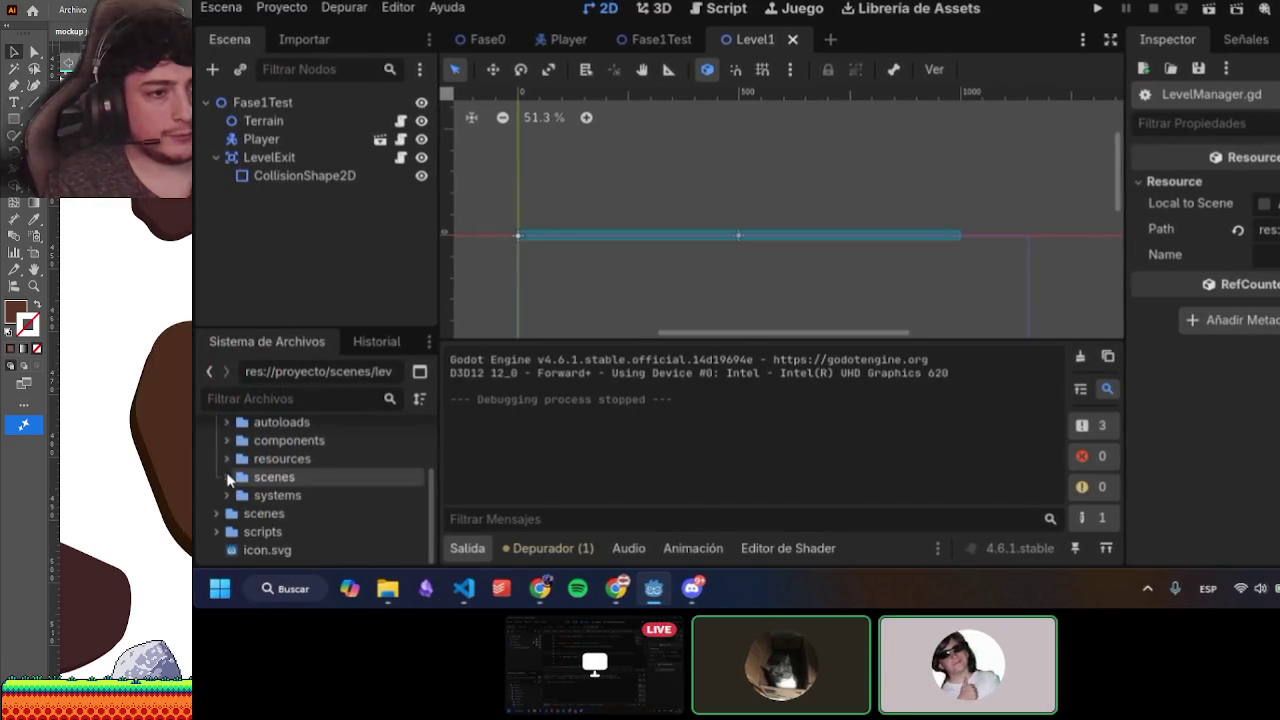
{"action": "scroll", "coordinate": [227, 475], "scroll_direction": "up", "scroll_amount": 1}
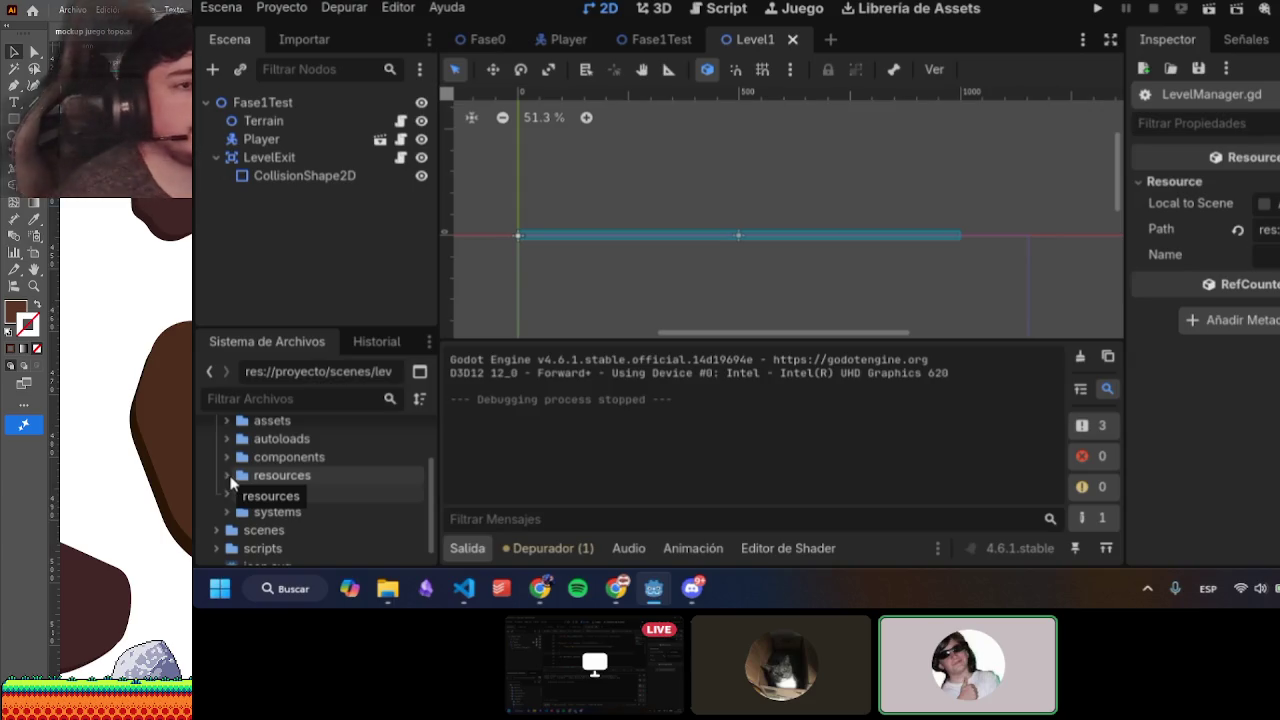